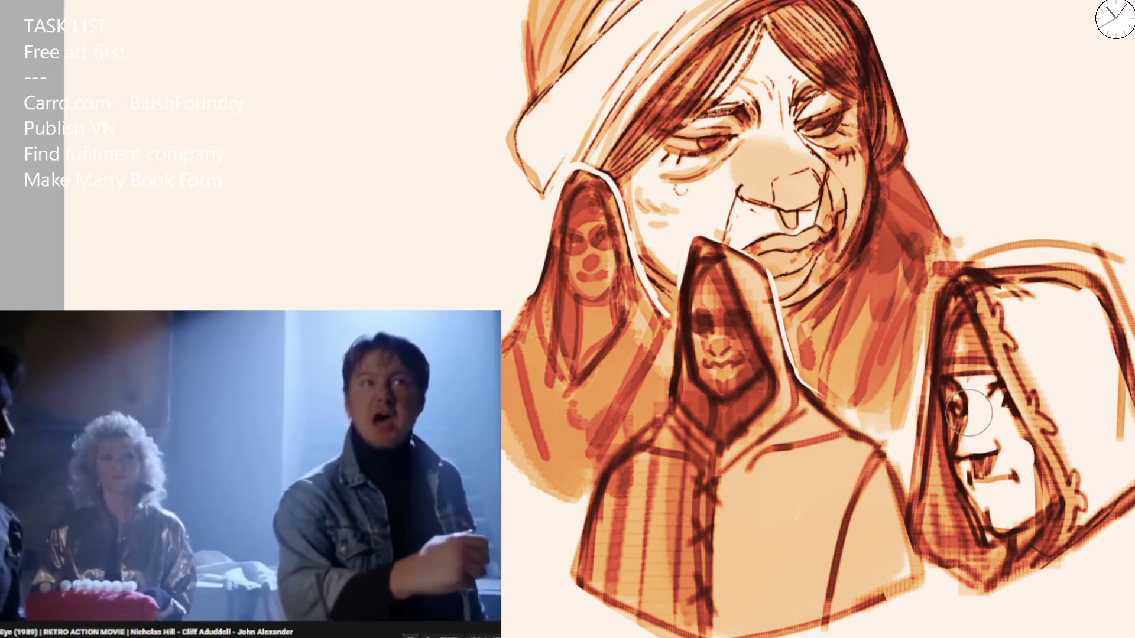
# Fit the whole drawing into view and briefly pause the reference movie.
pyautogui.hotkey('ctrl', '0')
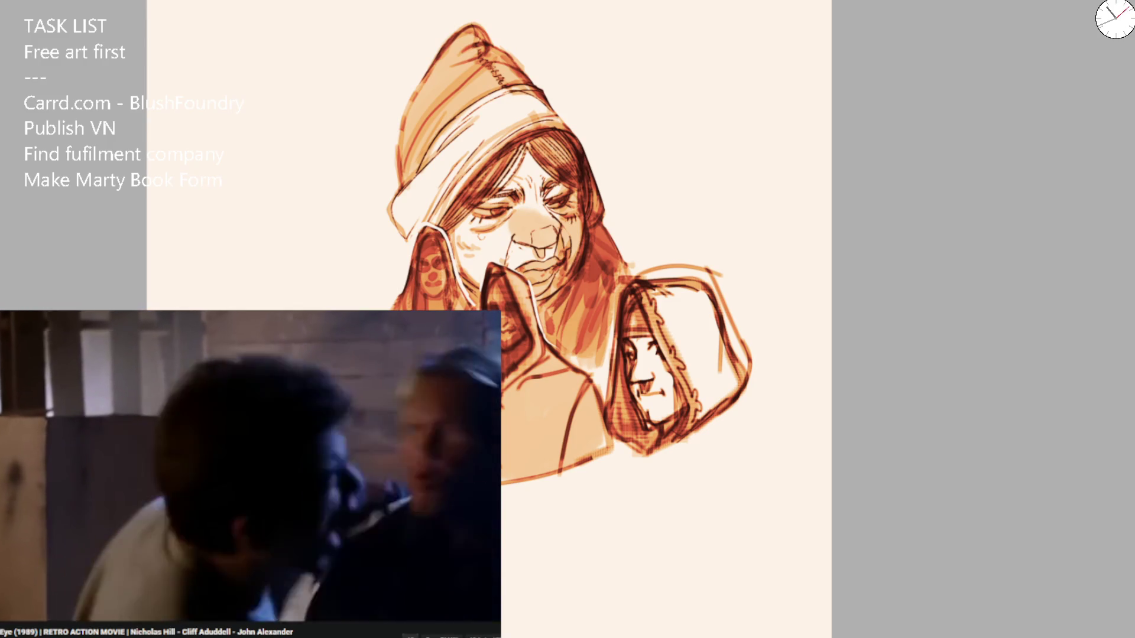
pyautogui.press('space')
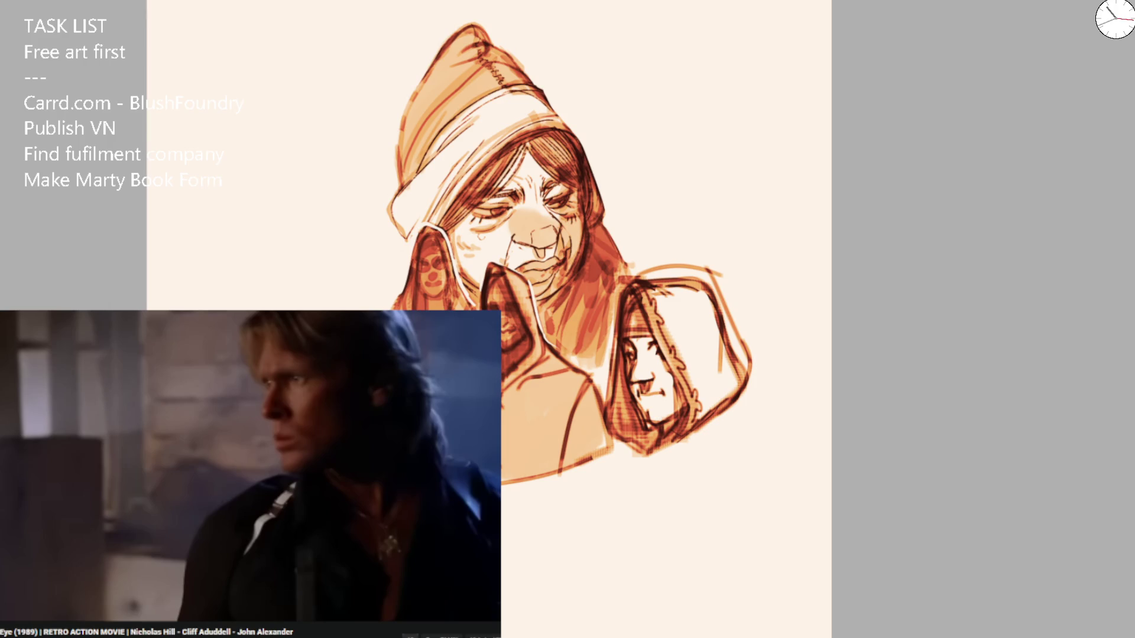
pyautogui.press('space')
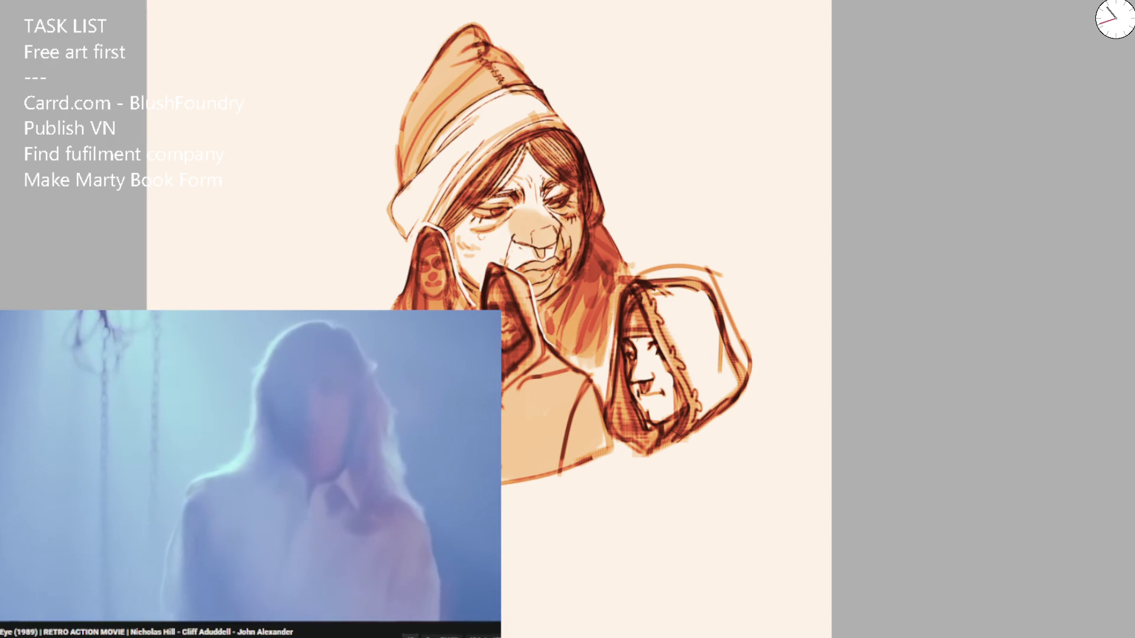
pyautogui.scroll(-1, 549, 197)
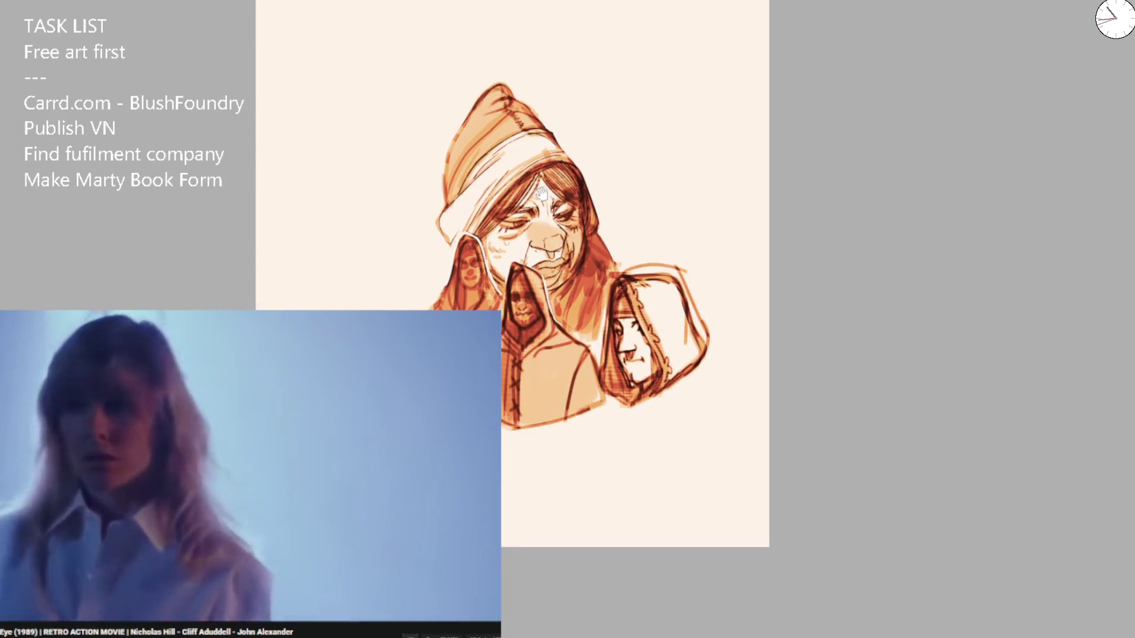
pyautogui.scroll(3, 549, 196)
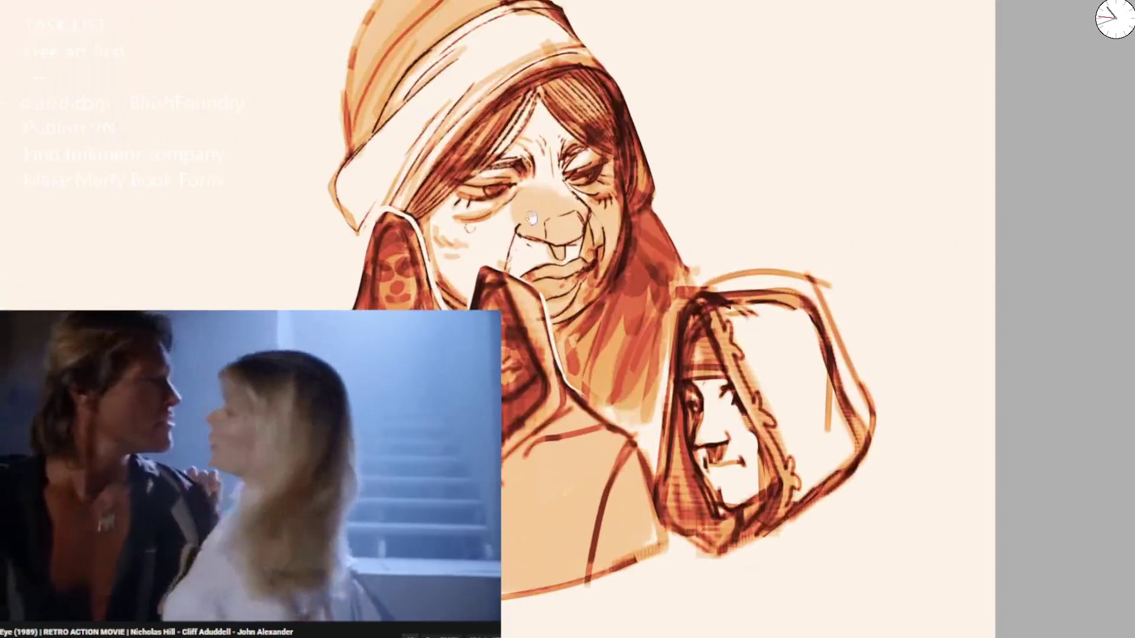
# Fill light orange left of the big hood and paint over the small face in the left hood.
pyautogui.moveTo(434, 216)
pyautogui.mouseDown()
pyautogui.moveTo(414, 272)
pyautogui.moveTo(378, 287)
pyautogui.moveTo(385, 303)
pyautogui.moveTo(408, 293)
pyautogui.moveTo(413, 213)
pyautogui.moveTo(369, 308)
pyautogui.mouseUp()
pyautogui.moveTo(449, 263)
pyautogui.mouseDown()
pyautogui.moveTo(455, 239)
pyautogui.moveTo(470, 302)
pyautogui.mouseUp()
pyautogui.hotkey('ctrl', 'z')
pyautogui.moveTo(461, 260)
pyautogui.mouseDown()
pyautogui.moveTo(455, 296)
pyautogui.moveTo(467, 290)
pyautogui.moveTo(461, 260)
pyautogui.moveTo(473, 296)
pyautogui.mouseUp()
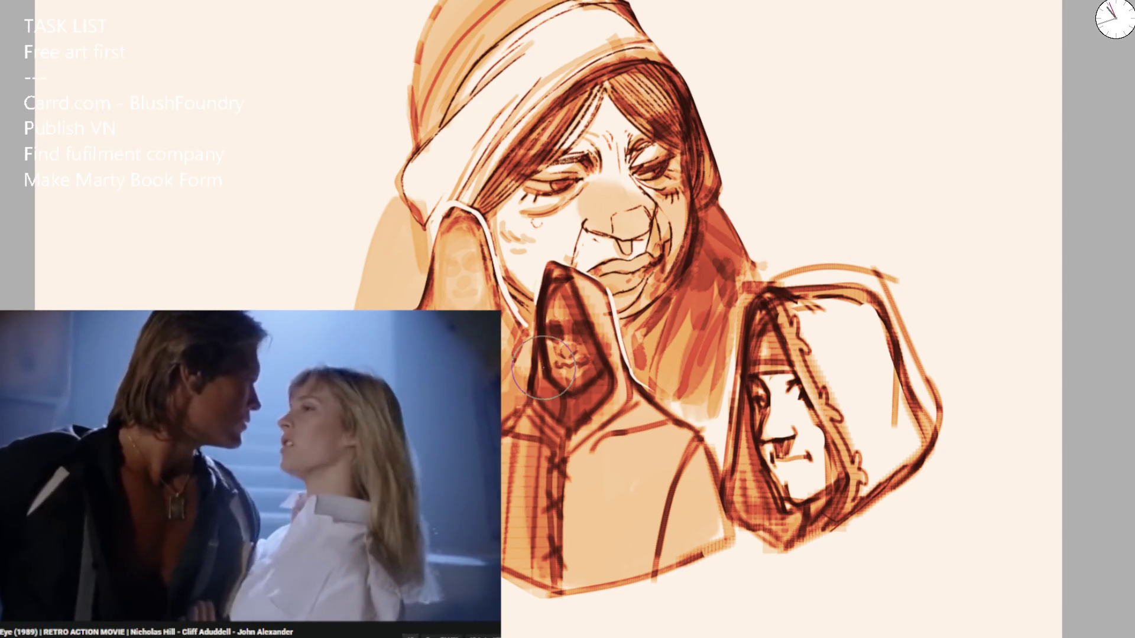
# Shade orange-red between the central and right hoods, erase stray lines, and lighten both hood edges.
pyautogui.moveTo(712, 355); pyautogui.dragTo(718, 384)
pyautogui.moveTo(745, 272)
pyautogui.mouseDown()
pyautogui.moveTo(713, 351)
pyautogui.moveTo(856, 257)
pyautogui.mouseUp()
pyautogui.moveTo(791, 302)
pyautogui.mouseDown()
pyautogui.moveTo(925, 303)
pyautogui.moveTo(952, 413)
pyautogui.moveTo(911, 363)
pyautogui.moveTo(908, 431)
pyautogui.mouseUp()
pyautogui.moveTo(739, 308)
pyautogui.mouseDown()
pyautogui.moveTo(729, 390)
pyautogui.moveTo(709, 438)
pyautogui.mouseUp()
pyautogui.moveTo(662, 396); pyautogui.dragTo(719, 430)
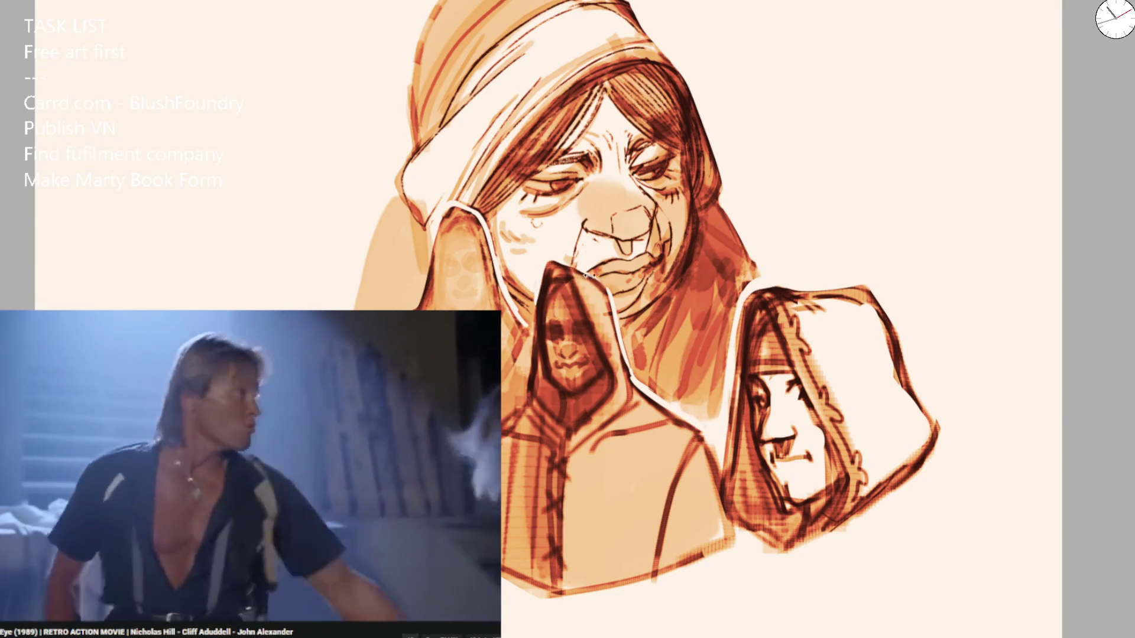
# Zoom out to see the whole drawing and set the brush size to 9.
pyautogui.scroll(3, 567, 275)
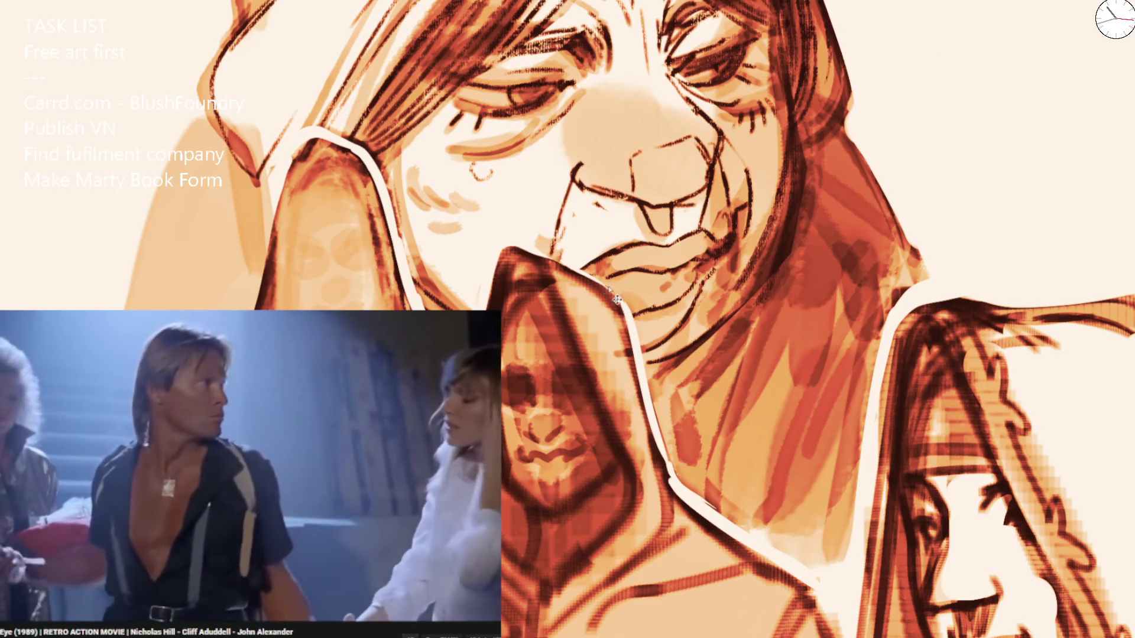
pyautogui.press(']')
pyautogui.press(']')
pyautogui.press(']')
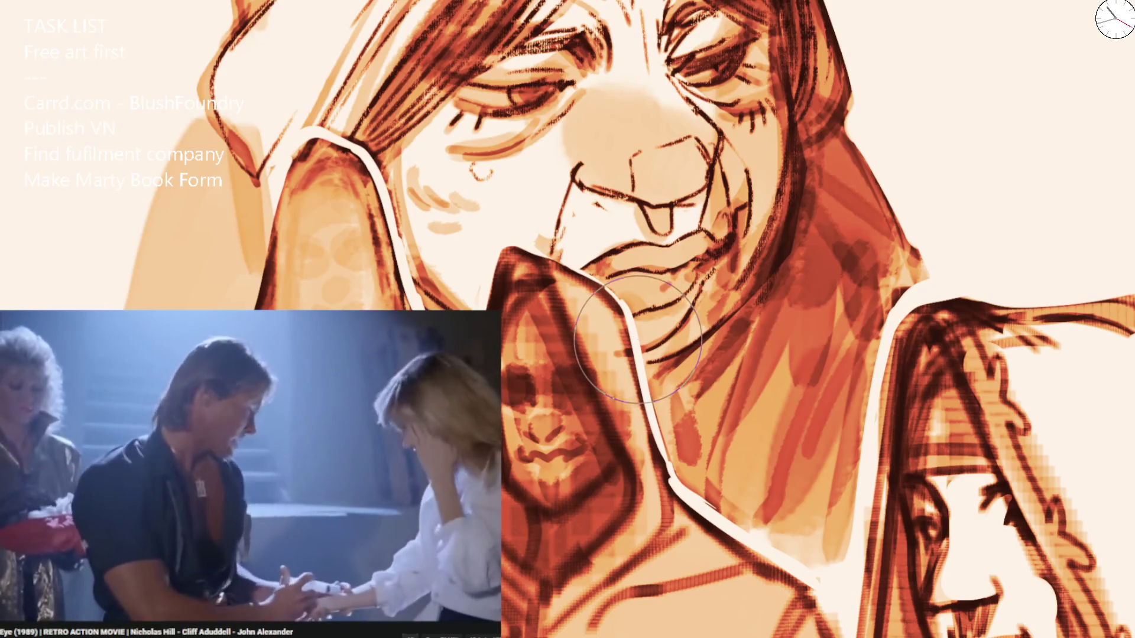
pyautogui.hotkey('ctrl', '-')
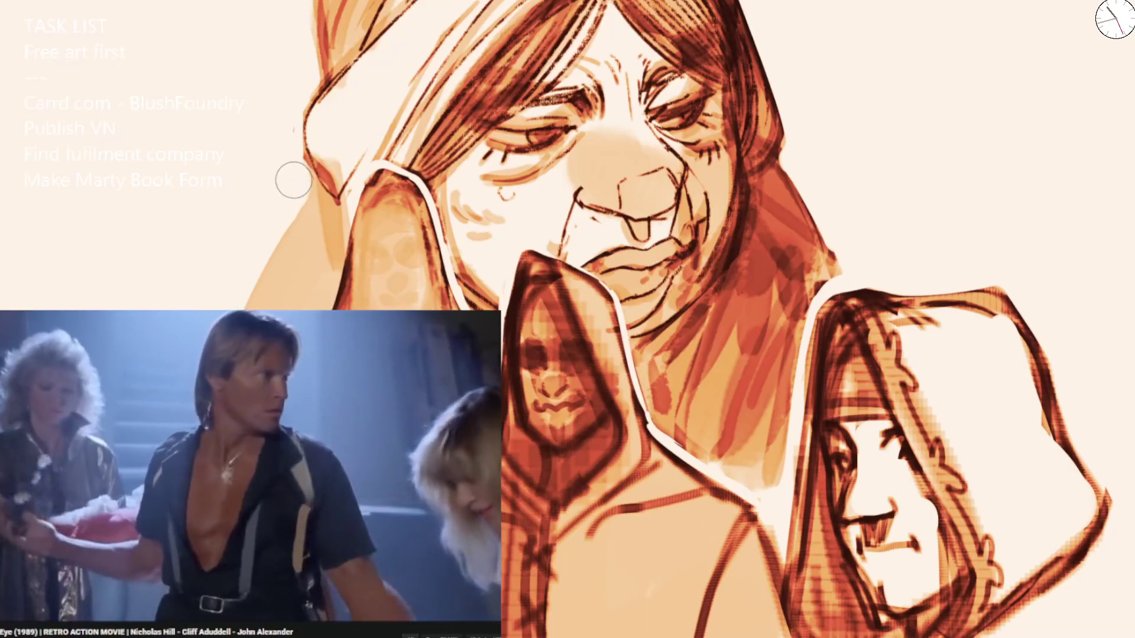
pyautogui.hotkey('ctrl', '-')
pyautogui.scroll(5, 623, 88)
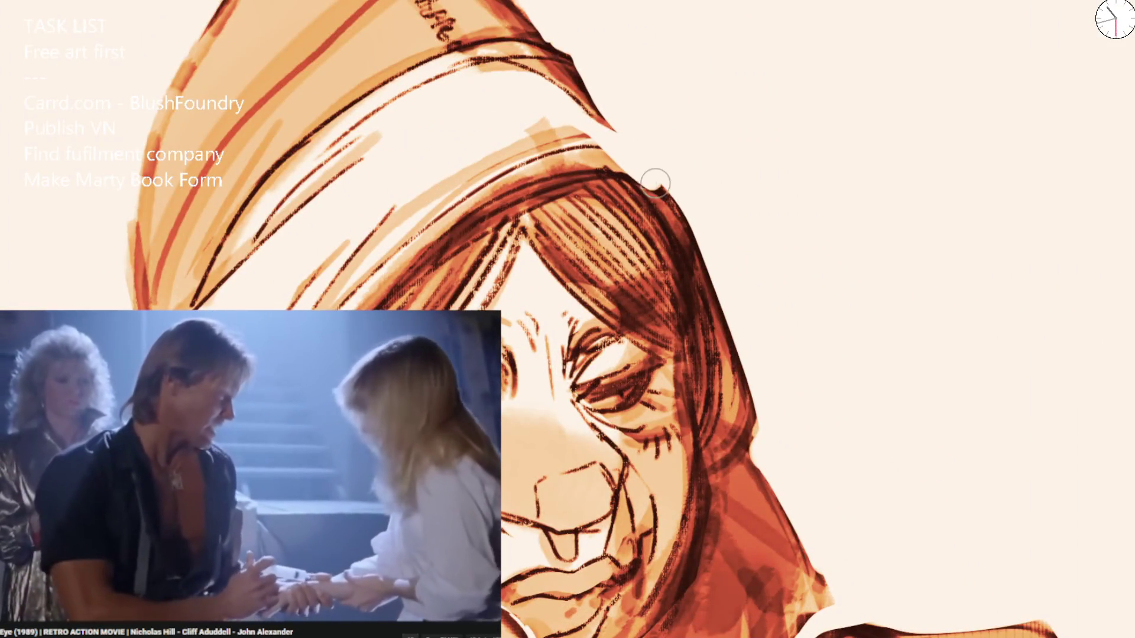
pyautogui.moveTo(658, 168)
pyautogui.mouseDown()
pyautogui.moveTo(600, 106)
pyautogui.moveTo(665, 189)
pyautogui.moveTo(638, 148)
pyautogui.moveTo(718, 301)
pyautogui.moveTo(745, 420)
pyautogui.mouseUp()
pyautogui.scroll(-5, 745, 419)
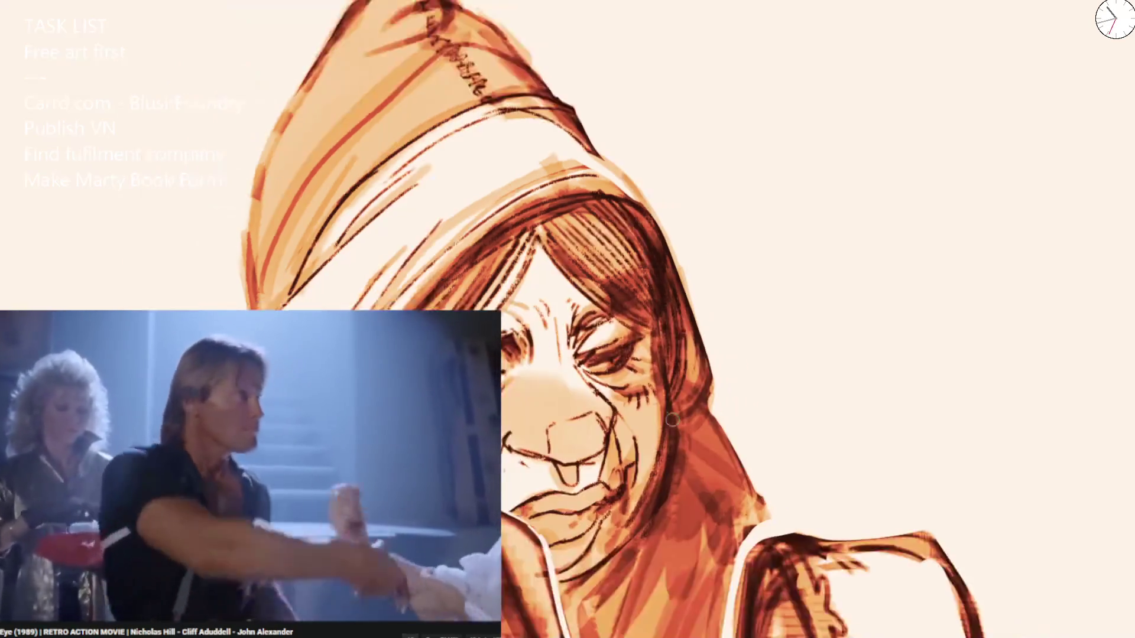
pyautogui.scroll(5, 745, 419)
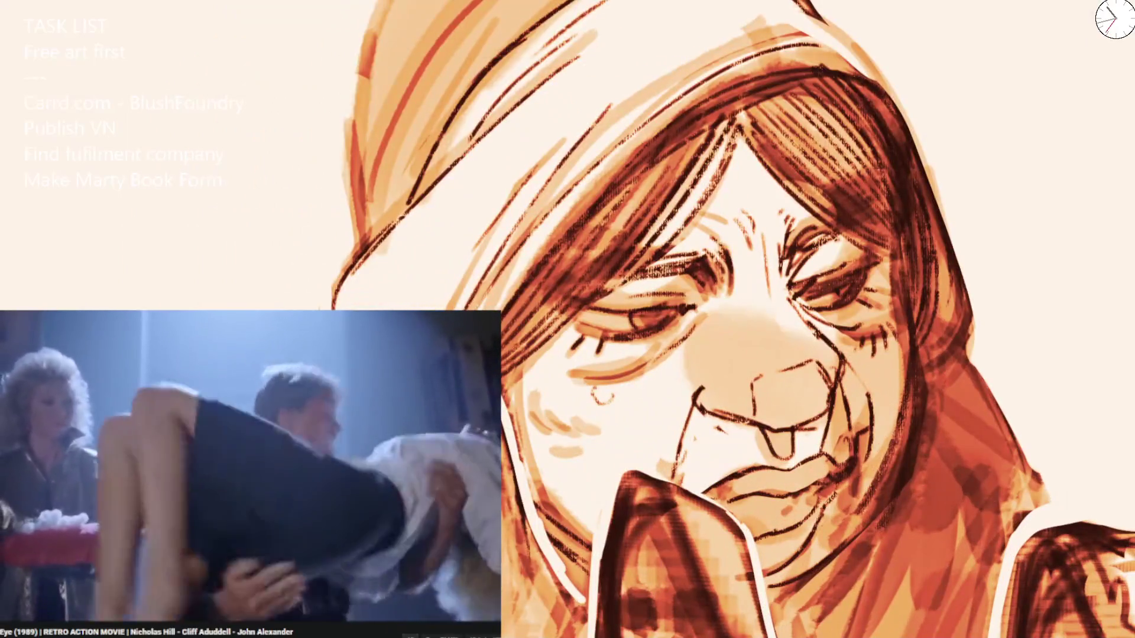
pyautogui.scroll(-5, 588, 297)
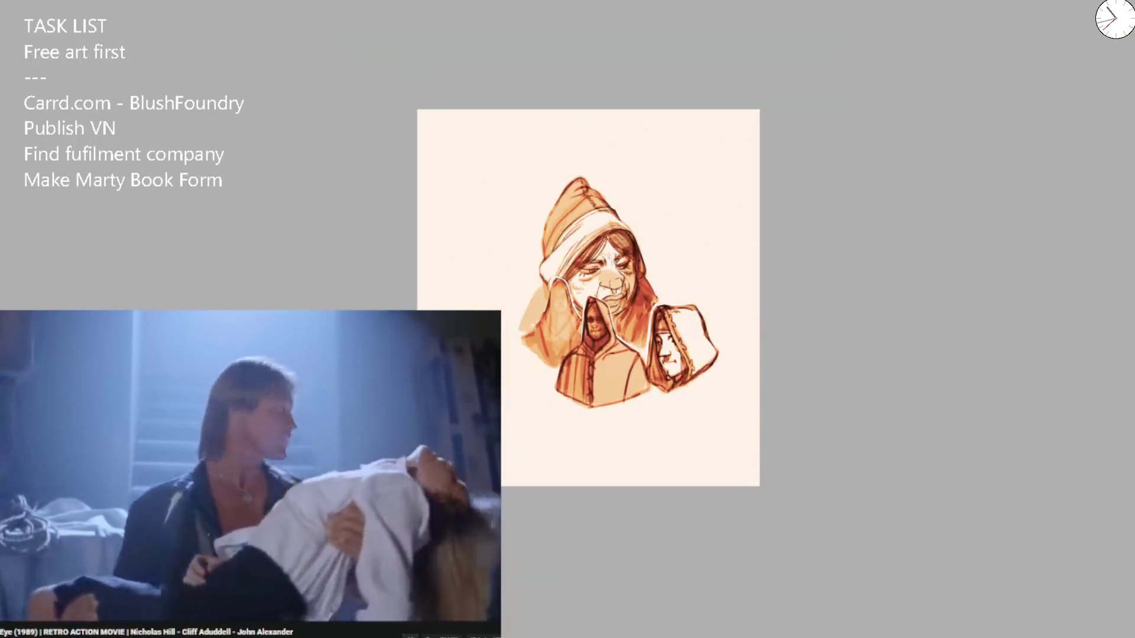
# Paint a white outline along the hood's left edge, redrawing the misplaced stroke.
pyautogui.scroll(5, 529, 286)
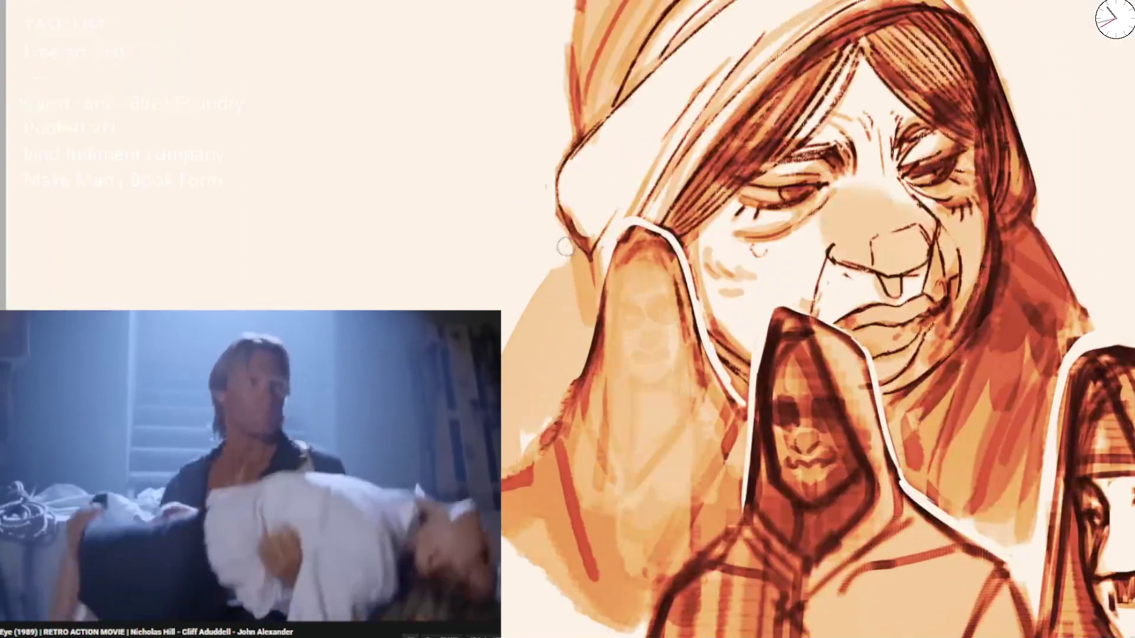
pyautogui.moveTo(599, 274); pyautogui.dragTo(520, 447)
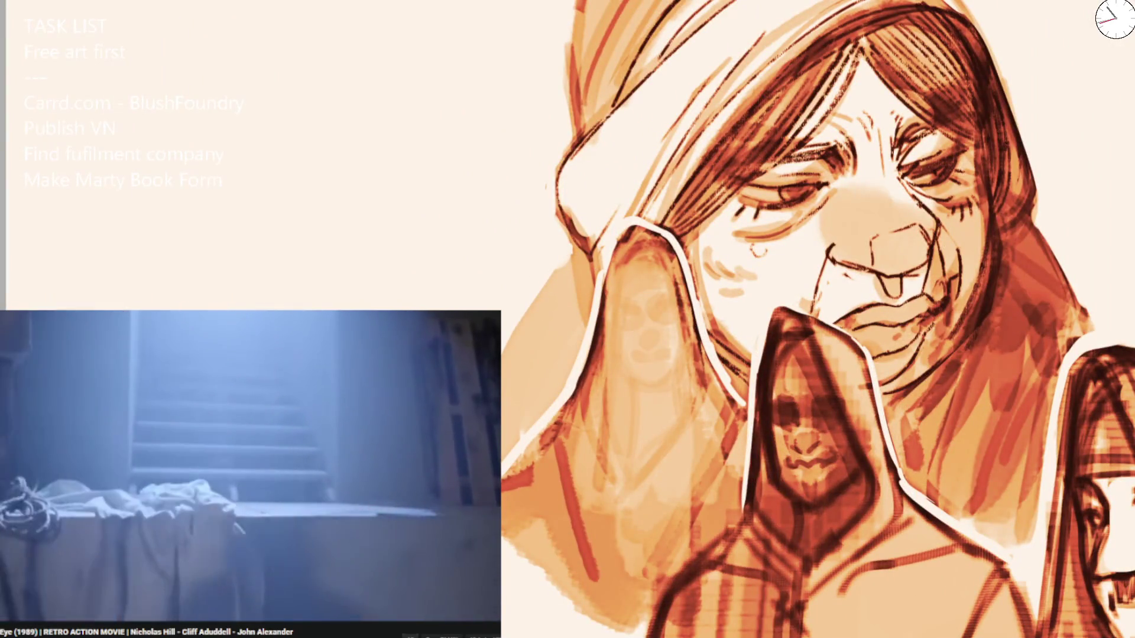
pyautogui.scroll(-5, 690, 241)
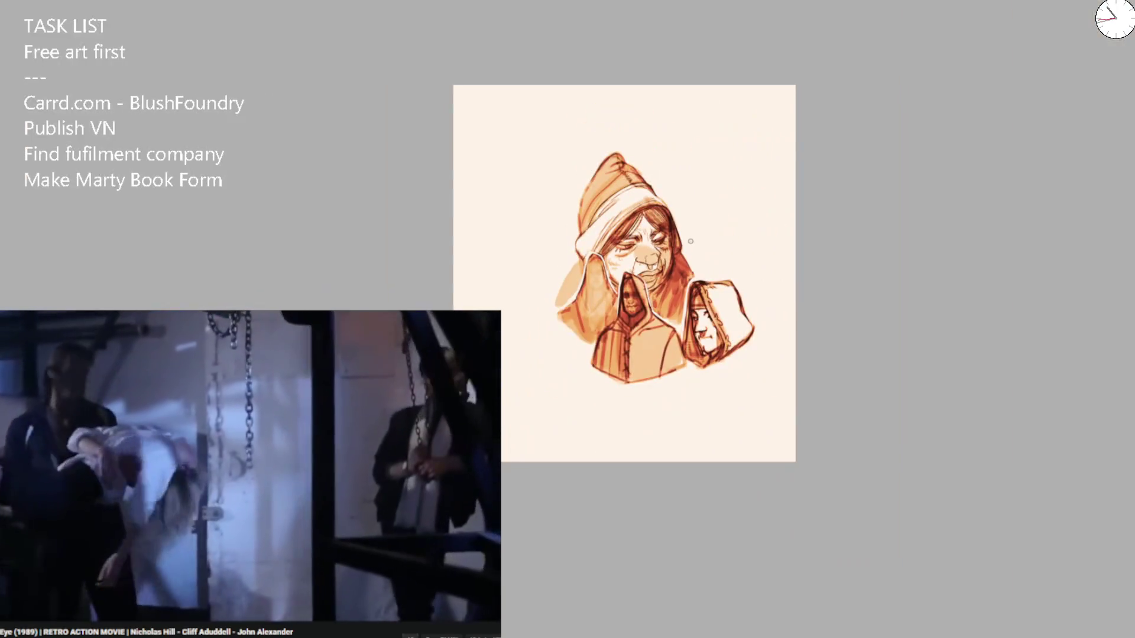
pyautogui.scroll(5, 603, 276)
pyautogui.moveTo(609, 317)
pyautogui.mouseDown()
pyautogui.moveTo(621, 297)
pyautogui.moveTo(553, 381)
pyautogui.mouseUp()
pyautogui.hotkey('ctrl', 'z')
pyautogui.moveTo(644, 286)
pyautogui.mouseDown()
pyautogui.moveTo(535, 399)
pyautogui.moveTo(537, 413)
pyautogui.mouseUp()
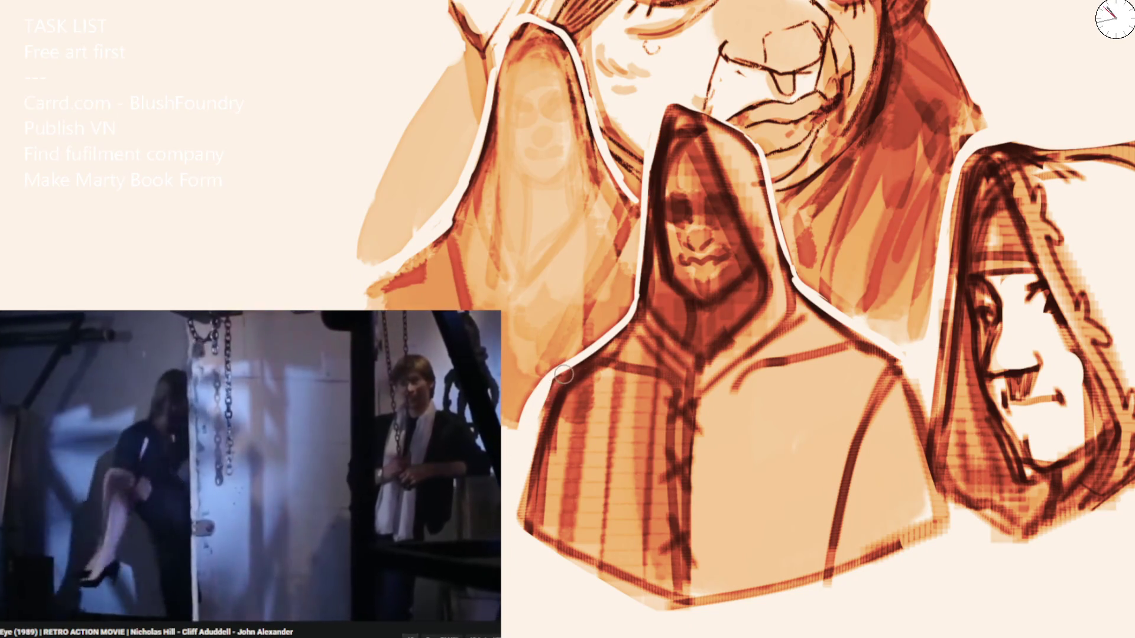
# Whiten the middle hood's right edge and the gap left of the right hood, then trim its lower edge.
pyautogui.moveTo(916, 372); pyautogui.dragTo(949, 532)
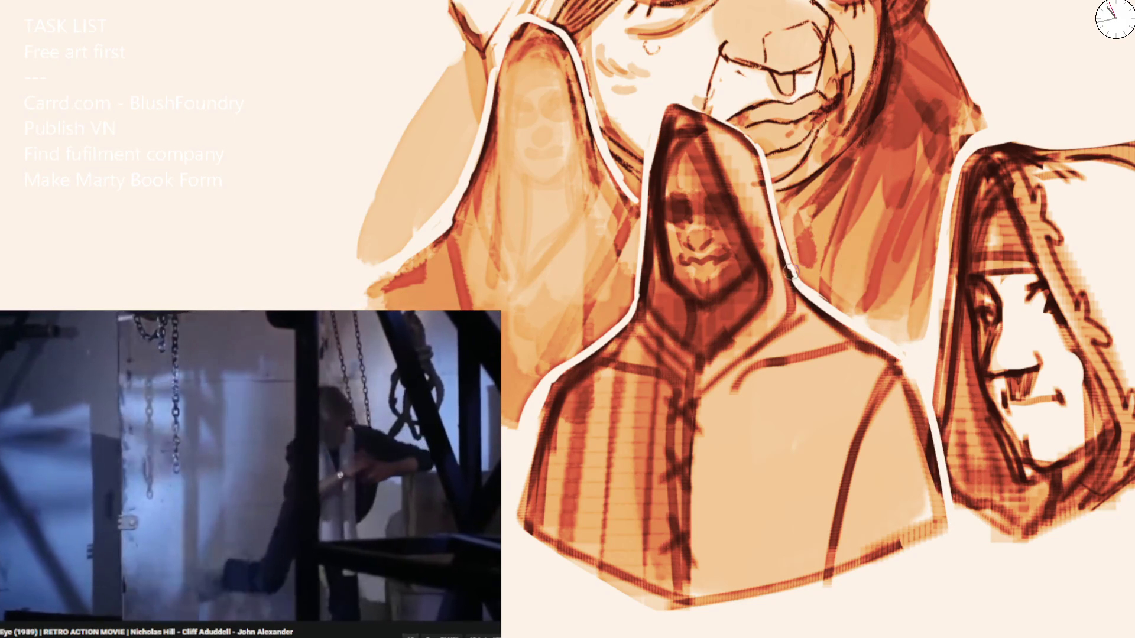
pyautogui.moveTo(791, 271); pyautogui.dragTo(797, 284)
pyautogui.hotkey('ctrl', '0')
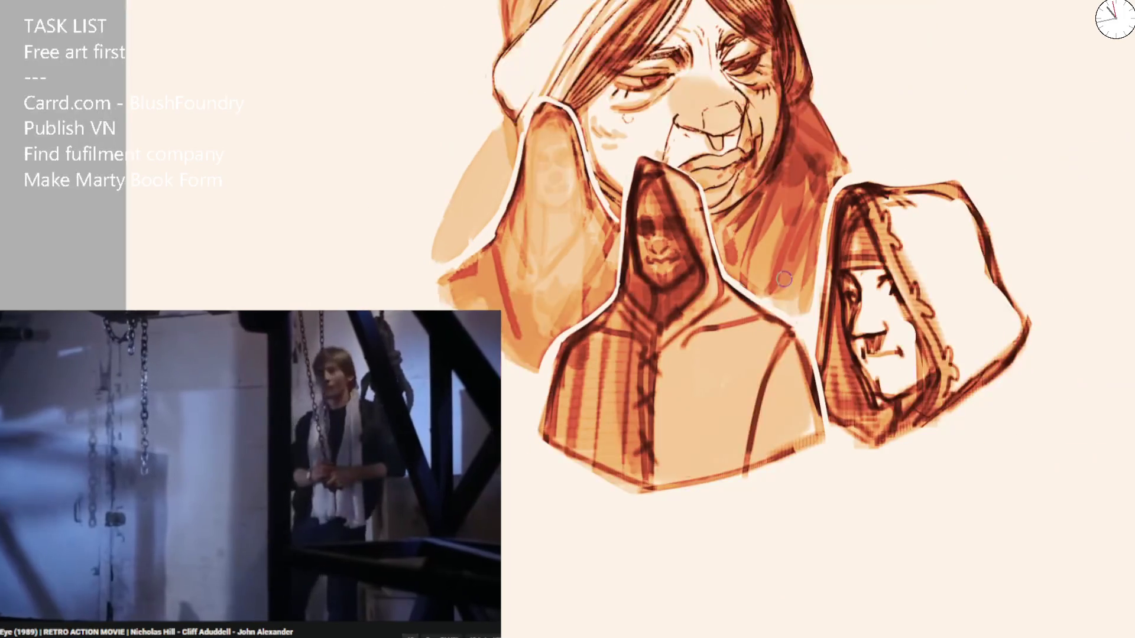
pyautogui.scroll(5, 740, 301)
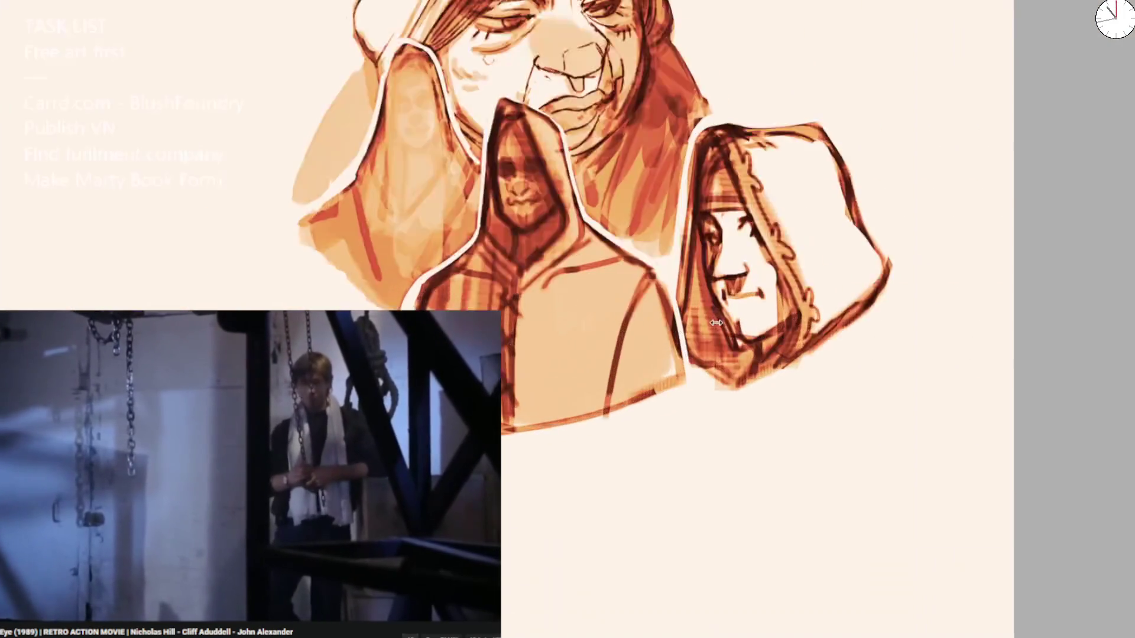
pyautogui.moveTo(676, 153)
pyautogui.mouseDown()
pyautogui.moveTo(684, 114)
pyautogui.moveTo(672, 283)
pyautogui.moveTo(684, 116)
pyautogui.moveTo(732, 71)
pyautogui.moveTo(838, 69)
pyautogui.moveTo(877, 86)
pyautogui.mouseUp()
pyautogui.moveTo(687, 337)
pyautogui.mouseDown()
pyautogui.moveTo(683, 378)
pyautogui.moveTo(722, 418)
pyautogui.moveTo(747, 413)
pyautogui.moveTo(725, 359)
pyautogui.mouseUp()
pyautogui.hotkey('ctrl', '-')
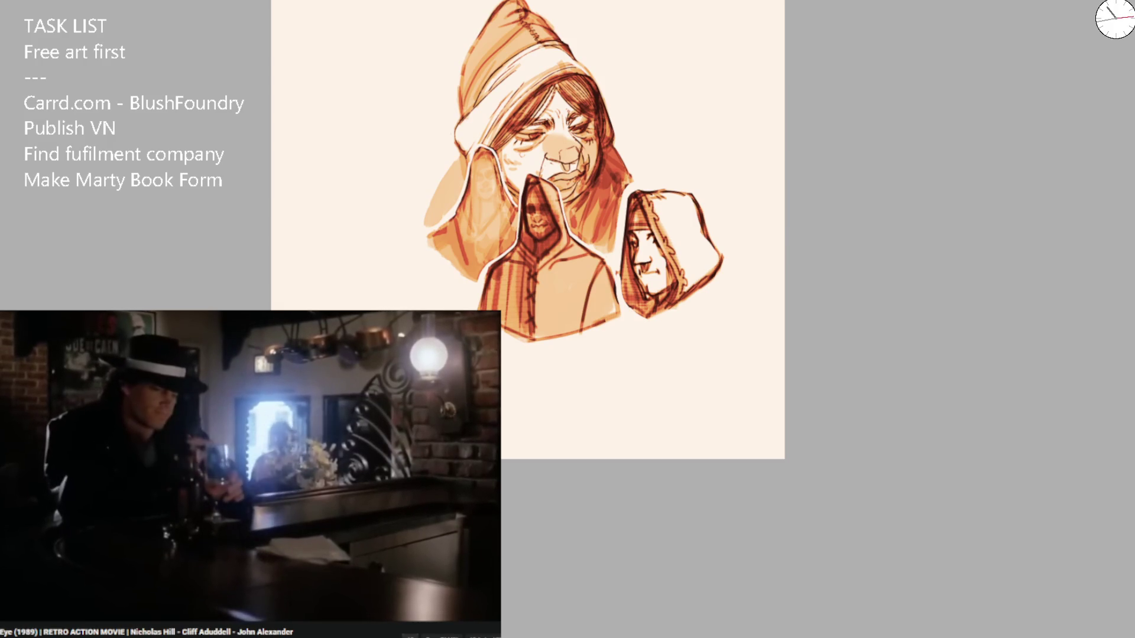
# Add a light tan stroke near the hood edge and try an arch in the blank area, undoing it.
pyautogui.hotkey('ctrl', '+')
pyautogui.moveTo(693, 121); pyautogui.dragTo(702, 96)
pyautogui.hotkey('ctrl', '+')
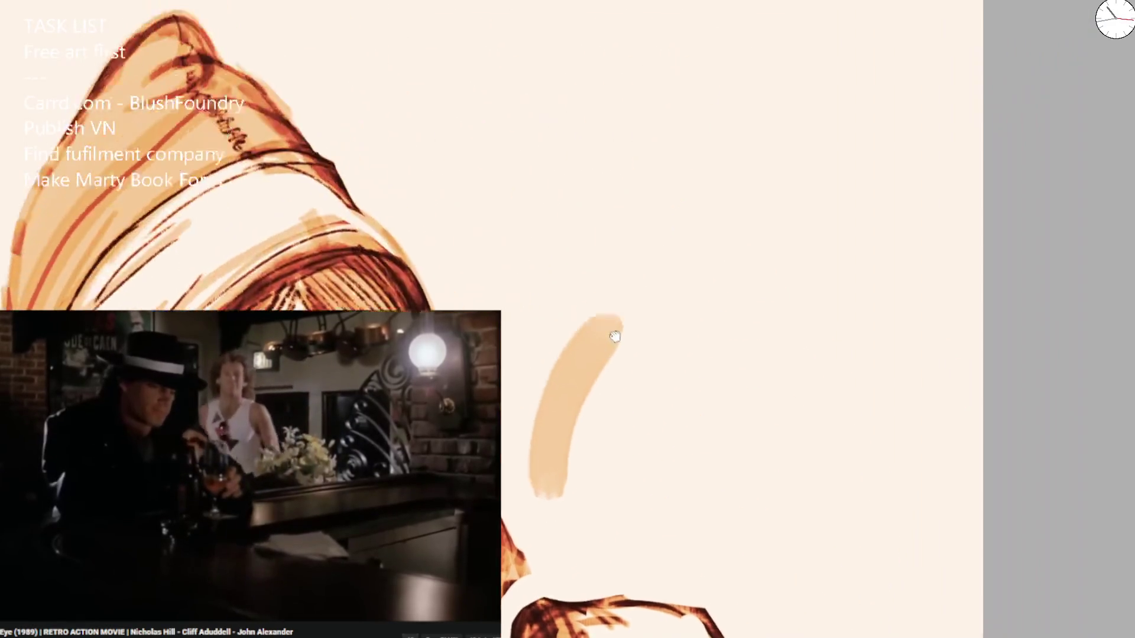
pyautogui.moveTo(610, 236)
pyautogui.mouseDown()
pyautogui.moveTo(631, 86)
pyautogui.moveTo(789, 224)
pyautogui.mouseUp()
pyautogui.hotkey('ctrl', 'z')
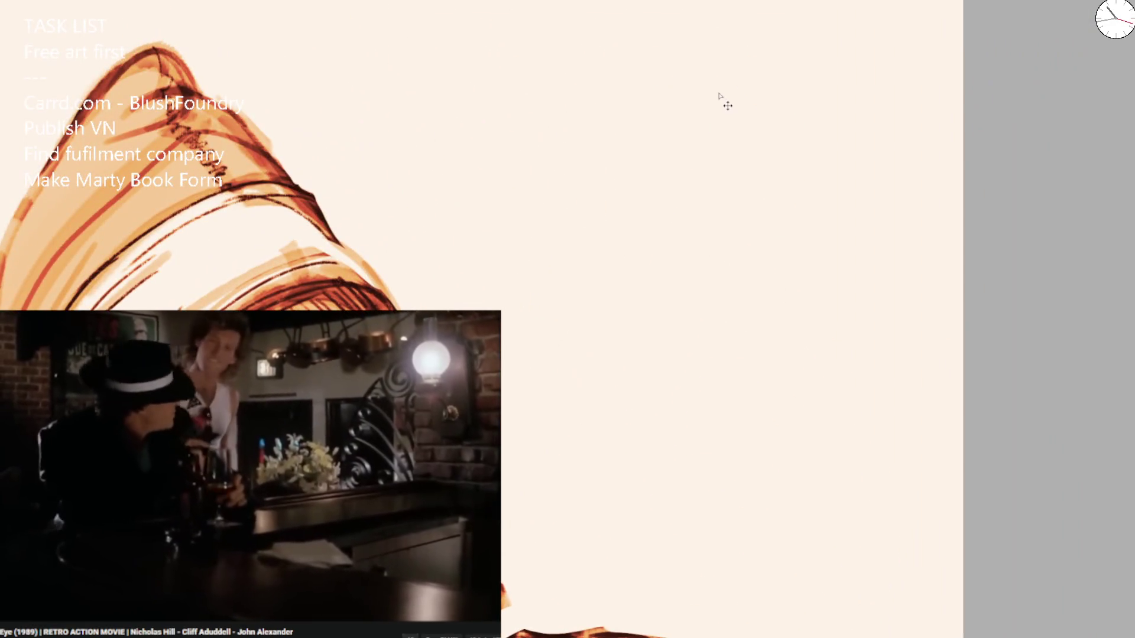
pyautogui.hotkey('ctrl', '-')
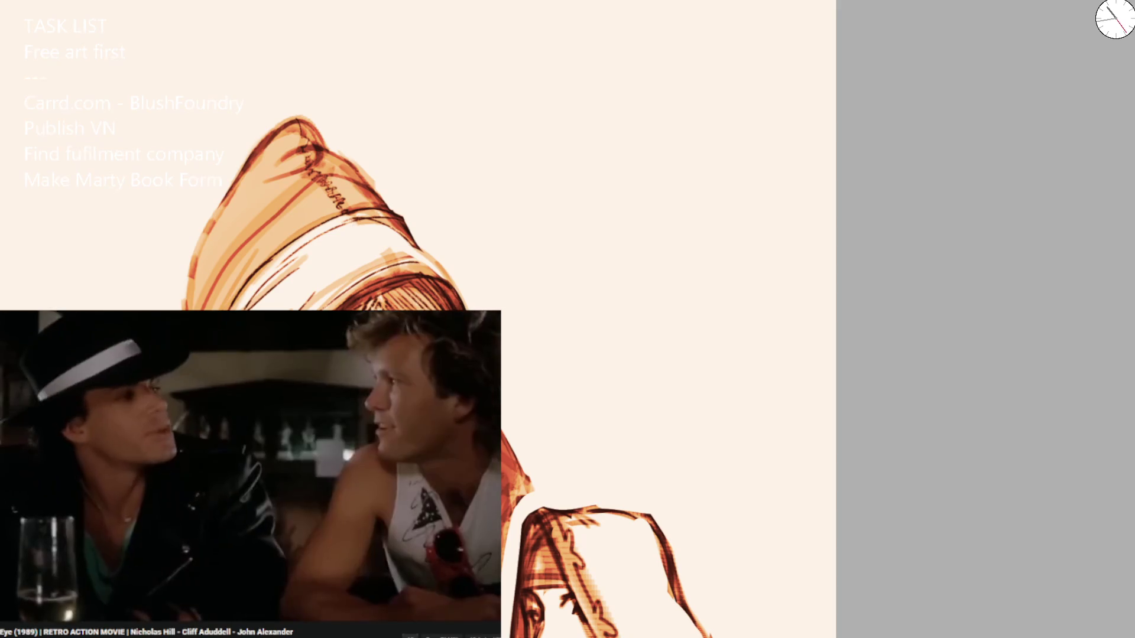
# Try several diagonal and curved orange strokes in the blank space, undoing each one.
pyautogui.moveTo(674, 79); pyautogui.dragTo(575, 192)
pyautogui.scroll(3, 621, 136)
pyautogui.hotkey('ctrl', 'z')
pyautogui.moveTo(664, 99); pyautogui.dragTo(574, 177)
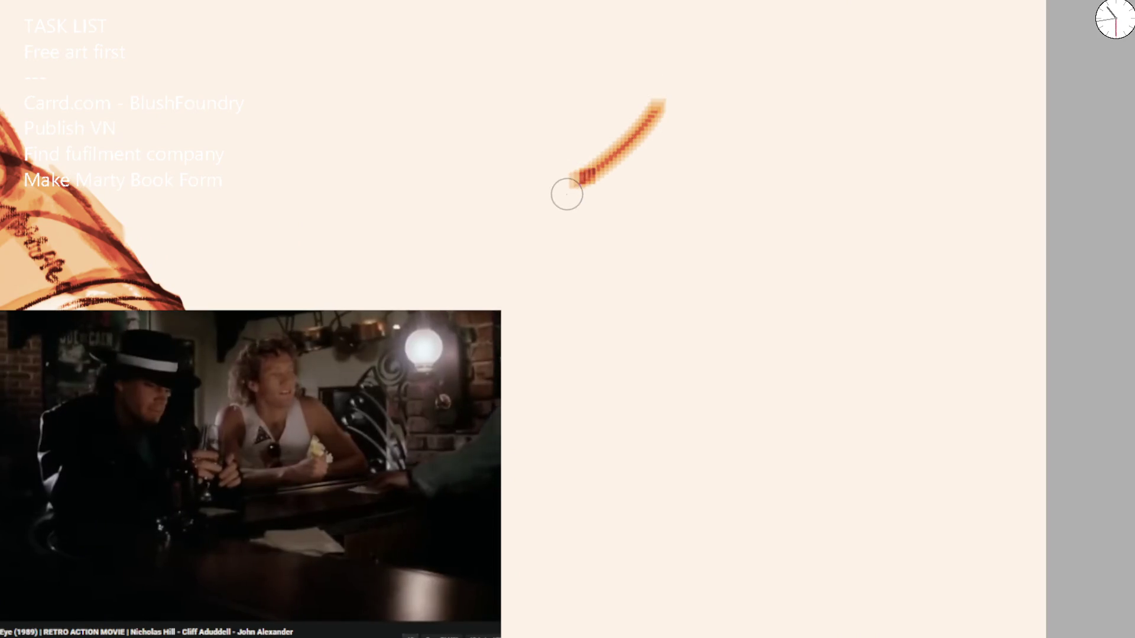
pyautogui.hotkey('ctrl', 'z')
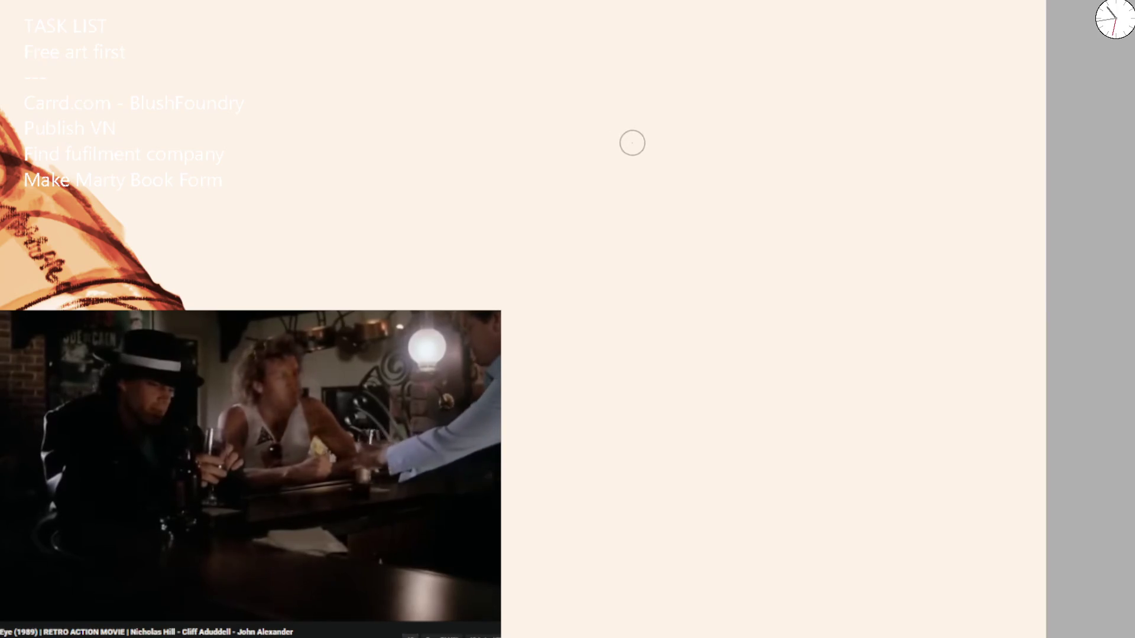
pyautogui.moveTo(628, 144); pyautogui.dragTo(585, 177)
pyautogui.hotkey('ctrl', 'z')
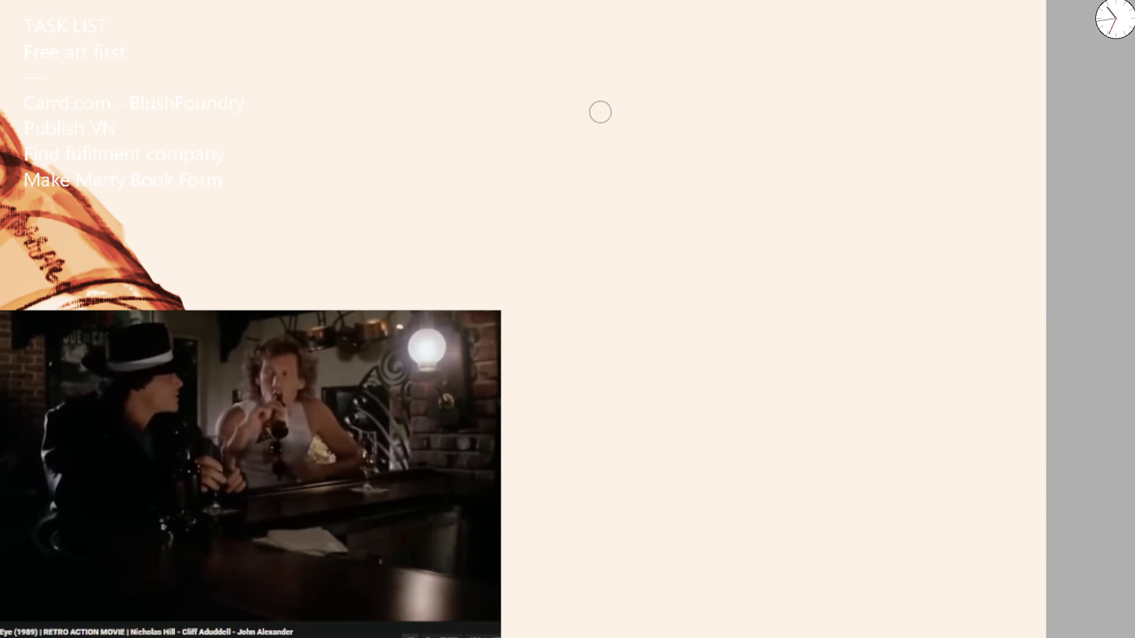
pyautogui.moveTo(532, 306); pyautogui.dragTo(538, 243)
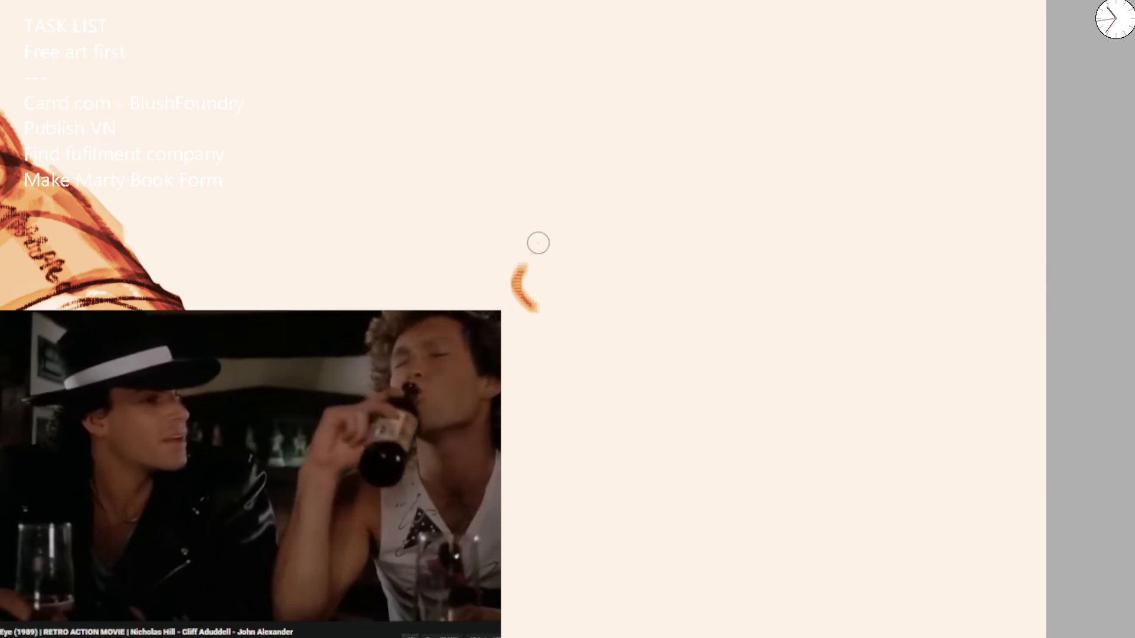
pyautogui.hotkey('ctrl', 'z')
# Draw the profile's forehead, nose, brow and eye marks, outer head curve and back-of-head line.
pyautogui.moveTo(623, 81)
pyautogui.mouseDown()
pyautogui.moveTo(585, 132)
pyautogui.moveTo(579, 160)
pyautogui.moveTo(582, 151)
pyautogui.moveTo(662, 220)
pyautogui.mouseUp()
pyautogui.moveTo(594, 169)
pyautogui.mouseDown()
pyautogui.moveTo(552, 243)
pyautogui.moveTo(615, 267)
pyautogui.mouseUp()
pyautogui.moveTo(627, 211)
pyautogui.mouseDown()
pyautogui.moveTo(675, 226)
pyautogui.moveTo(624, 201)
pyautogui.moveTo(635, 198)
pyautogui.moveTo(653, 248)
pyautogui.moveTo(644, 254)
pyautogui.moveTo(653, 232)
pyautogui.mouseUp()
pyautogui.moveTo(599, 117); pyautogui.dragTo(609, 109)
pyautogui.moveTo(574, 1)
pyautogui.mouseDown()
pyautogui.moveTo(451, 126)
pyautogui.moveTo(494, 221)
pyautogui.mouseUp()
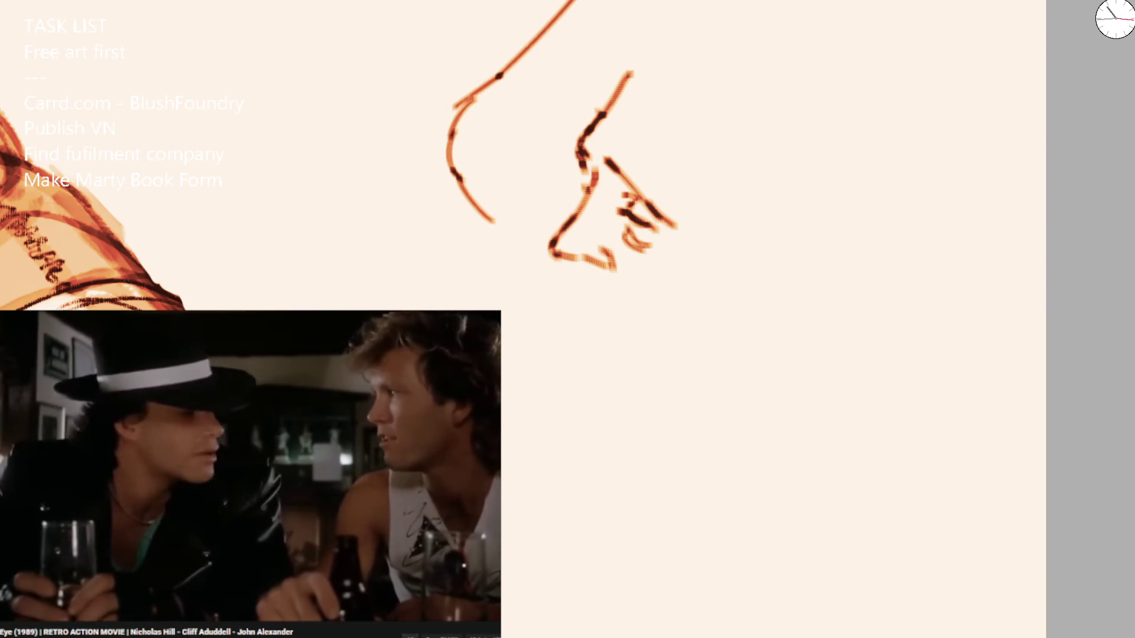
pyautogui.moveTo(838, 0)
pyautogui.mouseDown()
pyautogui.moveTo(894, 63)
pyautogui.moveTo(941, 213)
pyautogui.mouseUp()
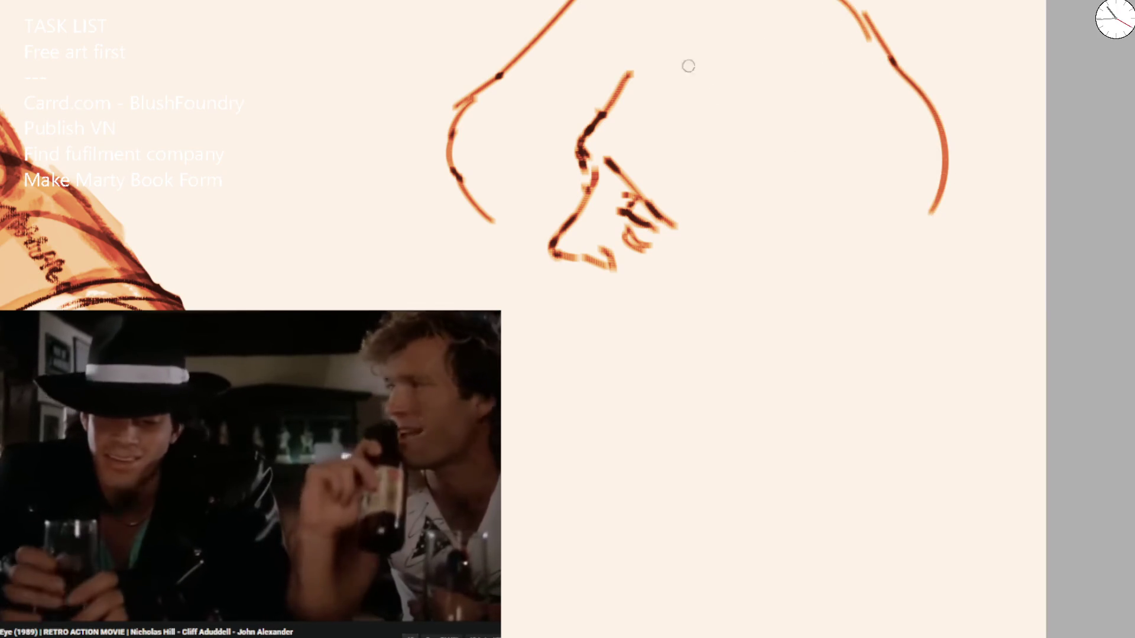
# Extend the back-of-head line and redraw the cheek line below the eye.
pyautogui.hotkey('ctrl', 'z')
pyautogui.moveTo(630, 72)
pyautogui.mouseDown()
pyautogui.moveTo(634, 112)
pyautogui.moveTo(649, 86)
pyautogui.moveTo(662, 156)
pyautogui.moveTo(763, 257)
pyautogui.moveTo(780, 246)
pyautogui.mouseUp()
pyautogui.hotkey('ctrl', 'z')
pyautogui.moveTo(821, 234)
pyautogui.mouseDown()
pyautogui.moveTo(799, 291)
pyautogui.moveTo(768, 298)
pyautogui.mouseUp()
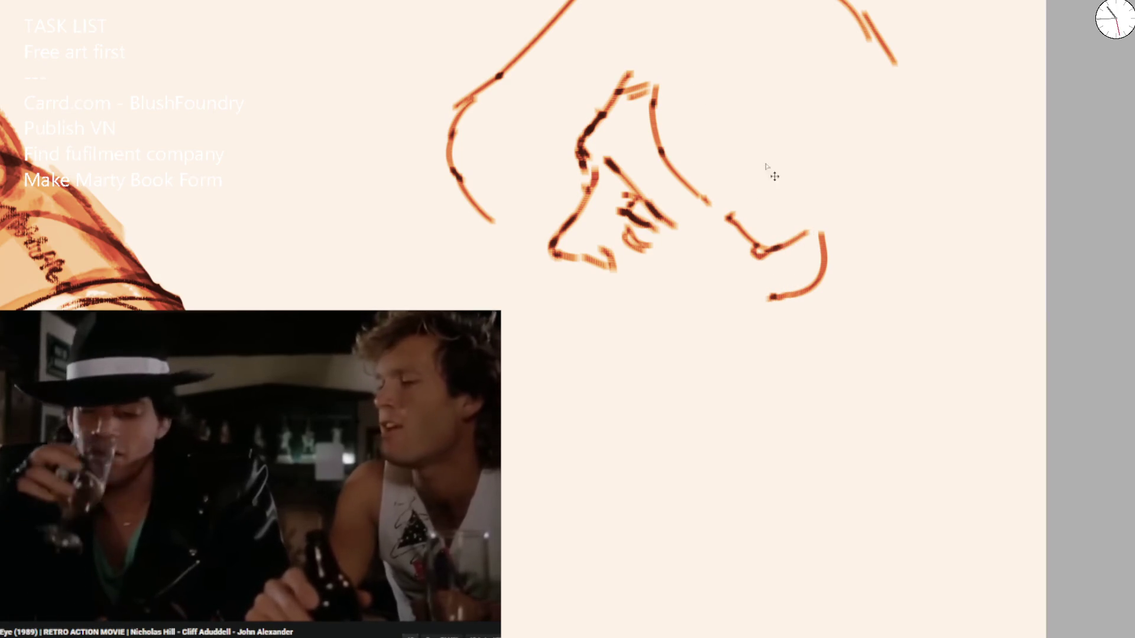
pyautogui.hotkey('ctrl', 'z')
pyautogui.hotkey('ctrl', 'z')
pyautogui.hotkey('ctrl', 'z')
pyautogui.hotkey('ctrl', 'z')
pyautogui.moveTo(701, 198); pyautogui.dragTo(746, 252)
pyautogui.moveTo(769, 237)
pyautogui.mouseDown()
pyautogui.moveTo(783, 234)
pyautogui.moveTo(775, 287)
pyautogui.moveTo(729, 313)
pyautogui.mouseUp()
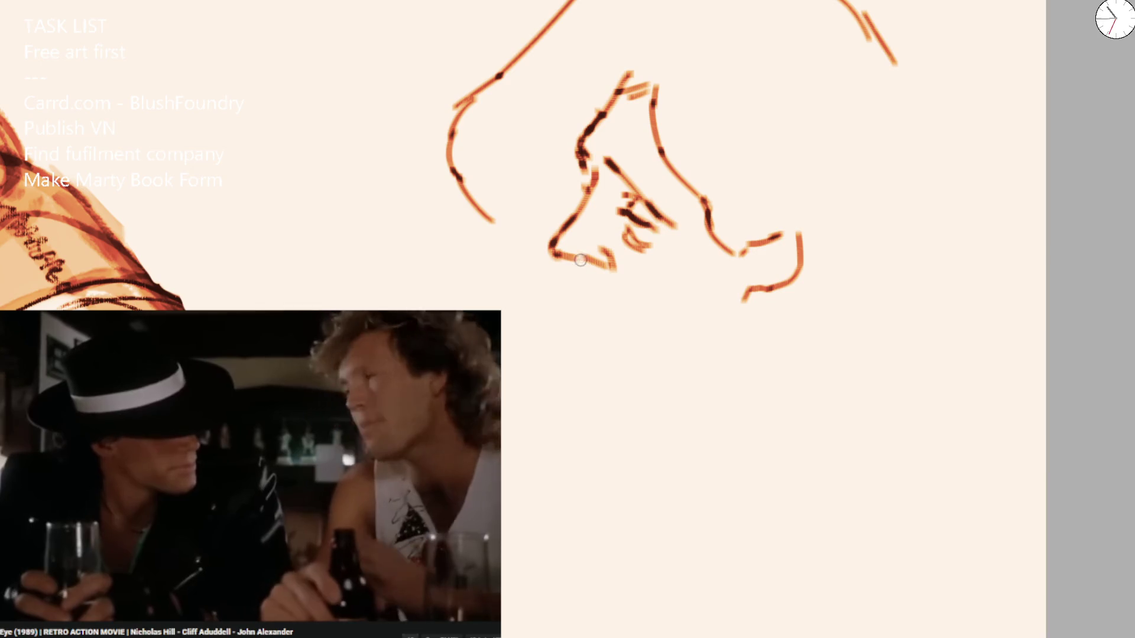
# Draw the chin, jaw and neck lines, add a mark beside the mouth, and reinforce the chin.
pyautogui.moveTo(574, 258)
pyautogui.mouseDown()
pyautogui.moveTo(601, 355)
pyautogui.moveTo(643, 370)
pyautogui.moveTo(705, 351)
pyautogui.mouseUp()
pyautogui.moveTo(638, 369)
pyautogui.mouseDown()
pyautogui.moveTo(692, 361)
pyautogui.moveTo(686, 452)
pyautogui.moveTo(671, 362)
pyautogui.mouseUp()
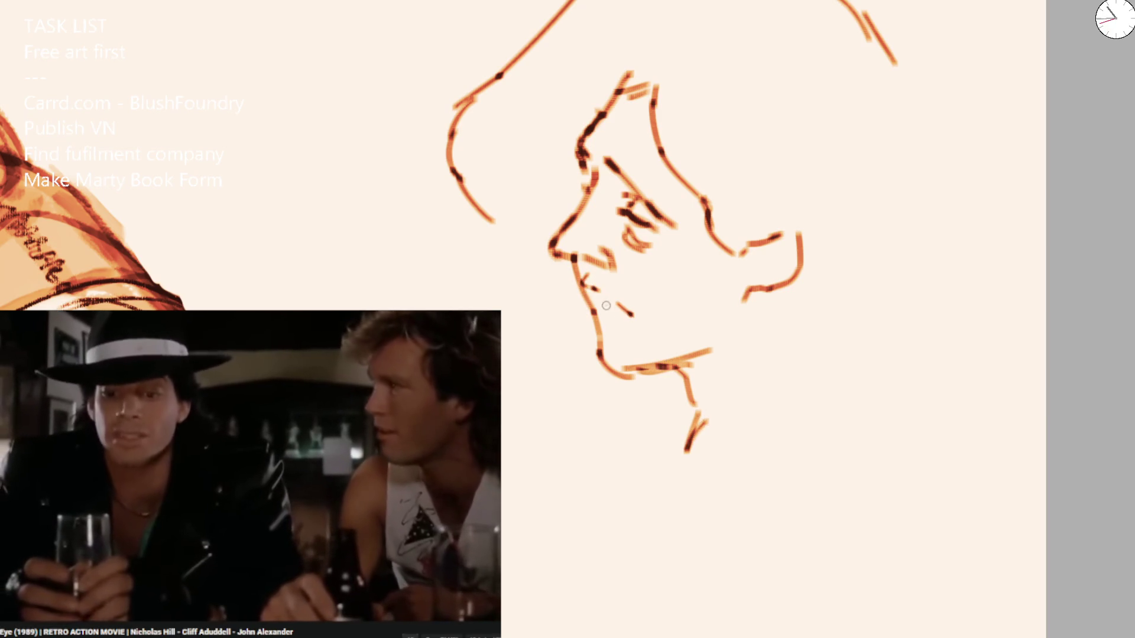
pyautogui.hotkey('ctrl', 'z')
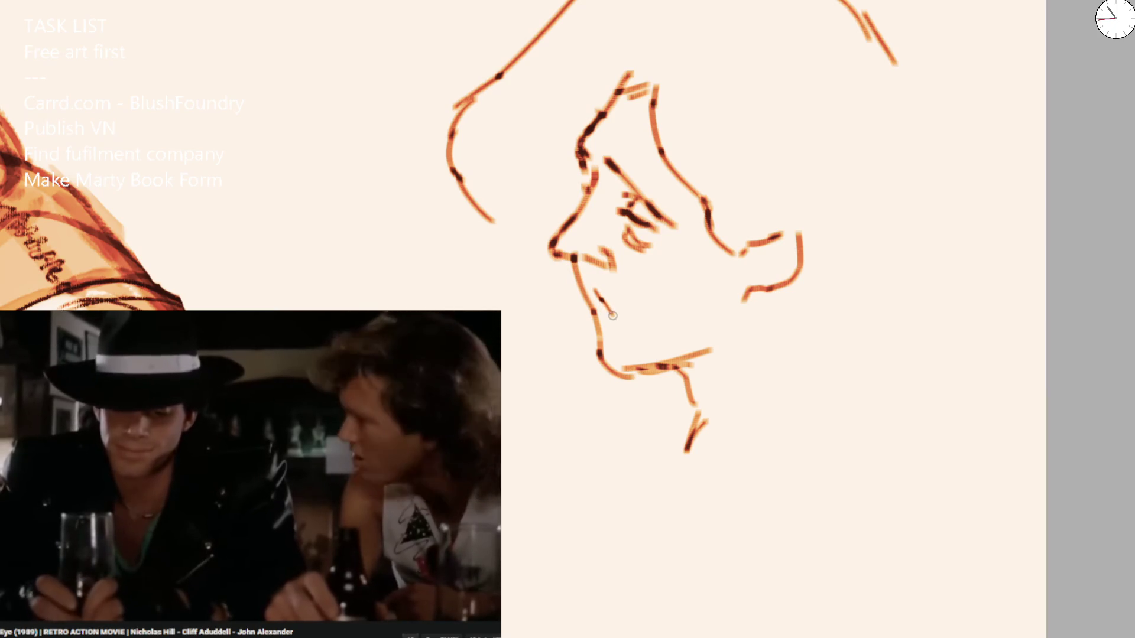
pyautogui.hotkey('ctrl', 'z')
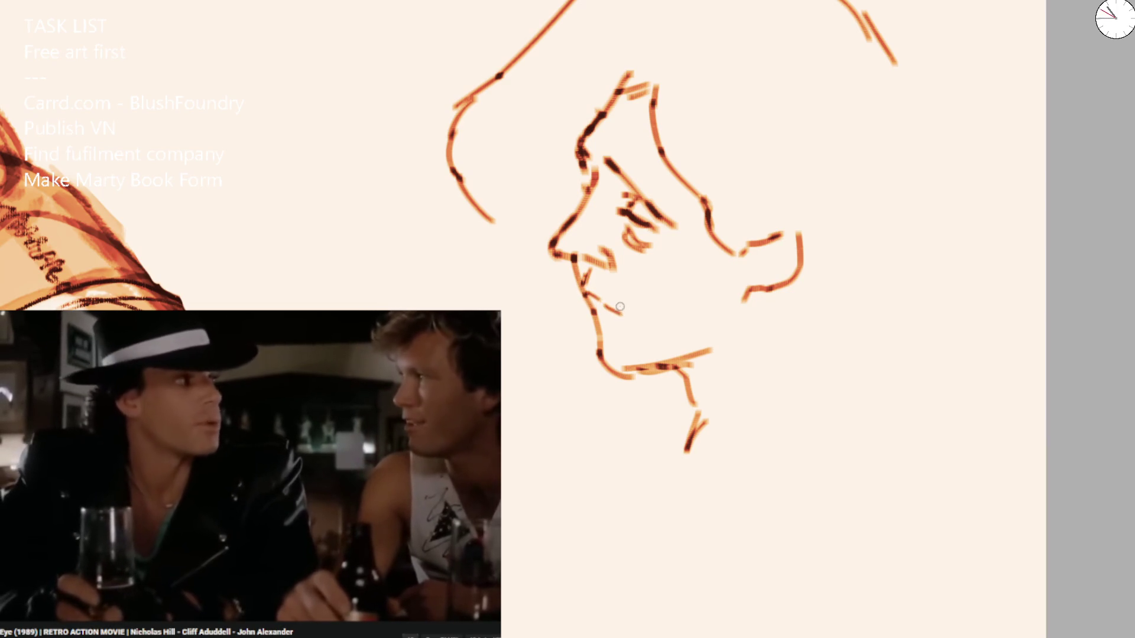
pyautogui.moveTo(592, 307)
pyautogui.mouseDown()
pyautogui.moveTo(604, 325)
pyautogui.moveTo(592, 303)
pyautogui.mouseUp()
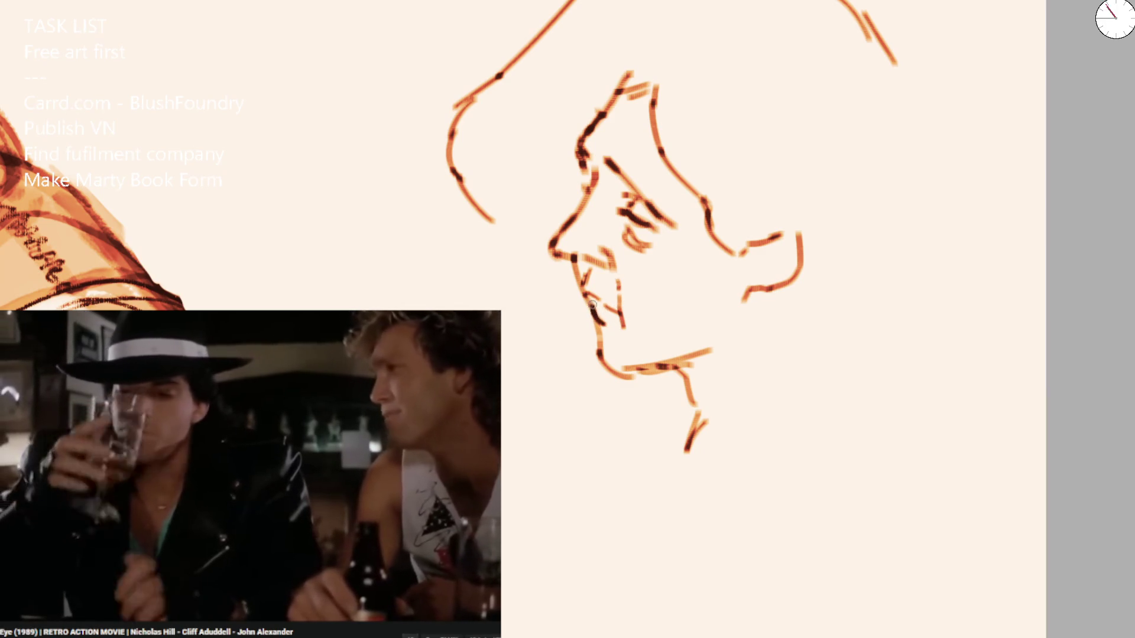
pyautogui.moveTo(594, 335); pyautogui.dragTo(609, 364)
# Add the ear's inner detail, the neck curve, and the hair lines on both sides of the face.
pyautogui.moveTo(765, 244)
pyautogui.mouseDown()
pyautogui.moveTo(778, 254)
pyautogui.moveTo(768, 263)
pyautogui.mouseUp()
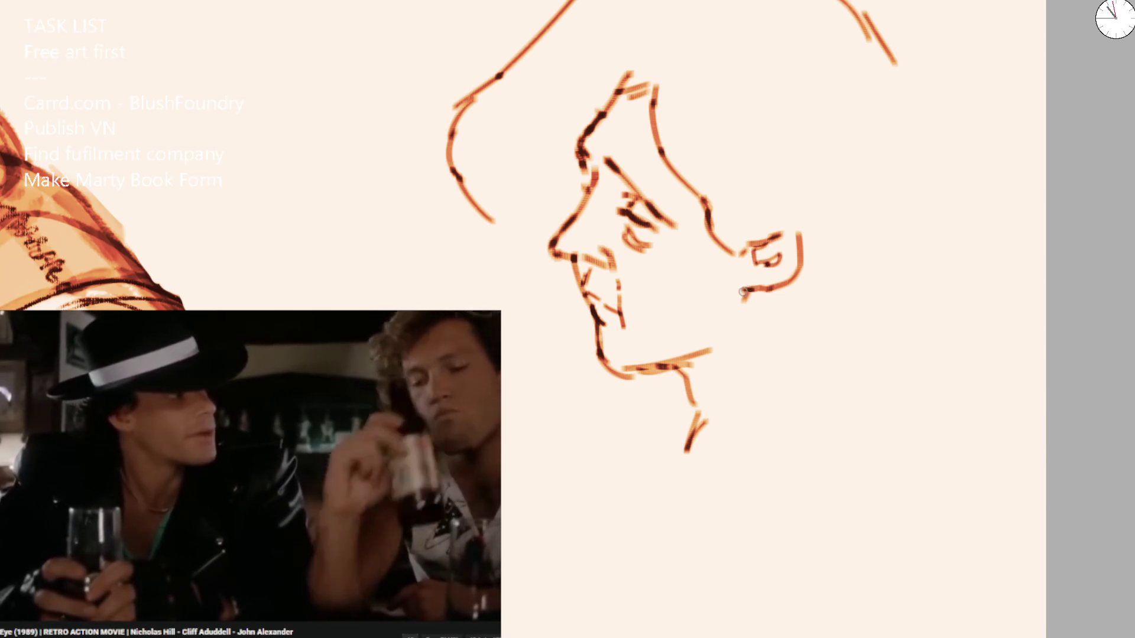
pyautogui.moveTo(774, 289)
pyautogui.mouseDown()
pyautogui.moveTo(783, 340)
pyautogui.moveTo(801, 355)
pyautogui.mouseUp()
pyautogui.moveTo(878, 35)
pyautogui.mouseDown()
pyautogui.moveTo(919, 127)
pyautogui.moveTo(934, 257)
pyautogui.moveTo(891, 322)
pyautogui.moveTo(831, 368)
pyautogui.mouseUp()
pyautogui.moveTo(486, 226)
pyautogui.mouseDown()
pyautogui.moveTo(534, 325)
pyautogui.moveTo(582, 332)
pyautogui.mouseUp()
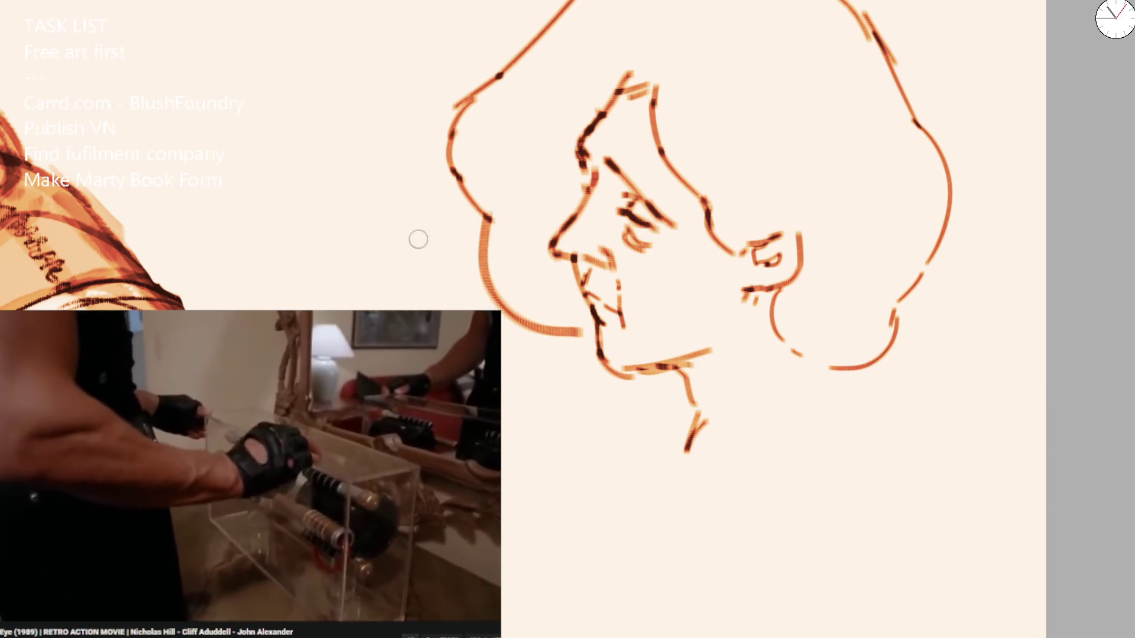
pyautogui.moveTo(295, 450)
pyautogui.press('space')
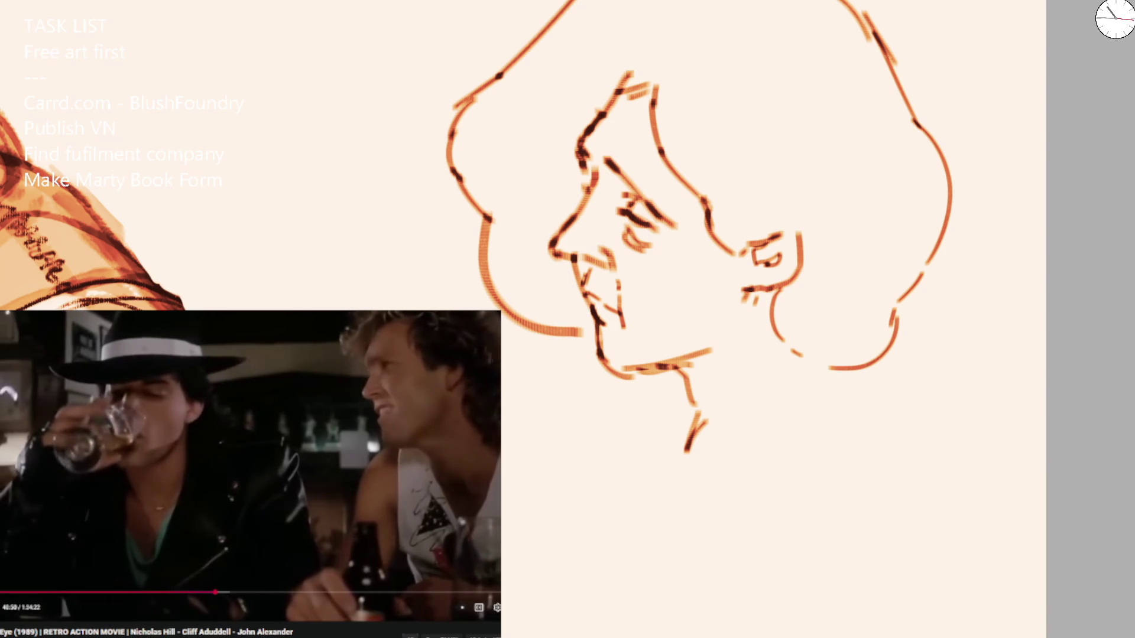
pyautogui.press('Left')
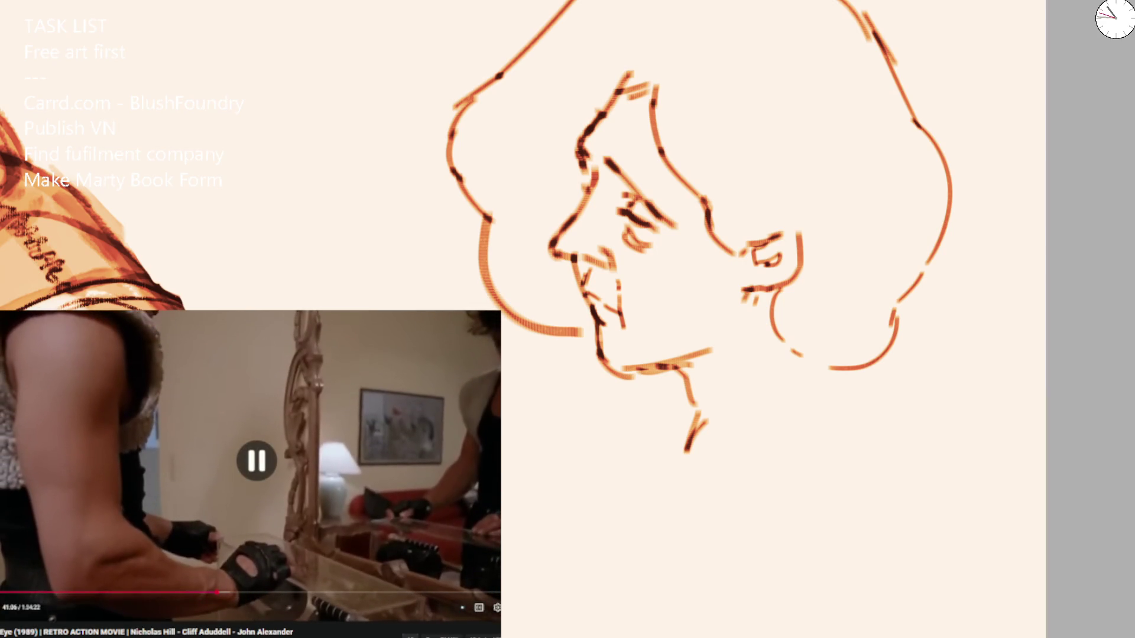
pyautogui.press('space')
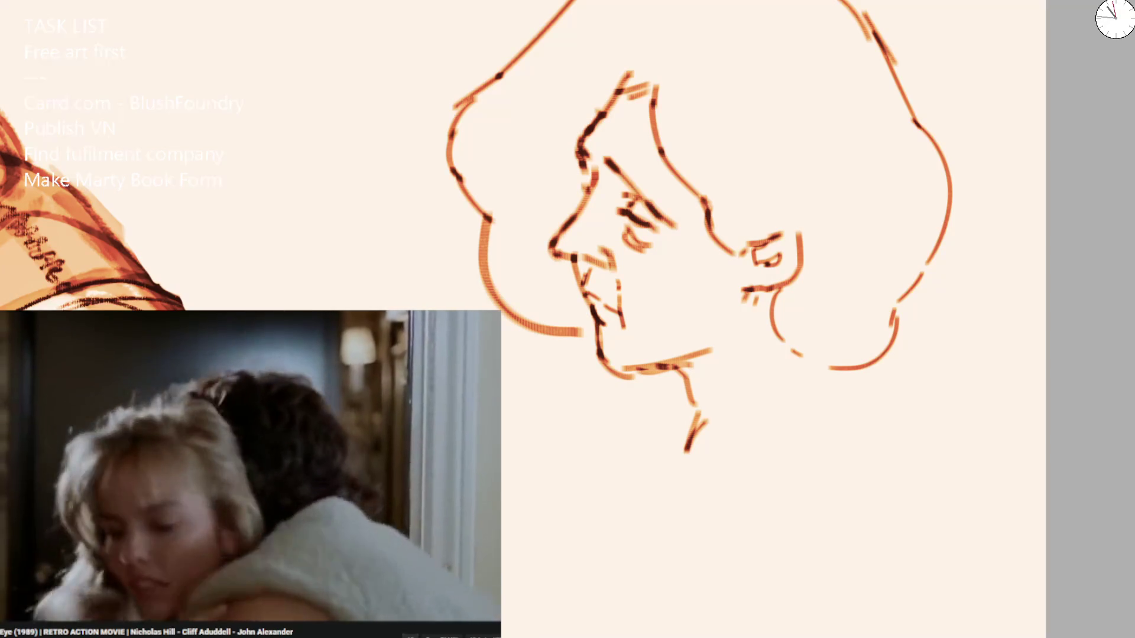
pyautogui.moveTo(455, 154); pyautogui.dragTo(476, 189)
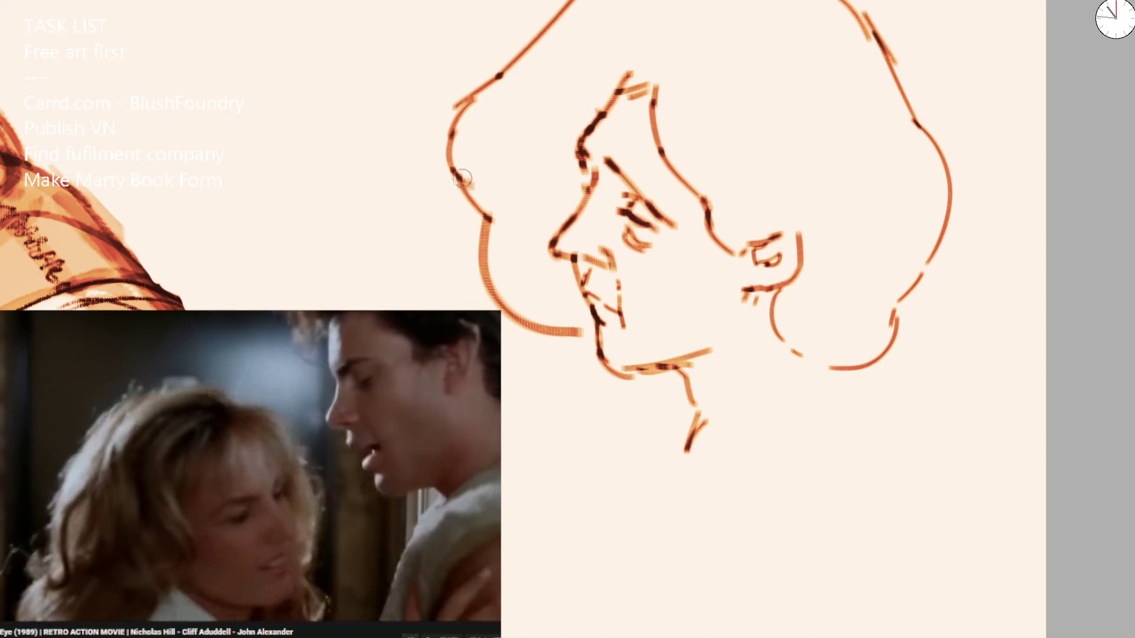
# Darken the left hair and forehead, erase the old ear, jaw and hair outlines, and redraw the head outline.
pyautogui.moveTo(495, 84); pyautogui.dragTo(449, 178)
pyautogui.moveTo(467, 105); pyautogui.dragTo(561, 3)
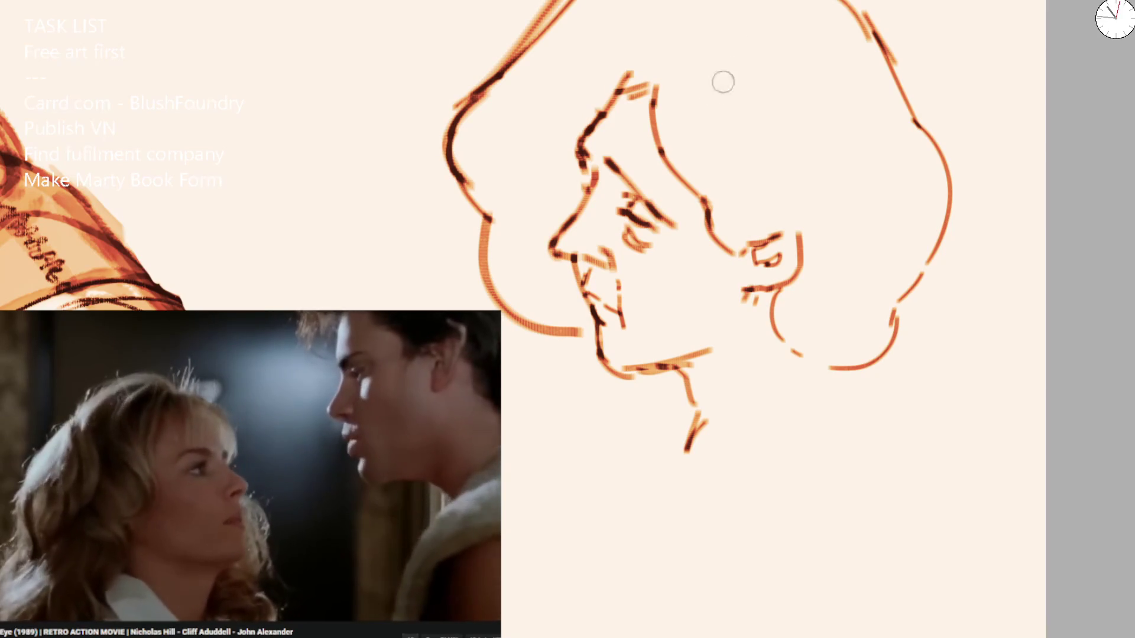
pyautogui.moveTo(592, 141); pyautogui.dragTo(618, 91)
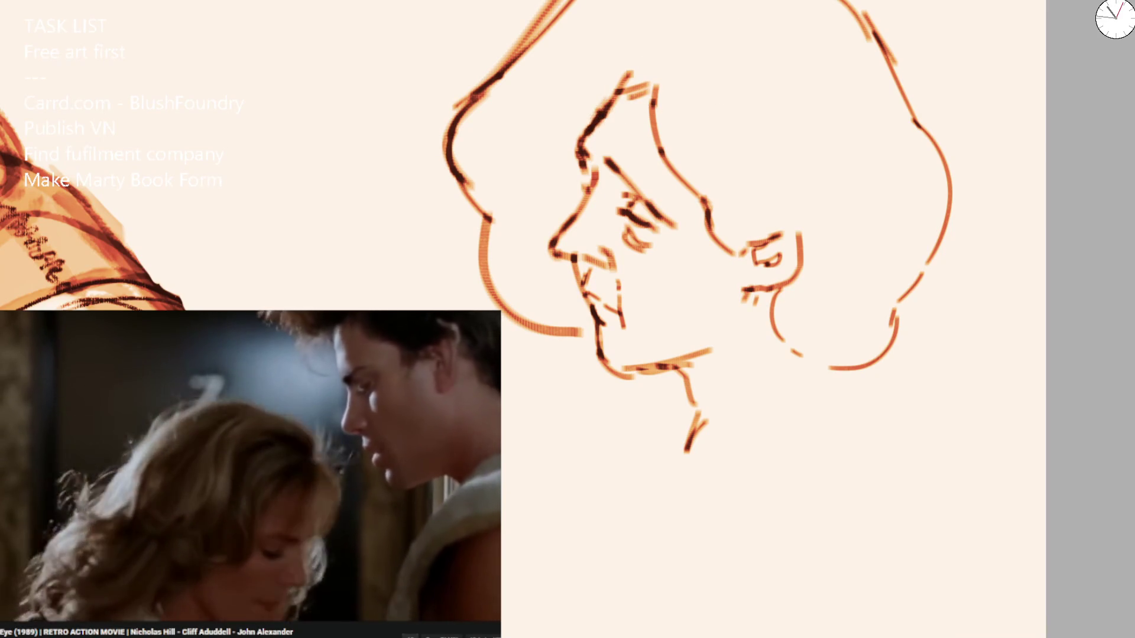
pyautogui.press('e')
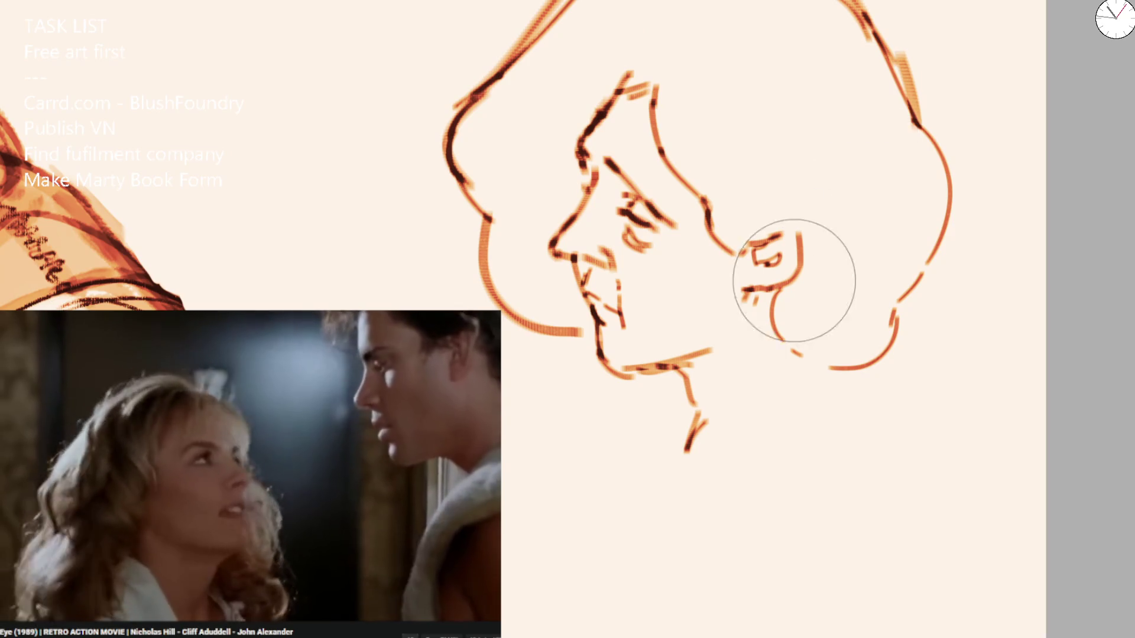
pyautogui.moveTo(792, 279); pyautogui.dragTo(865, 35)
pyautogui.moveTo(507, 82)
pyautogui.mouseDown()
pyautogui.moveTo(471, 203)
pyautogui.moveTo(491, 278)
pyautogui.mouseUp()
pyautogui.press('e')
pyautogui.moveTo(568, 1)
pyautogui.mouseDown()
pyautogui.moveTo(516, 91)
pyautogui.moveTo(515, 201)
pyautogui.moveTo(494, 284)
pyautogui.moveTo(556, 348)
pyautogui.mouseUp()
pyautogui.moveTo(851, 1); pyautogui.dragTo(915, 75)
# Replace the right hair strokes with one long outline running down along the jaw.
pyautogui.moveTo(922, 53)
pyautogui.mouseDown()
pyautogui.moveTo(951, 199)
pyautogui.moveTo(939, 331)
pyautogui.moveTo(898, 357)
pyautogui.mouseUp()
pyautogui.hotkey('ctrl', 'z')
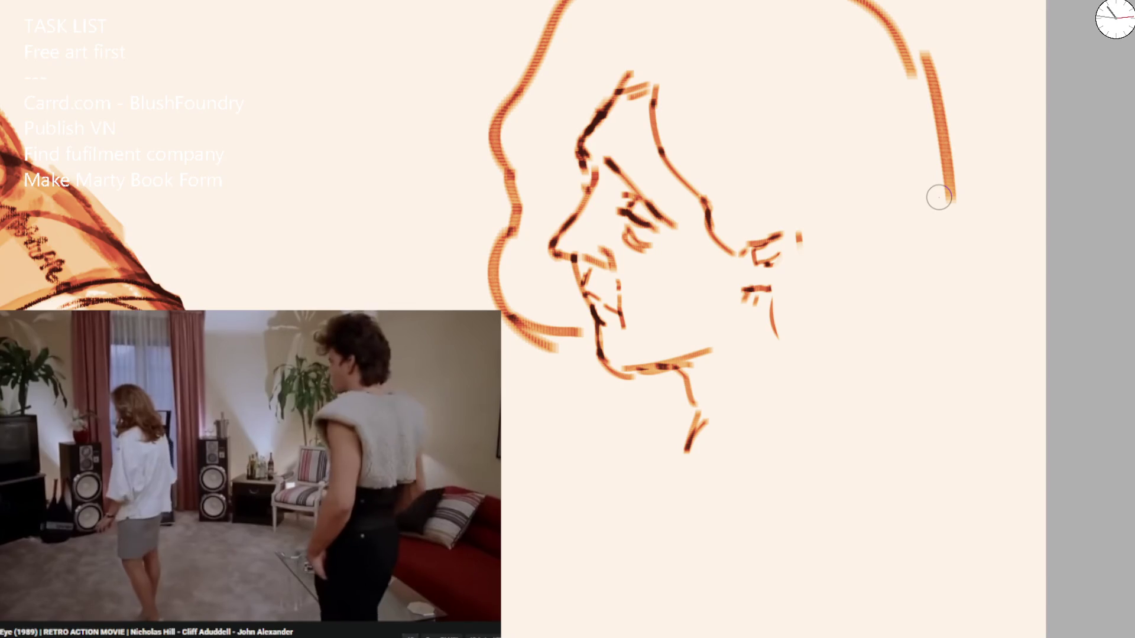
pyautogui.hotkey('ctrl', 'z')
pyautogui.moveTo(912, 69)
pyautogui.mouseDown()
pyautogui.moveTo(952, 268)
pyautogui.moveTo(848, 356)
pyautogui.moveTo(780, 353)
pyautogui.mouseUp()
pyautogui.moveTo(766, 286); pyautogui.dragTo(792, 358)
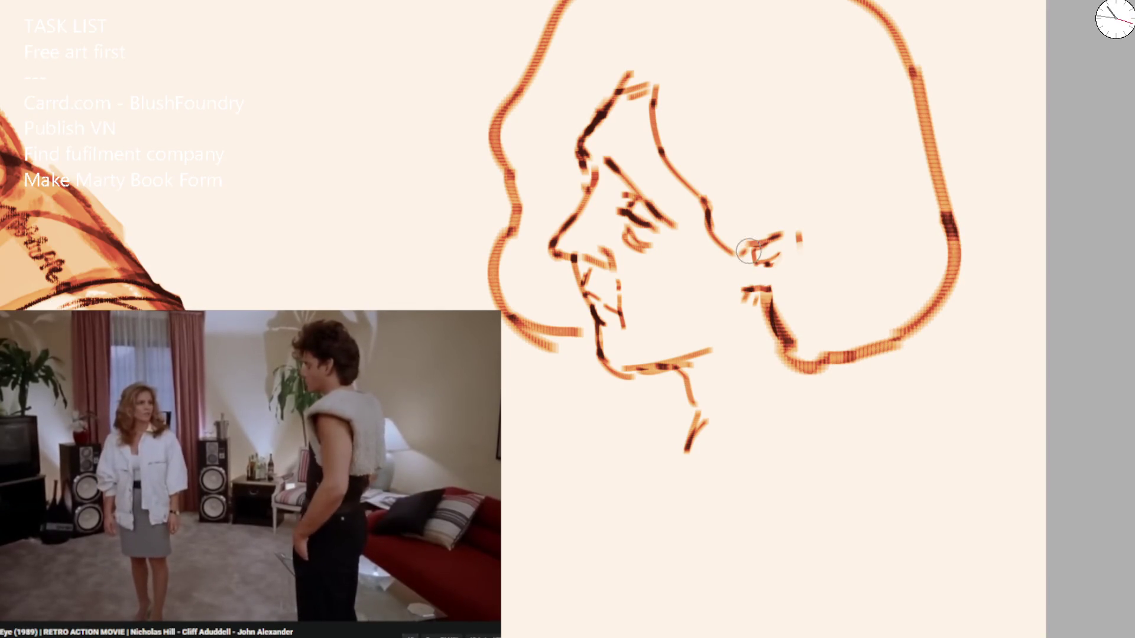
# Redraw the ear as a single curve.
pyautogui.moveTo(742, 249); pyautogui.dragTo(799, 259)
pyautogui.moveTo(713, 231)
pyautogui.mouseDown()
pyautogui.moveTo(732, 248)
pyautogui.moveTo(792, 225)
pyautogui.moveTo(791, 281)
pyautogui.mouseUp()
pyautogui.hotkey('ctrl', 'z')
pyautogui.hotkey('ctrl', 'z')
pyautogui.moveTo(705, 202)
pyautogui.mouseDown()
pyautogui.moveTo(805, 223)
pyautogui.moveTo(795, 269)
pyautogui.mouseUp()
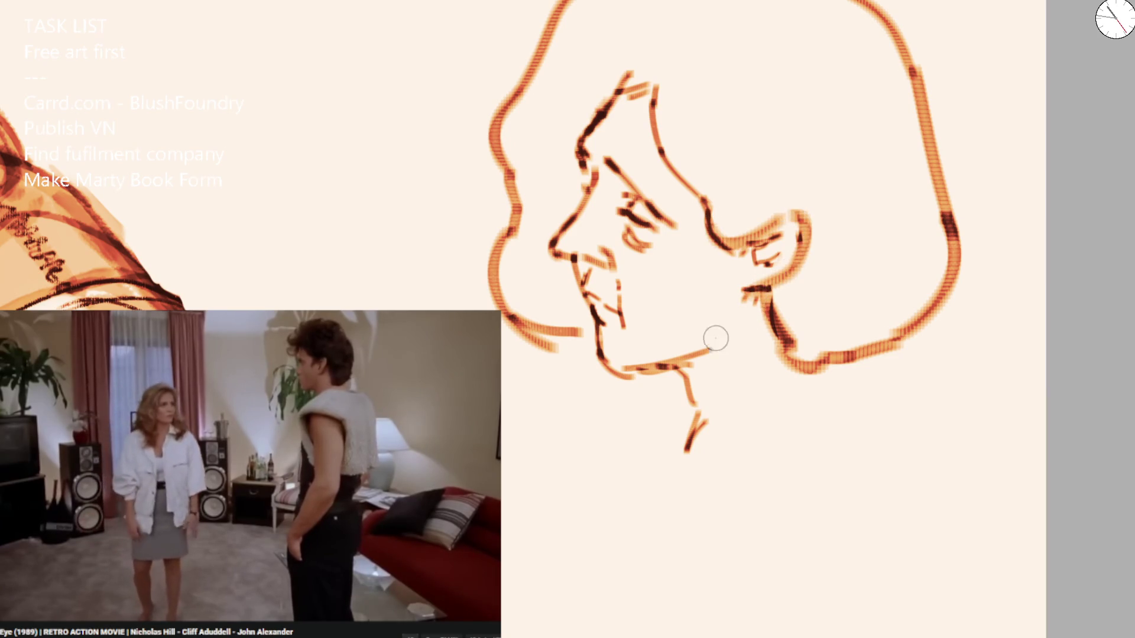
# Darken the chin, neck, mouth and lips, and add a stroke on the nose bridge.
pyautogui.moveTo(668, 363)
pyautogui.mouseDown()
pyautogui.moveTo(680, 487)
pyautogui.moveTo(833, 367)
pyautogui.mouseUp()
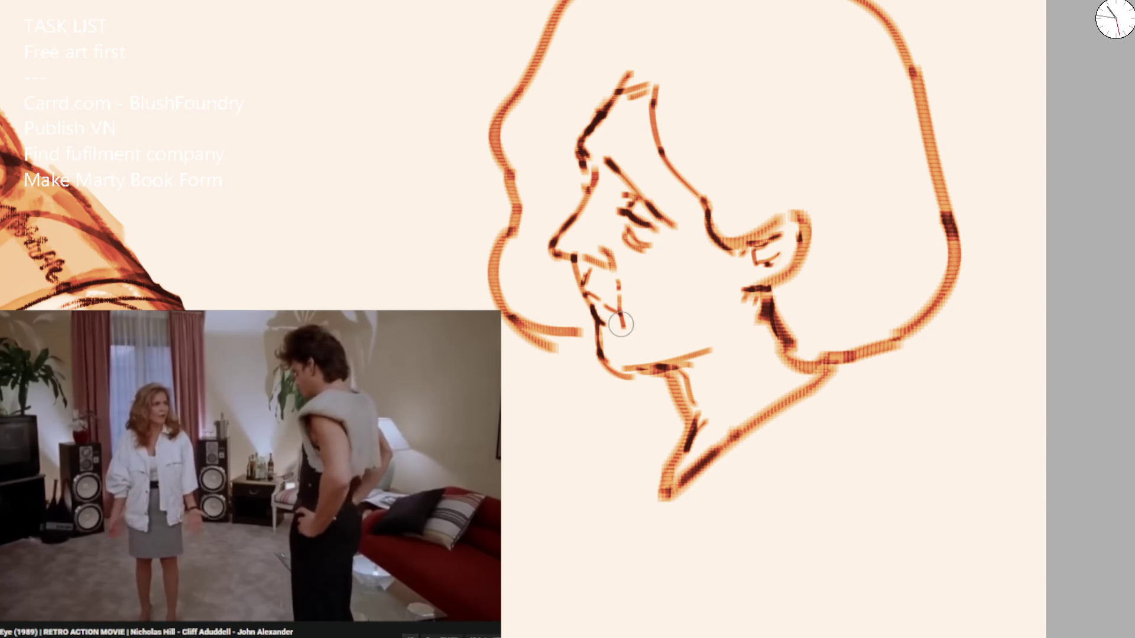
pyautogui.moveTo(596, 325); pyautogui.dragTo(631, 377)
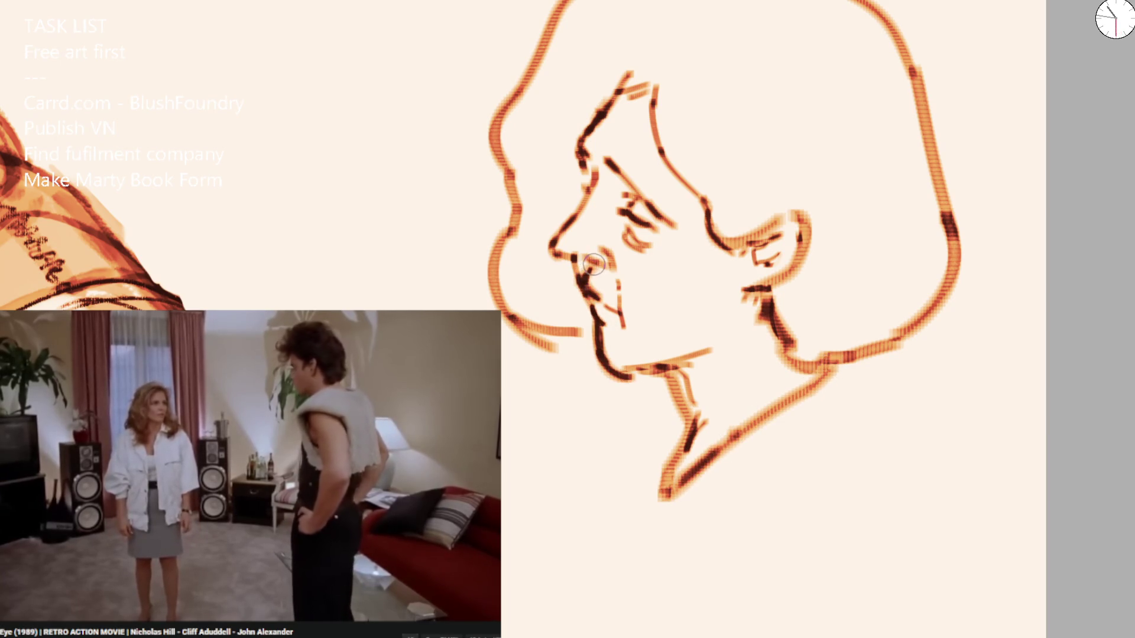
pyautogui.moveTo(576, 257)
pyautogui.mouseDown()
pyautogui.moveTo(594, 301)
pyautogui.moveTo(622, 328)
pyautogui.moveTo(608, 335)
pyautogui.mouseUp()
pyautogui.moveTo(597, 248); pyautogui.dragTo(610, 267)
pyautogui.moveTo(595, 183)
pyautogui.mouseDown()
pyautogui.moveTo(579, 197)
pyautogui.moveTo(576, 133)
pyautogui.moveTo(650, 2)
pyautogui.mouseUp()
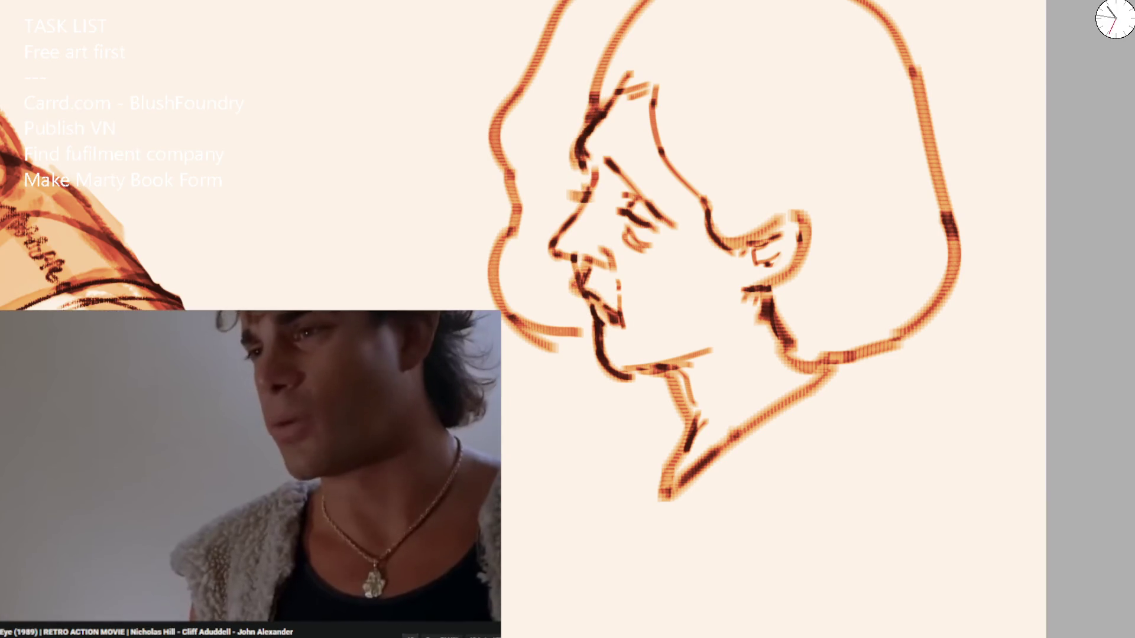
# Add a dark forehead stroke, darken the right hair outline, and extend the neck line to the shoulder.
pyautogui.hotkey('ctrl', 'z')
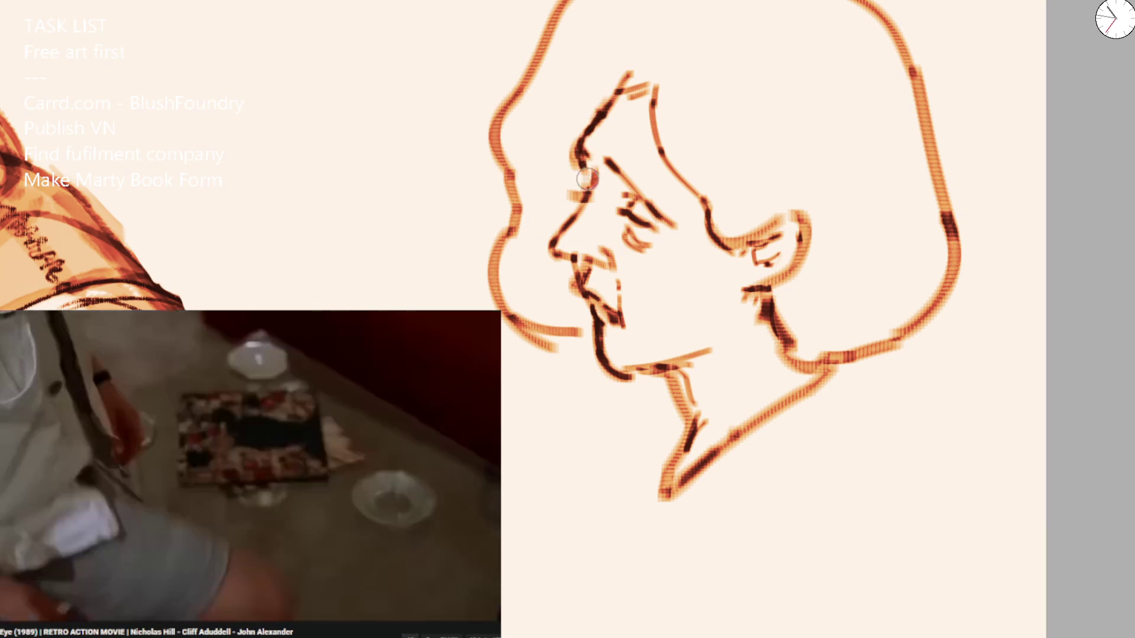
pyautogui.moveTo(615, 71)
pyautogui.mouseDown()
pyautogui.moveTo(593, 93)
pyautogui.moveTo(633, 79)
pyautogui.mouseUp()
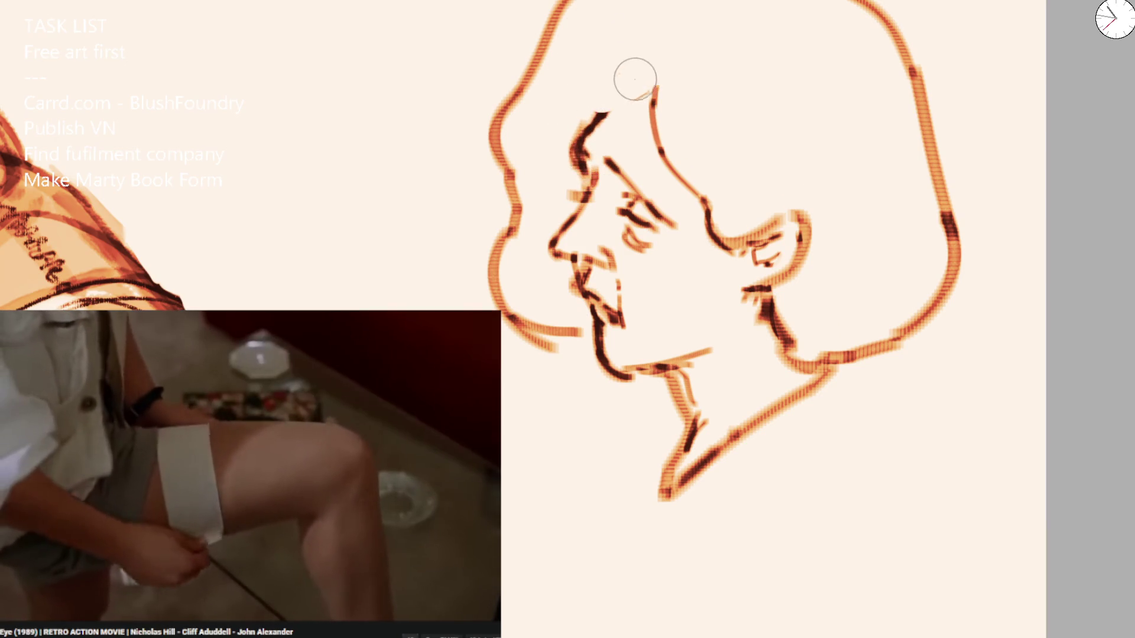
pyautogui.moveTo(594, 127); pyautogui.dragTo(603, 117)
pyautogui.hotkey('ctrl', 'z')
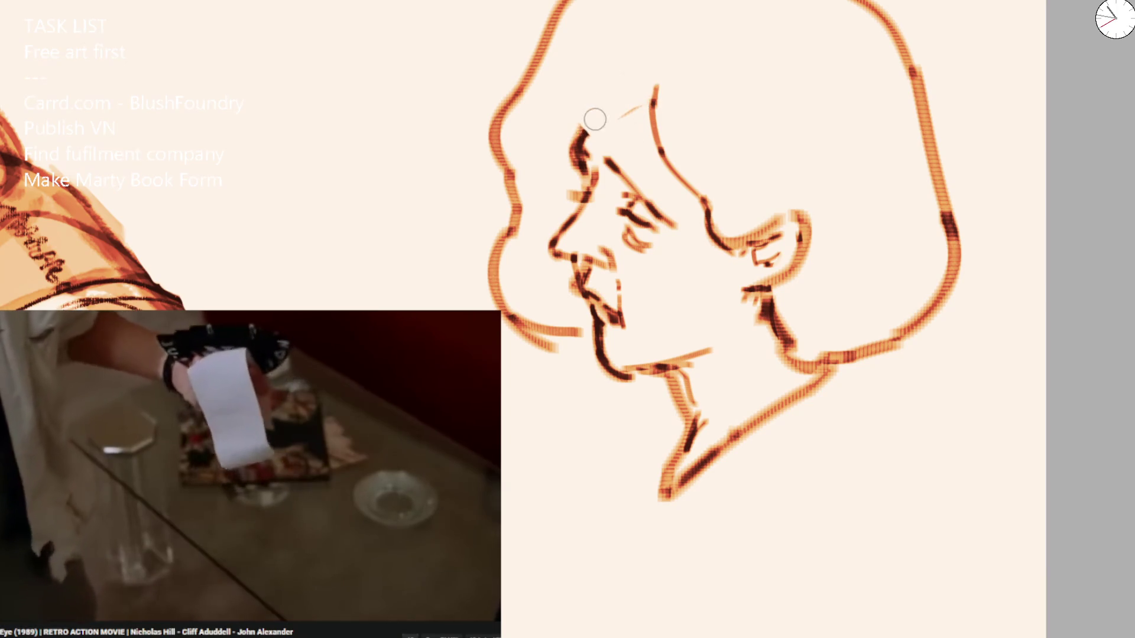
pyautogui.moveTo(581, 128); pyautogui.dragTo(617, 108)
pyautogui.moveTo(603, 65)
pyautogui.mouseDown()
pyautogui.moveTo(646, 10)
pyautogui.moveTo(786, 3)
pyautogui.mouseUp()
pyautogui.moveTo(931, 140)
pyautogui.mouseDown()
pyautogui.moveTo(944, 236)
pyautogui.moveTo(828, 294)
pyautogui.moveTo(826, 353)
pyautogui.moveTo(854, 381)
pyautogui.mouseUp()
pyautogui.moveTo(757, 434); pyautogui.dragTo(748, 442)
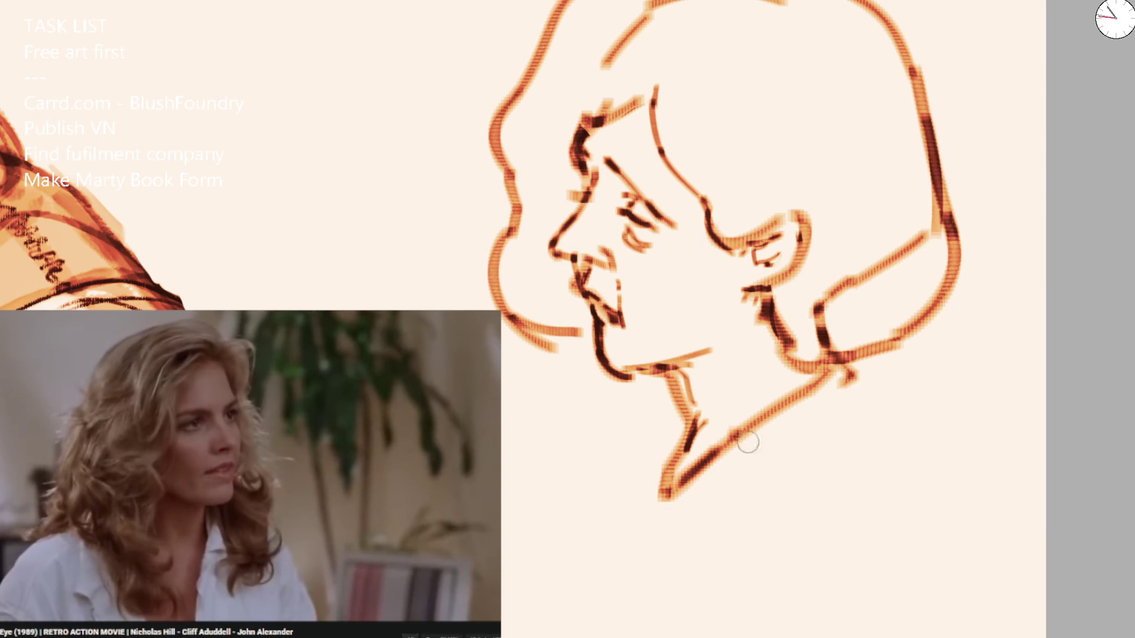
pyautogui.hotkey('ctrl', 'z')
pyautogui.hotkey('ctrl', 'z')
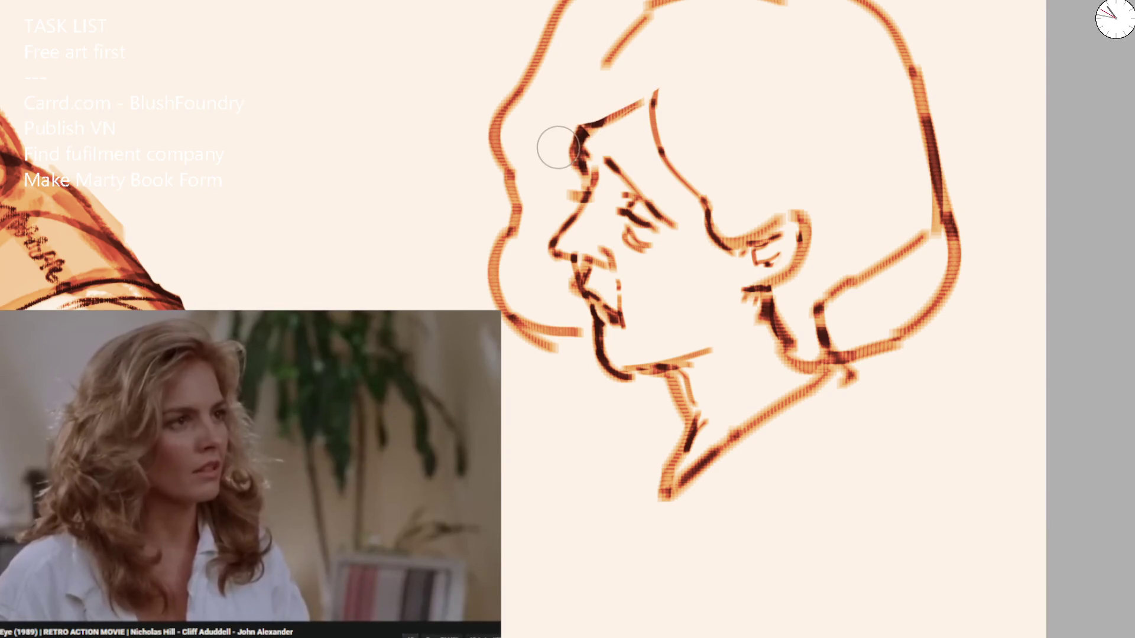
# With a half-size brush, darken the brow, nose, eye, mouth and chin lines.
pyautogui.press('[')
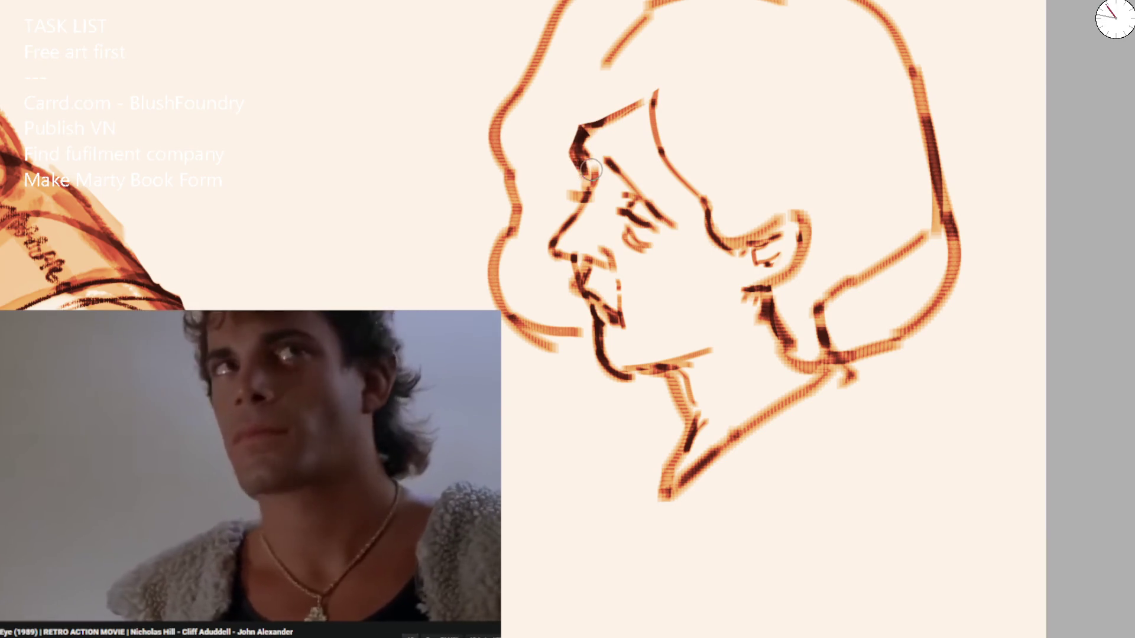
pyautogui.moveTo(609, 159); pyautogui.dragTo(674, 225)
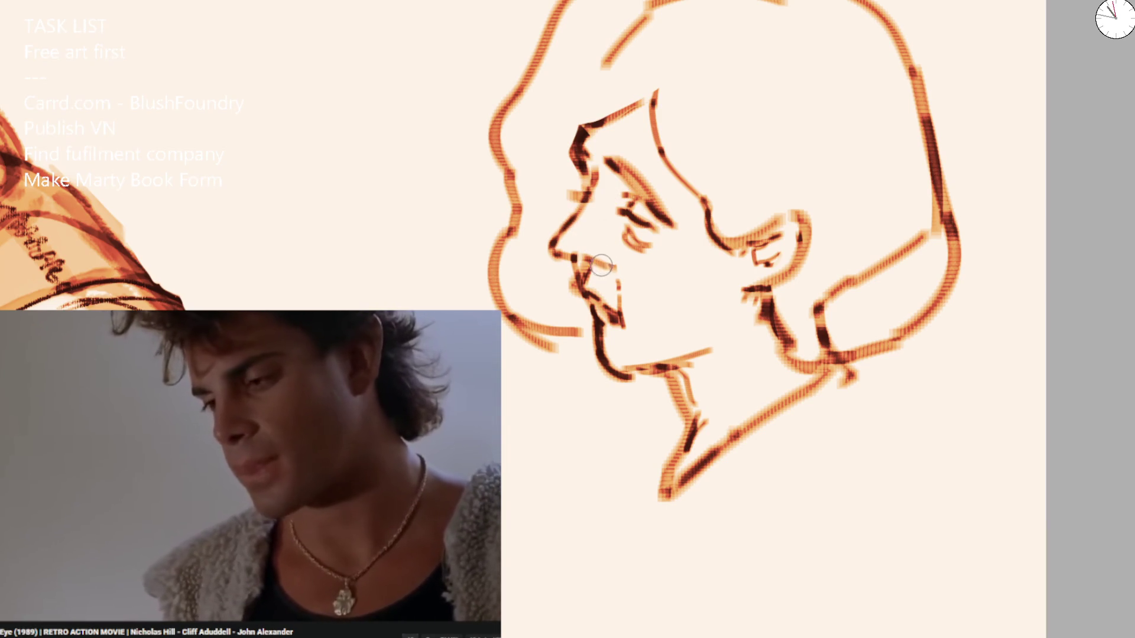
pyautogui.moveTo(594, 260)
pyautogui.mouseDown()
pyautogui.moveTo(576, 295)
pyautogui.moveTo(602, 310)
pyautogui.mouseUp()
pyautogui.moveTo(581, 208)
pyautogui.mouseDown()
pyautogui.moveTo(573, 192)
pyautogui.moveTo(585, 145)
pyautogui.mouseUp()
pyautogui.moveTo(647, 230); pyautogui.dragTo(662, 249)
pyautogui.moveTo(626, 213)
pyautogui.mouseDown()
pyautogui.moveTo(645, 235)
pyautogui.moveTo(691, 243)
pyautogui.mouseUp()
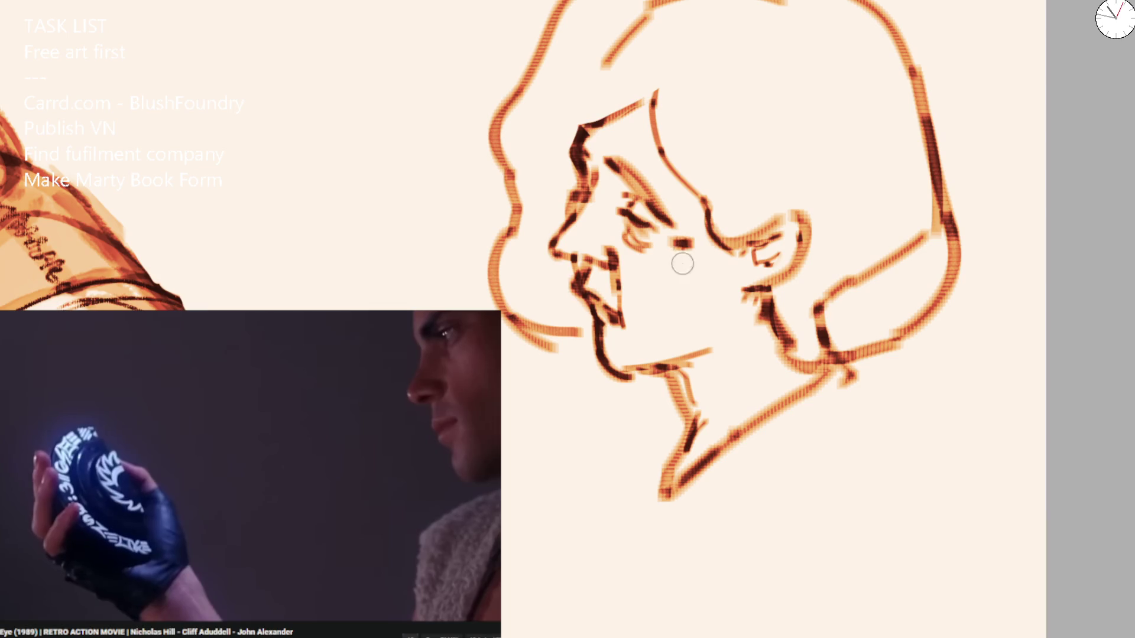
# Shorten the ear stroke, erase the old cheek-to-ear curve and temple line, and draw a cheek-to-jaw line.
pyautogui.hotkey('ctrl', 'z')
pyautogui.hotkey('ctrl', 'z')
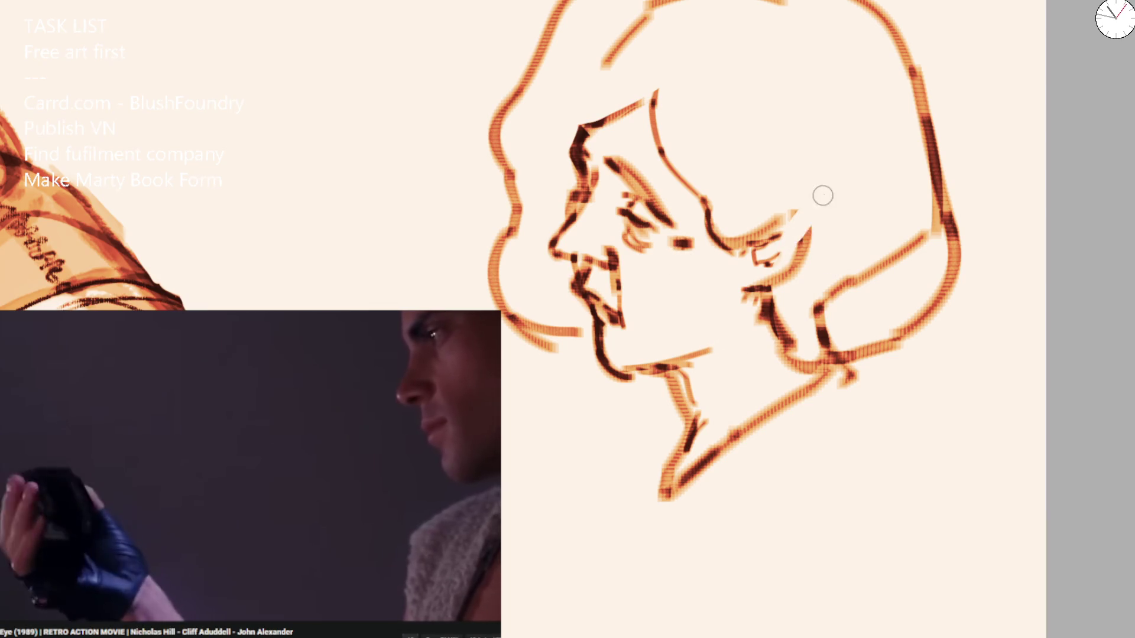
pyautogui.moveTo(781, 210)
pyautogui.mouseDown()
pyautogui.moveTo(843, 182)
pyautogui.moveTo(861, 193)
pyautogui.moveTo(772, 279)
pyautogui.mouseUp()
pyautogui.hotkey('ctrl', 'z')
pyautogui.hotkey('ctrl', 'z')
pyautogui.hotkey('ctrl', 'z')
pyautogui.moveTo(783, 216)
pyautogui.mouseDown()
pyautogui.moveTo(898, 183)
pyautogui.moveTo(752, 296)
pyautogui.moveTo(819, 210)
pyautogui.moveTo(798, 230)
pyautogui.mouseUp()
pyautogui.moveTo(728, 227); pyautogui.dragTo(727, 195)
pyautogui.moveTo(684, 139)
pyautogui.mouseDown()
pyautogui.moveTo(637, 100)
pyautogui.moveTo(702, 222)
pyautogui.moveTo(707, 268)
pyautogui.moveTo(764, 221)
pyautogui.mouseUp()
pyautogui.moveTo(706, 244)
pyautogui.mouseDown()
pyautogui.moveTo(727, 275)
pyautogui.moveTo(834, 191)
pyautogui.mouseUp()
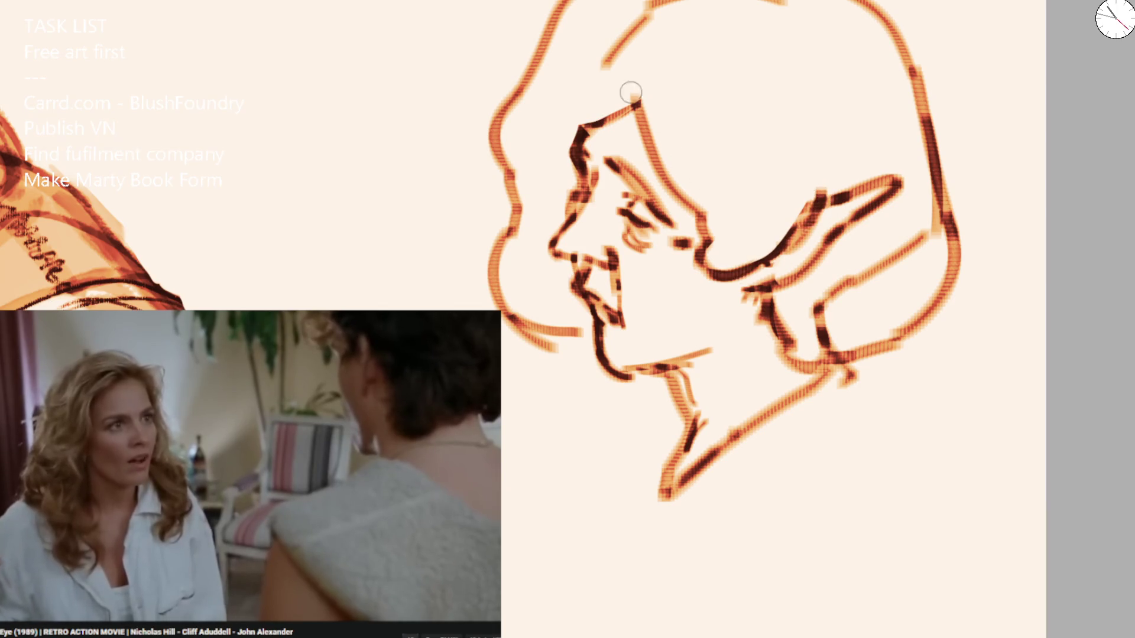
# Retrace the left and right hair outlines and draw a curved jaw line up into the ear.
pyautogui.moveTo(510, 240)
pyautogui.mouseDown()
pyautogui.moveTo(535, 48)
pyautogui.moveTo(573, 1)
pyautogui.mouseUp()
pyautogui.moveTo(860, 1)
pyautogui.mouseDown()
pyautogui.moveTo(932, 107)
pyautogui.moveTo(949, 298)
pyautogui.mouseUp()
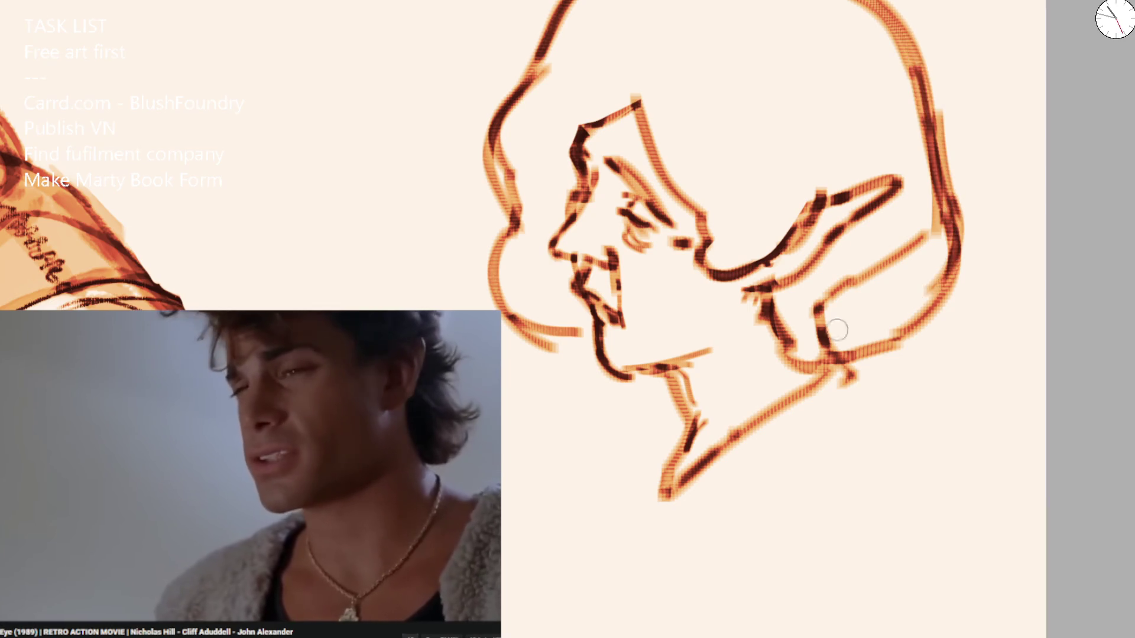
pyautogui.moveTo(680, 241)
pyautogui.mouseDown()
pyautogui.moveTo(730, 286)
pyautogui.moveTo(778, 190)
pyautogui.mouseUp()
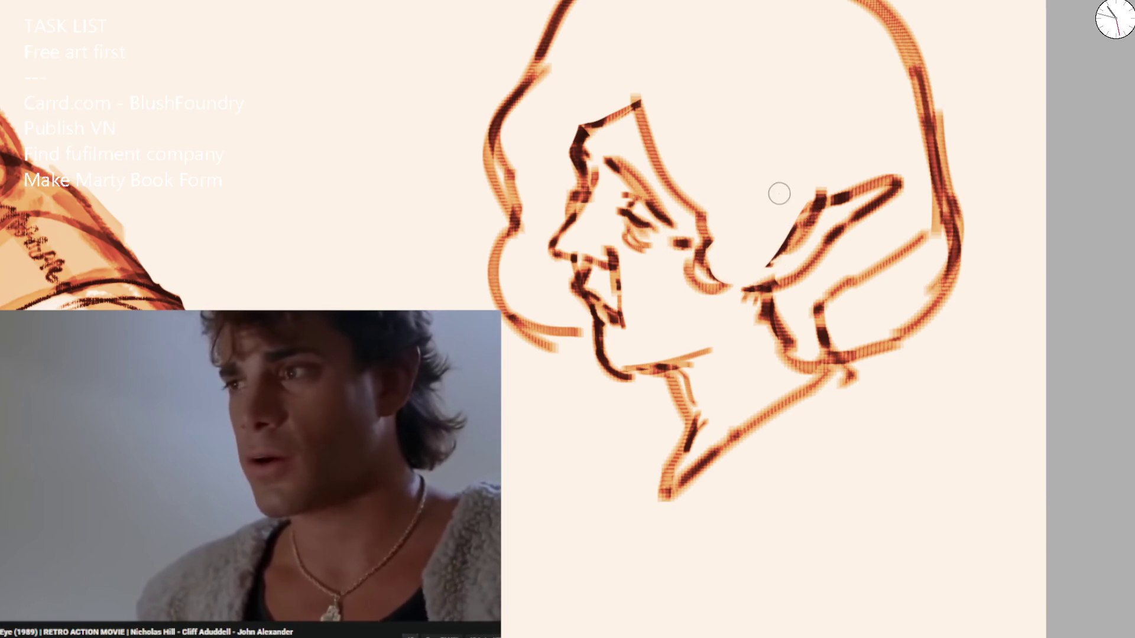
pyautogui.hotkey('ctrl', 'z')
pyautogui.hotkey('ctrl', 'z')
pyautogui.moveTo(704, 232); pyautogui.dragTo(723, 283)
pyautogui.hotkey('ctrl', 'z')
pyautogui.moveTo(707, 228)
pyautogui.mouseDown()
pyautogui.moveTo(717, 271)
pyautogui.moveTo(760, 279)
pyautogui.moveTo(824, 190)
pyautogui.mouseUp()
# Redraw the chin line darker and add dark jaw and neck strokes.
pyautogui.moveTo(541, 329); pyautogui.dragTo(612, 374)
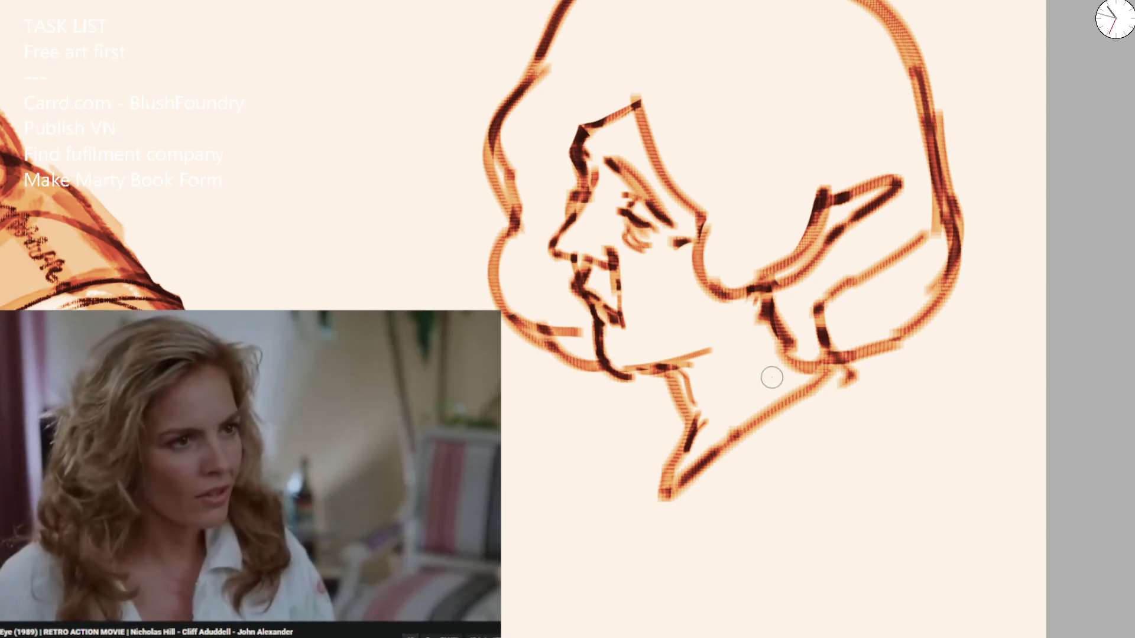
pyautogui.moveTo(706, 353)
pyautogui.mouseDown()
pyautogui.moveTo(768, 303)
pyautogui.moveTo(742, 355)
pyautogui.moveTo(674, 384)
pyautogui.moveTo(707, 371)
pyautogui.mouseUp()
pyautogui.moveTo(780, 313); pyautogui.dragTo(678, 436)
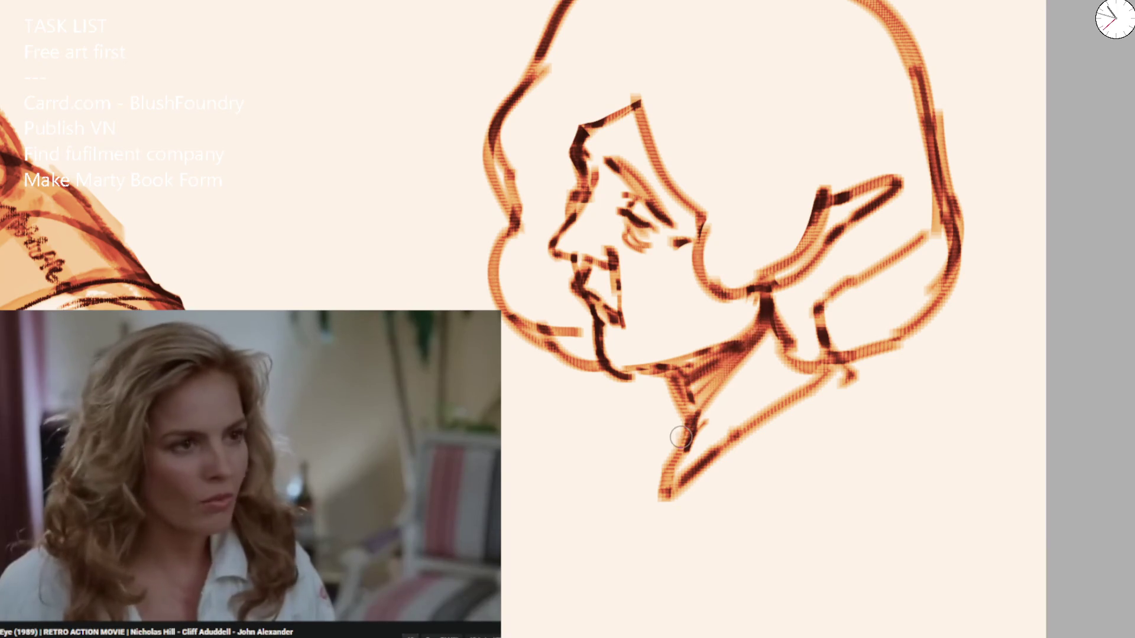
pyautogui.scroll(-5, 760, 172)
# Retrace the left and top hair outline in dark brown, then fill the bob with light peach.
pyautogui.scroll(5, 665, 118)
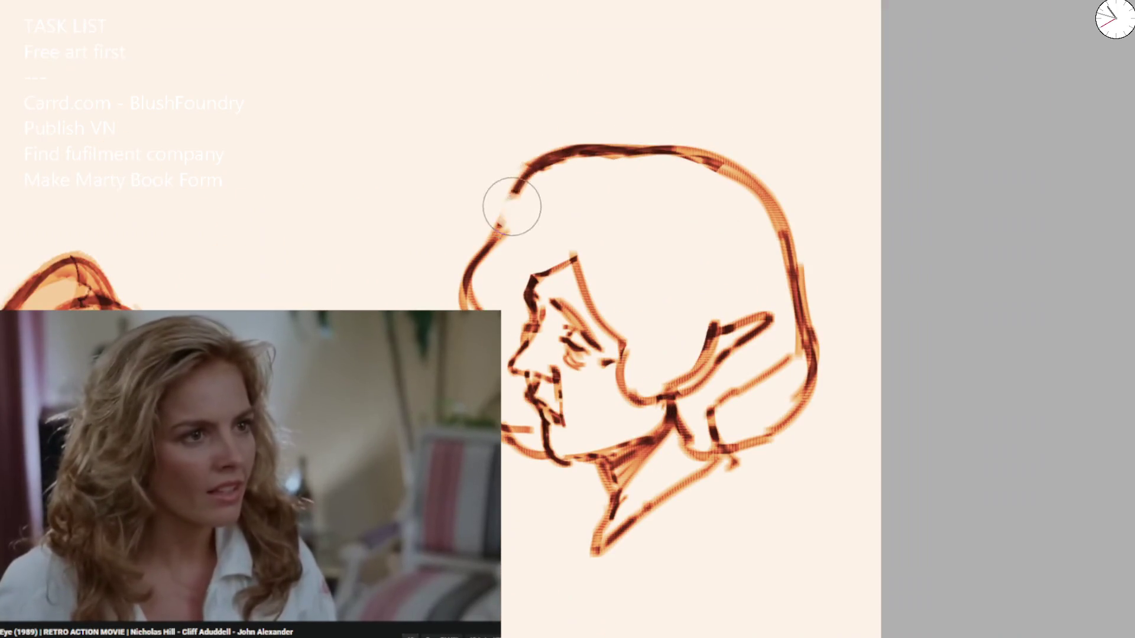
pyautogui.moveTo(502, 231)
pyautogui.mouseDown()
pyautogui.moveTo(637, 159)
pyautogui.moveTo(496, 248)
pyautogui.moveTo(707, 142)
pyautogui.moveTo(804, 278)
pyautogui.moveTo(803, 362)
pyautogui.moveTo(706, 413)
pyautogui.mouseUp()
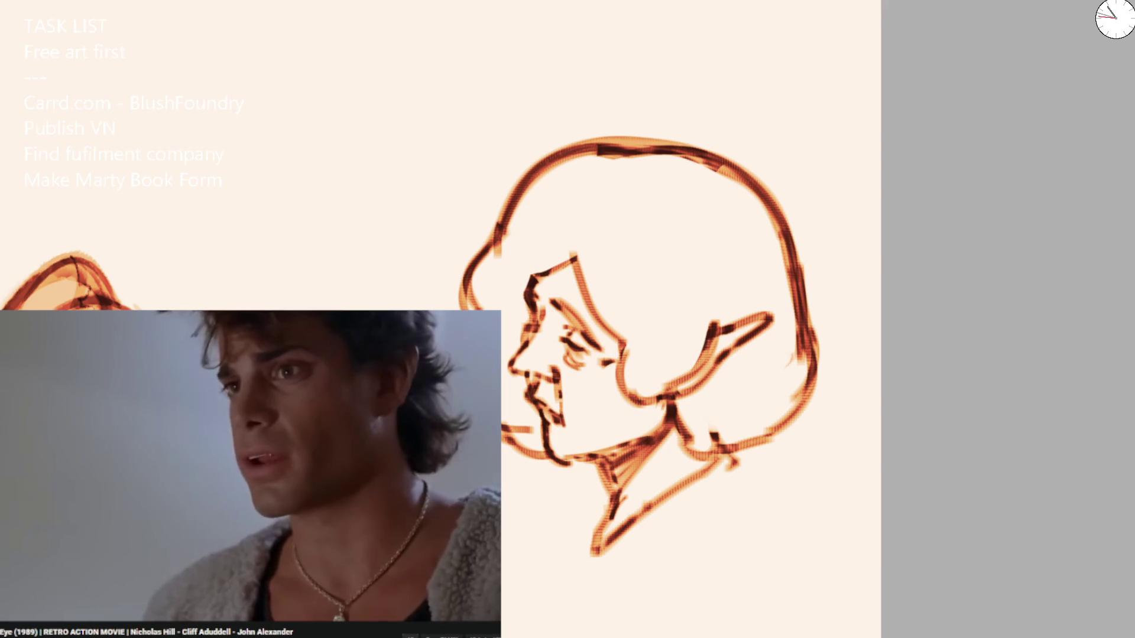
pyautogui.moveTo(473, 284)
pyautogui.mouseDown()
pyautogui.moveTo(525, 451)
pyautogui.moveTo(508, 331)
pyautogui.moveTo(514, 246)
pyautogui.moveTo(603, 172)
pyautogui.moveTo(615, 287)
pyautogui.moveTo(651, 322)
pyautogui.moveTo(689, 286)
pyautogui.moveTo(648, 271)
pyautogui.moveTo(655, 192)
pyautogui.moveTo(721, 289)
pyautogui.moveTo(792, 329)
pyautogui.moveTo(760, 380)
pyautogui.moveTo(710, 414)
pyautogui.mouseUp()
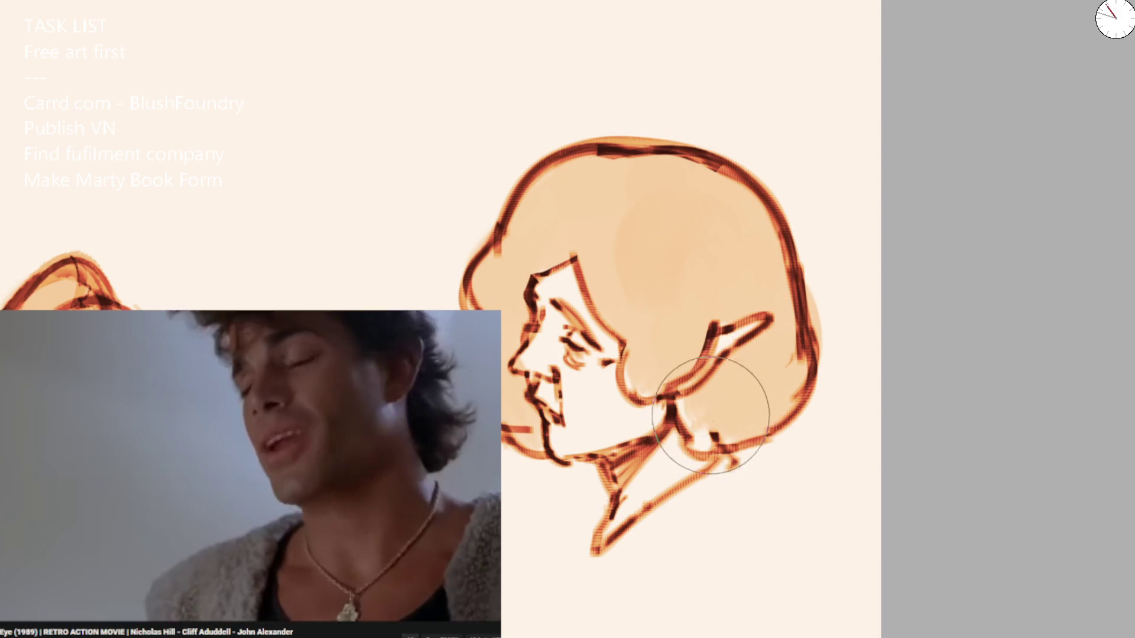
pyautogui.scroll(-3, 798, 172)
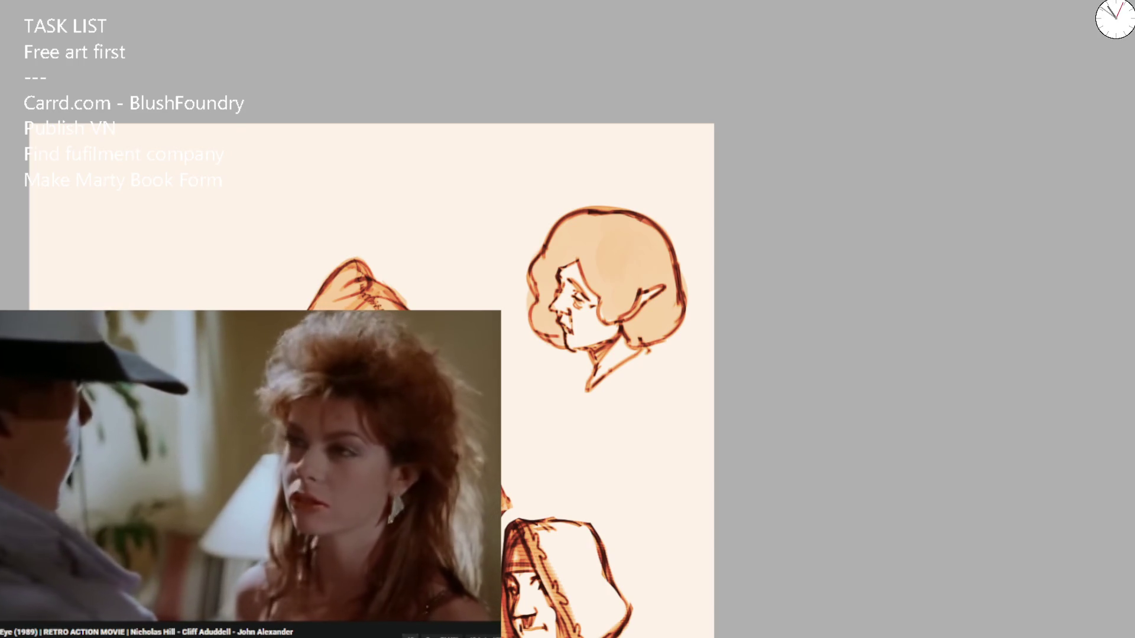
# Try several light-orange head-outline strokes beside the hooded figures, undoing each attempt.
pyautogui.scroll(-5, 473, 66)
pyautogui.scroll(5, 476, 121)
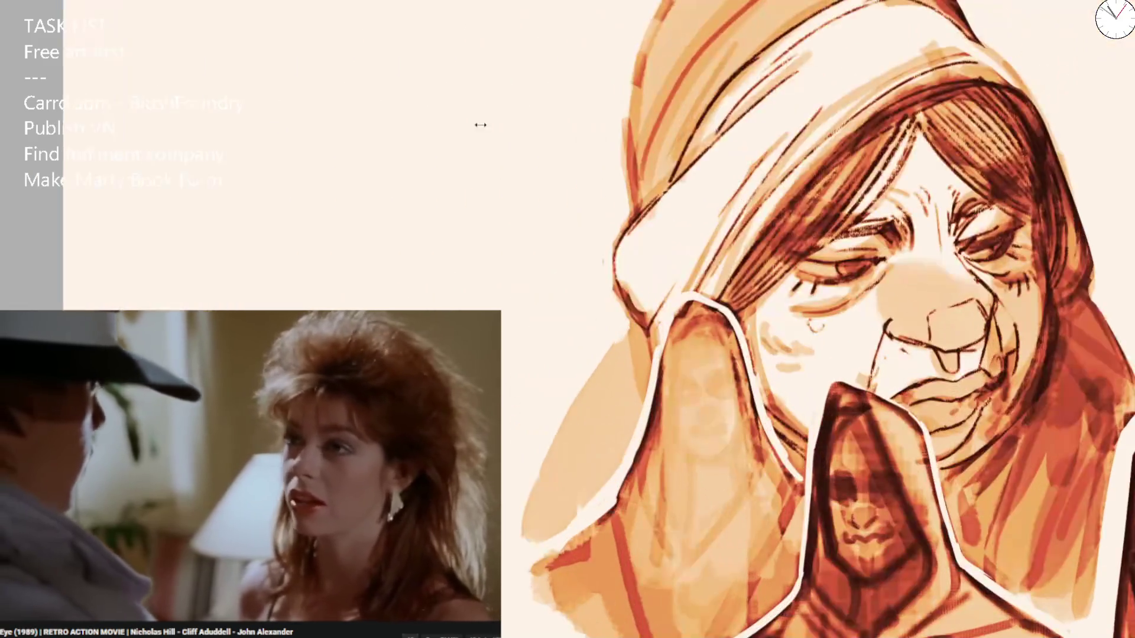
pyautogui.moveTo(384, 260); pyautogui.dragTo(488, 42)
pyautogui.hotkey('ctrl', 'z')
pyautogui.moveTo(390, 234); pyautogui.dragTo(381, 148)
pyautogui.moveTo(387, 133)
pyautogui.mouseDown()
pyautogui.moveTo(444, 81)
pyautogui.moveTo(520, 213)
pyautogui.mouseUp()
pyautogui.hotkey('ctrl', 'z')
pyautogui.hotkey('ctrl', 'z')
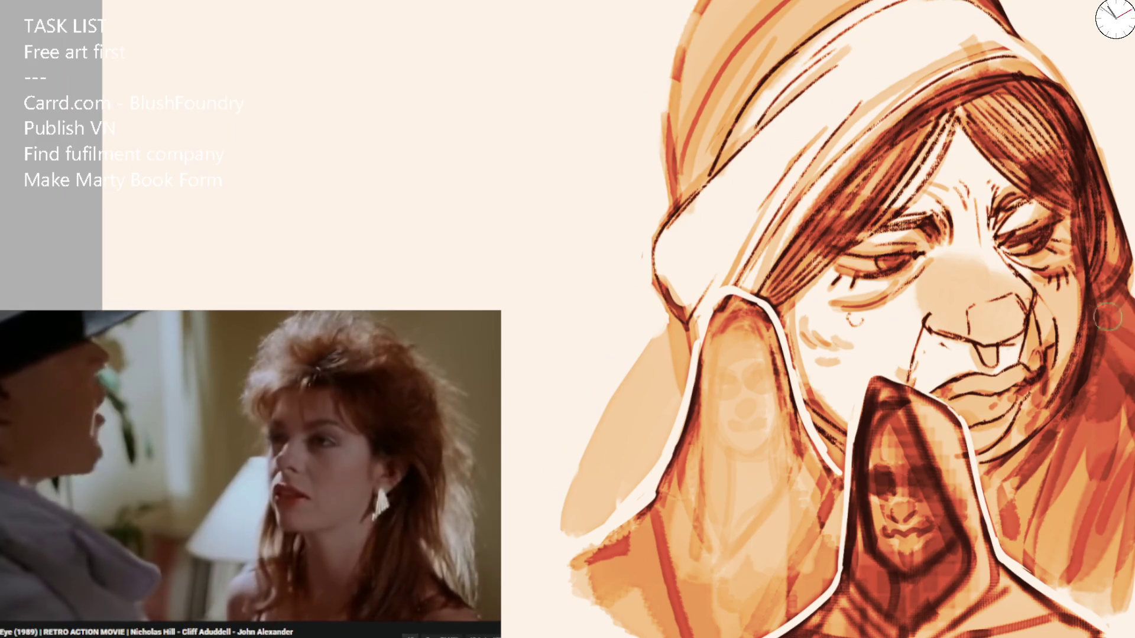
pyautogui.moveTo(390, 307)
pyautogui.mouseDown()
pyautogui.moveTo(386, 209)
pyautogui.moveTo(443, 127)
pyautogui.moveTo(490, 141)
pyautogui.mouseUp()
pyautogui.moveTo(495, 129); pyautogui.dragTo(539, 301)
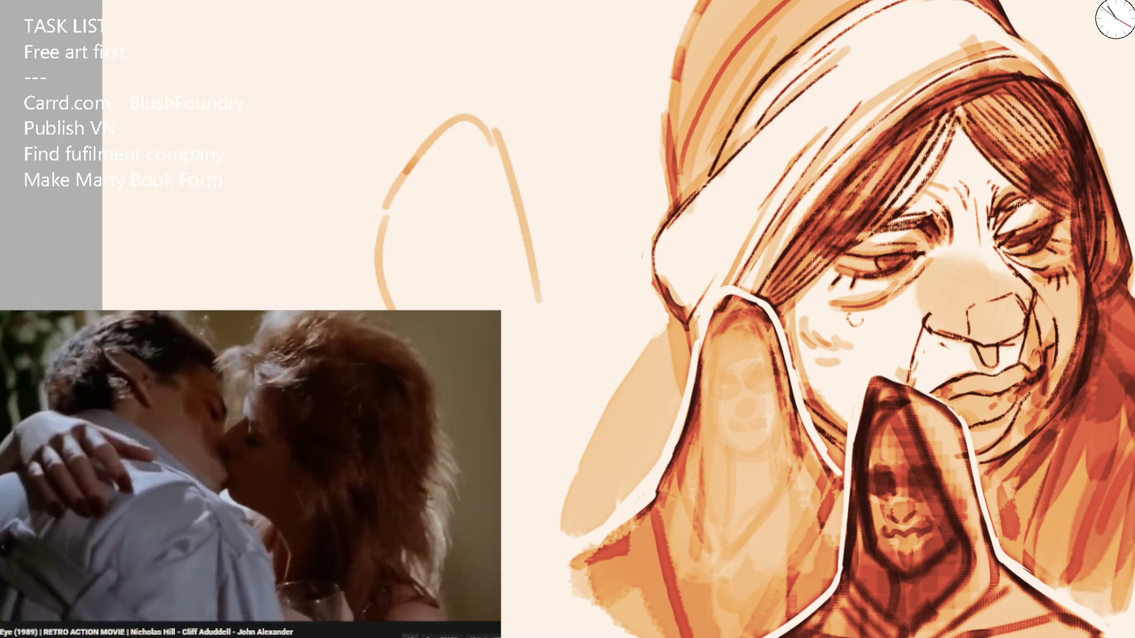
pyautogui.hotkey('ctrl', 'z')
pyautogui.hotkey('ctrl', 'z')
pyautogui.hotkey('ctrl', 'z')
# Draw a peaked teardrop head outline and retrace it in darker orange.
pyautogui.moveTo(323, 291)
pyautogui.mouseDown()
pyautogui.moveTo(387, 188)
pyautogui.moveTo(466, 179)
pyautogui.moveTo(504, 299)
pyautogui.moveTo(507, 355)
pyautogui.mouseUp()
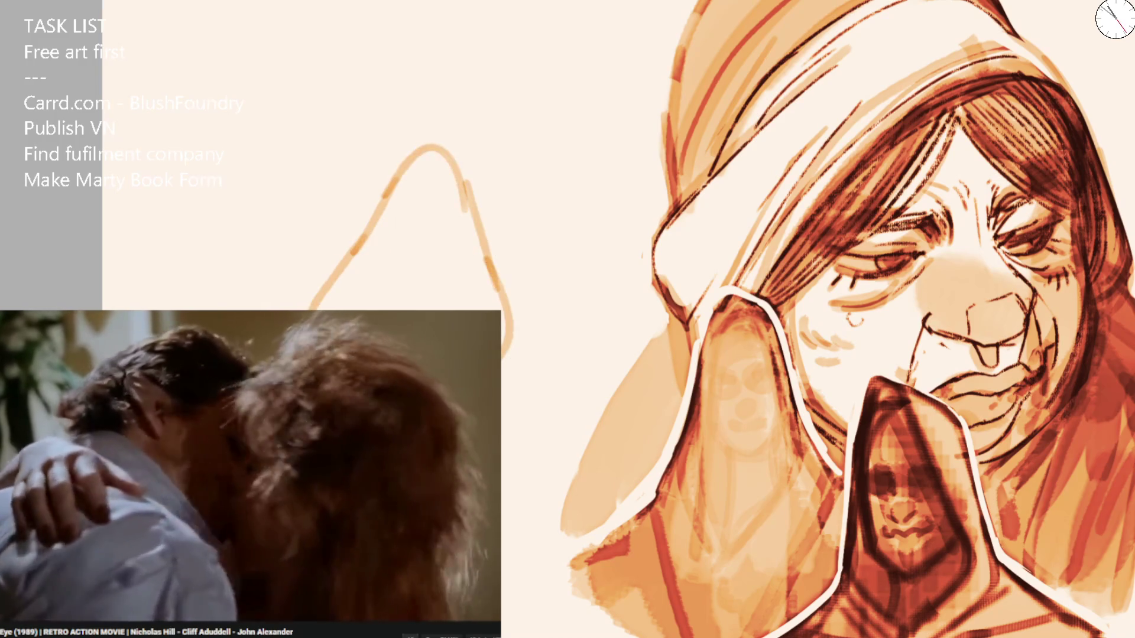
pyautogui.moveTo(342, 253)
pyautogui.mouseDown()
pyautogui.moveTo(402, 173)
pyautogui.moveTo(479, 221)
pyautogui.moveTo(508, 351)
pyautogui.mouseUp()
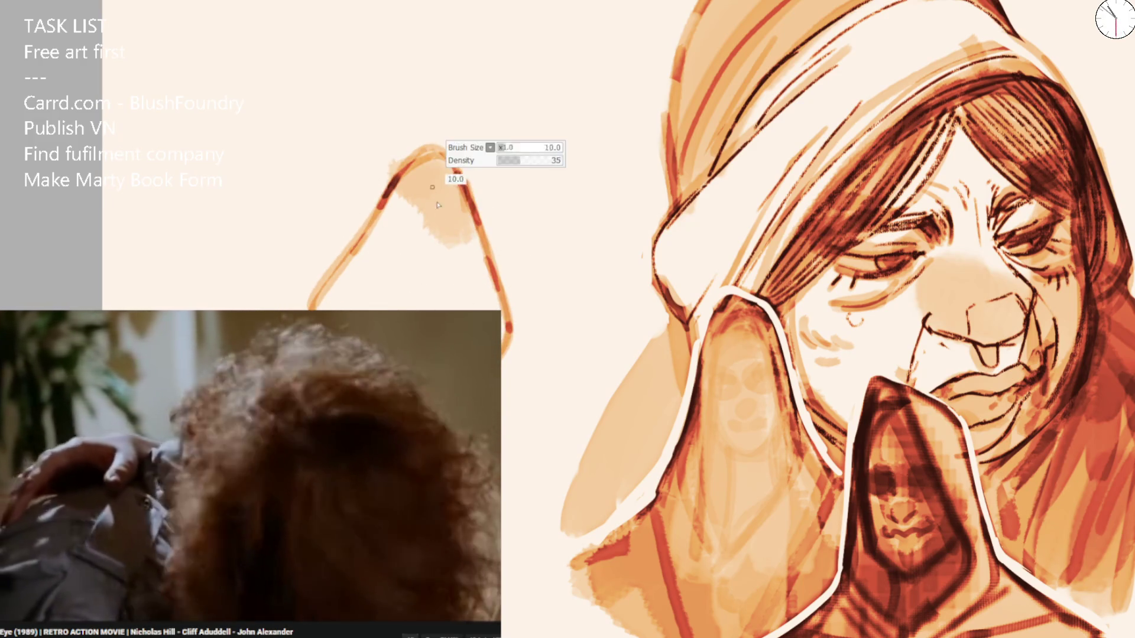
pyautogui.moveTo(398, 182); pyautogui.dragTo(470, 263)
pyautogui.hotkey('ctrl', 'z')
pyautogui.moveTo(354, 253); pyautogui.dragTo(342, 307)
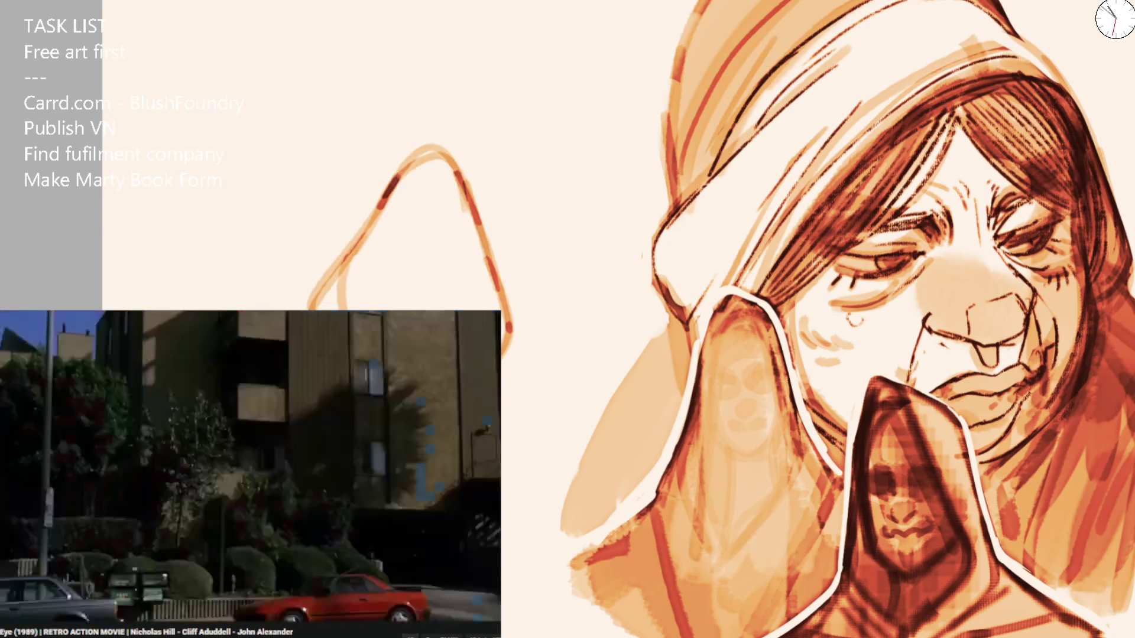
pyautogui.moveTo(489, 308)
pyautogui.mouseDown()
pyautogui.moveTo(459, 173)
pyautogui.moveTo(366, 232)
pyautogui.mouseUp()
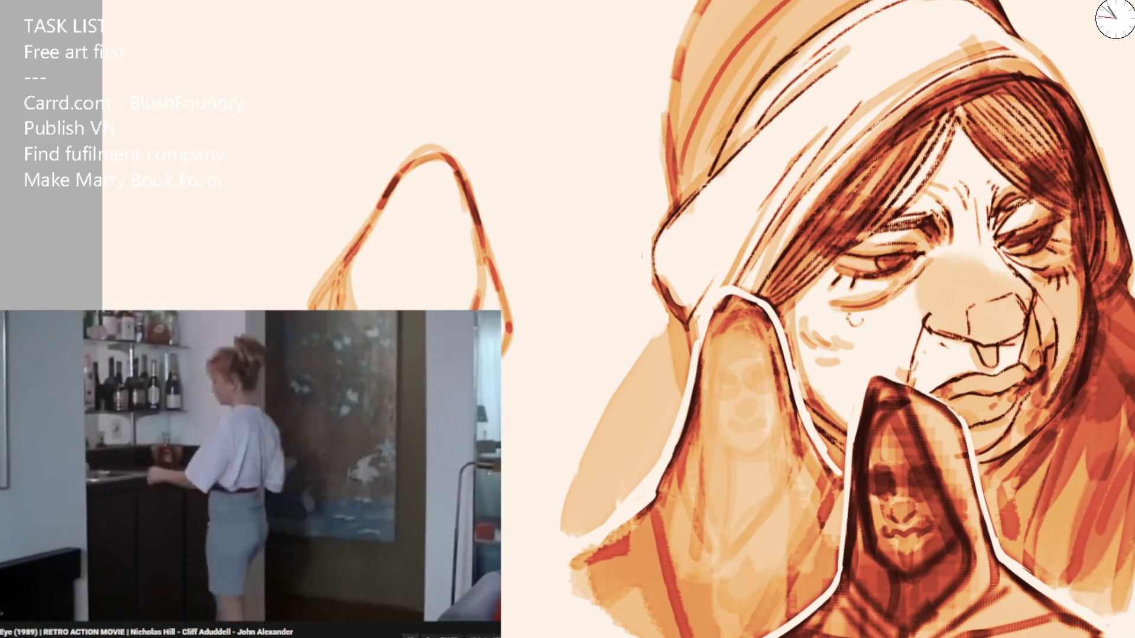
pyautogui.scroll(-5, 537, 158)
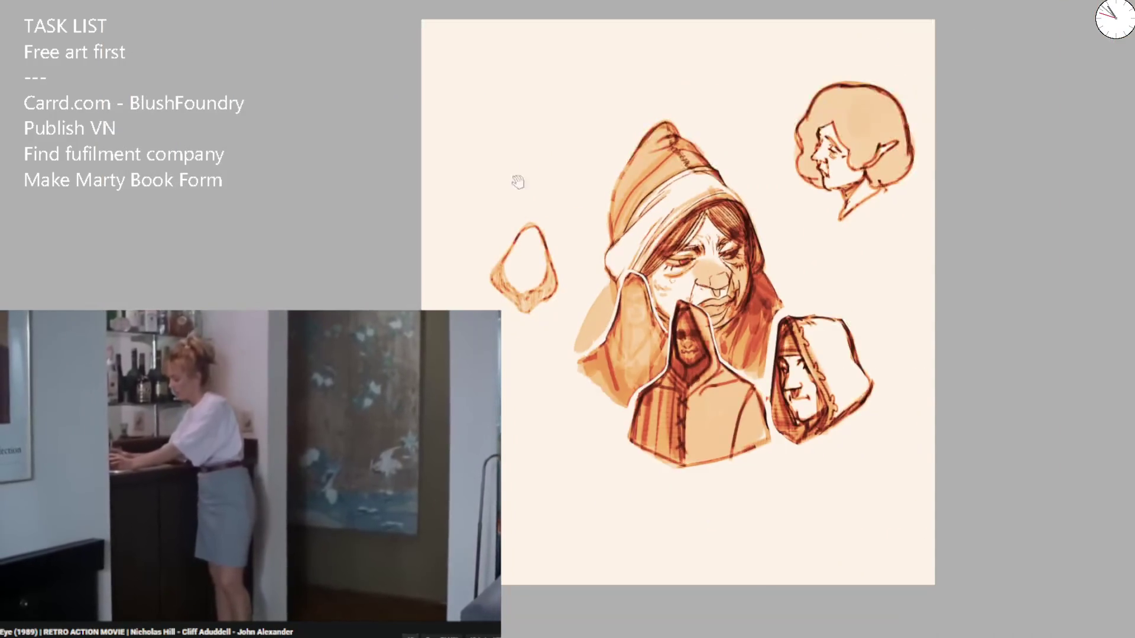
# Darken the mouth, add a forehead line, and ink the closed eyes and lashes.
pyautogui.scroll(6, 516, 180)
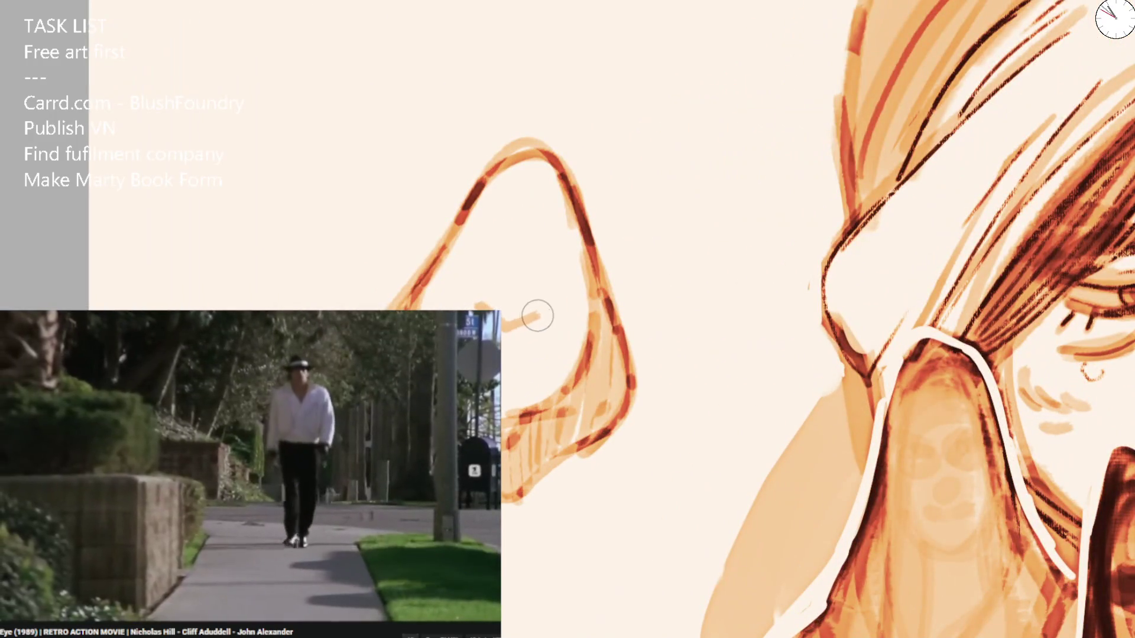
pyautogui.moveTo(535, 324); pyautogui.dragTo(549, 306)
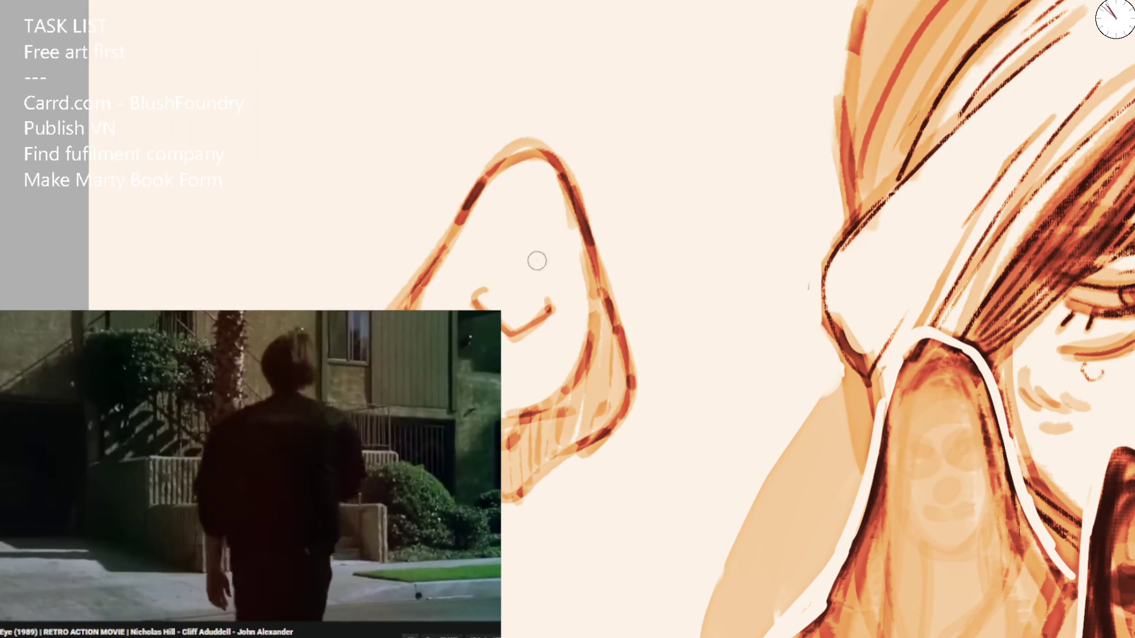
pyautogui.moveTo(461, 233); pyautogui.dragTo(492, 253)
pyautogui.press('m')
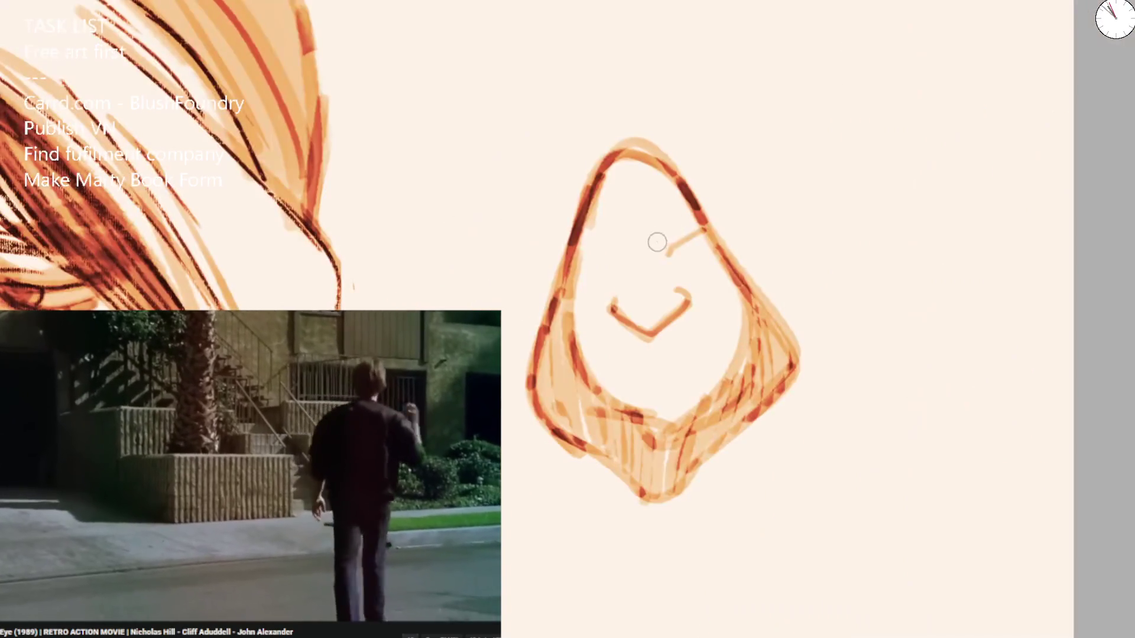
pyautogui.hotkey('ctrl', 'z')
pyautogui.moveTo(572, 259); pyautogui.dragTo(697, 239)
pyautogui.moveTo(626, 274); pyautogui.dragTo(605, 306)
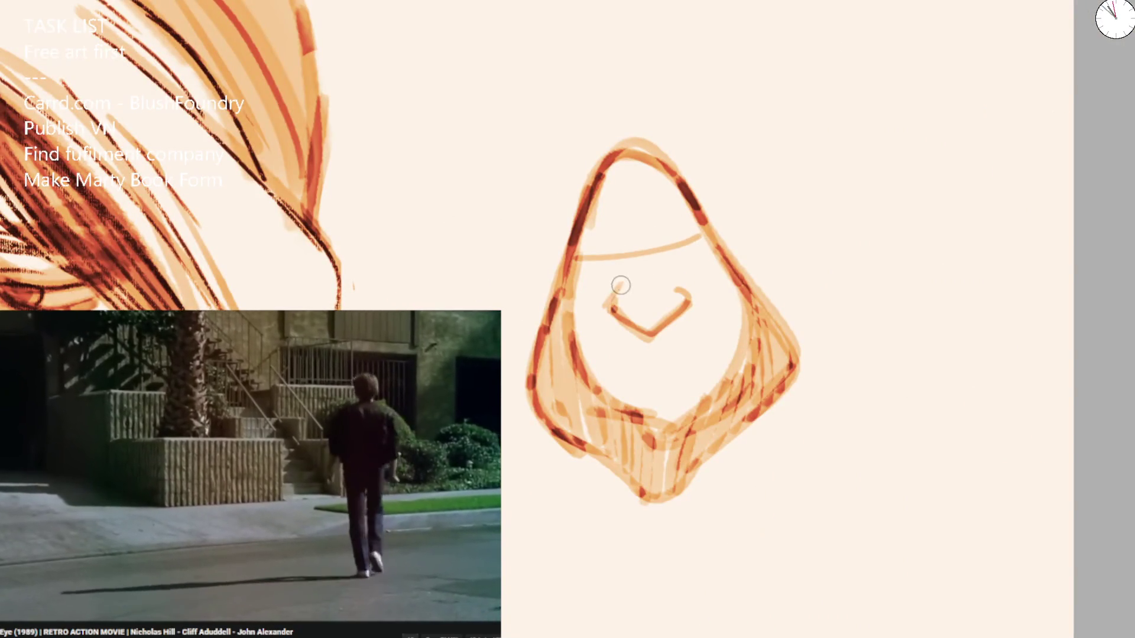
pyautogui.moveTo(570, 264); pyautogui.dragTo(715, 232)
pyautogui.moveTo(585, 272); pyautogui.dragTo(625, 275)
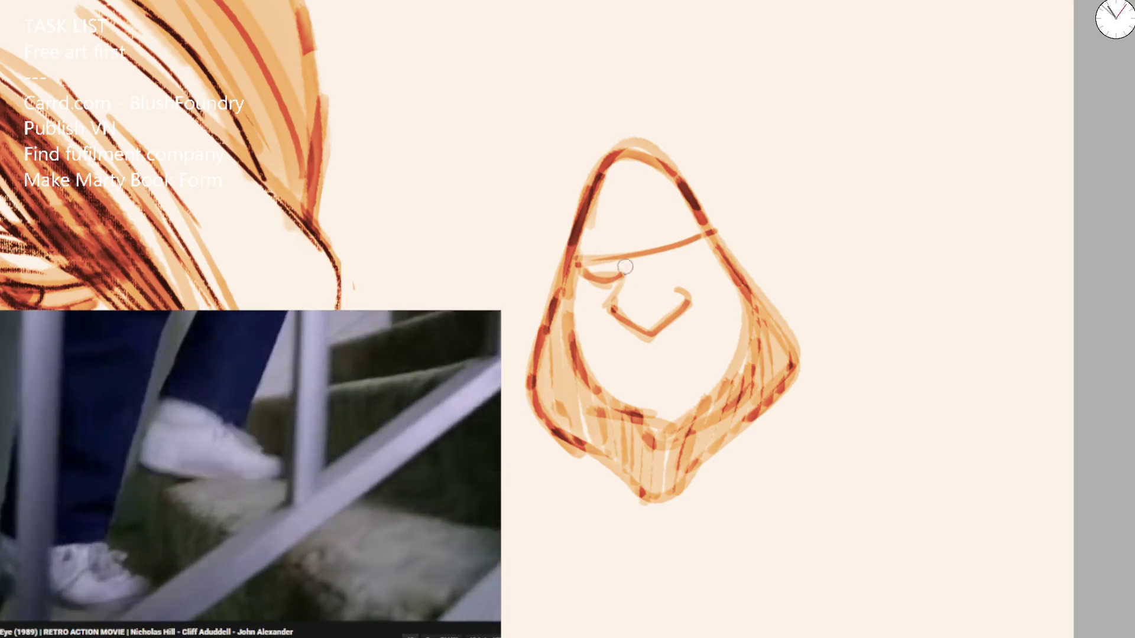
pyautogui.moveTo(665, 255)
pyautogui.mouseDown()
pyautogui.moveTo(709, 253)
pyautogui.moveTo(662, 266)
pyautogui.mouseUp()
pyautogui.hotkey('ctrl', 'z')
pyautogui.moveTo(583, 290)
pyautogui.mouseDown()
pyautogui.moveTo(618, 275)
pyautogui.moveTo(576, 260)
pyautogui.moveTo(632, 271)
pyautogui.moveTo(608, 310)
pyautogui.moveTo(647, 336)
pyautogui.moveTo(616, 357)
pyautogui.moveTo(706, 338)
pyautogui.mouseUp()
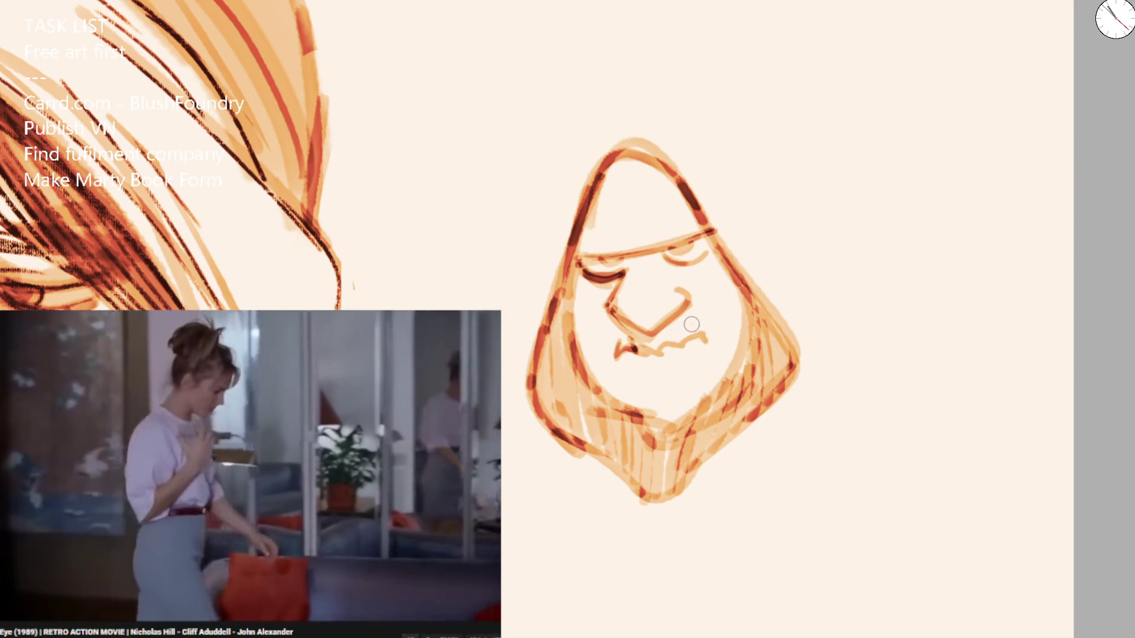
# Darken the nose line, left face outline and eyelids, then lasso the nose and mouth.
pyautogui.scroll(-5, 660, 304)
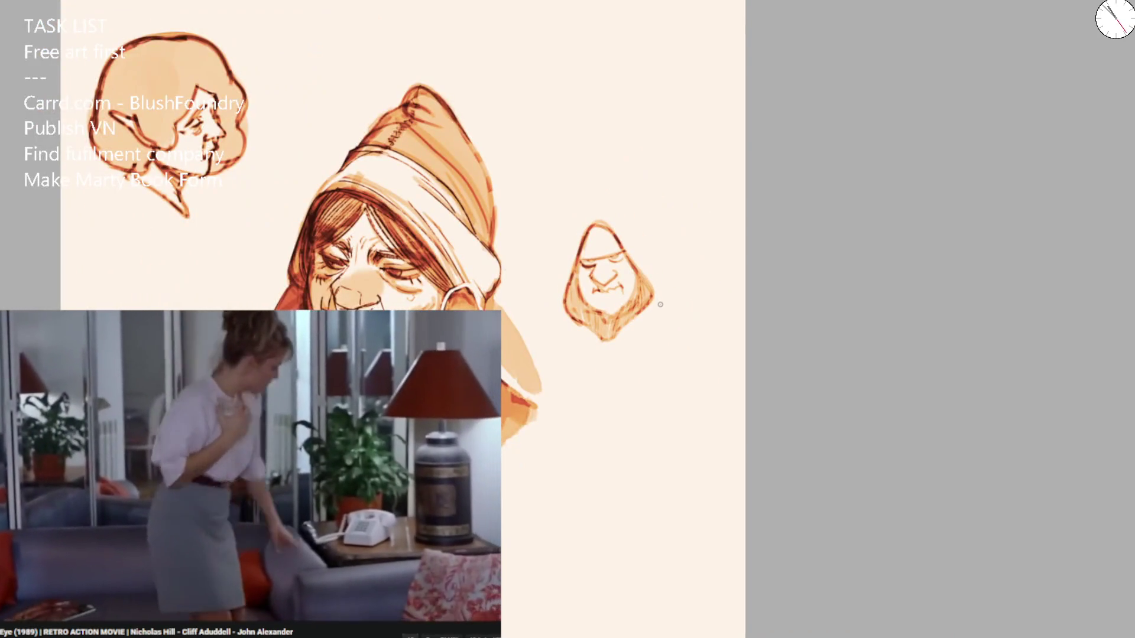
pyautogui.scroll(5, 591, 278)
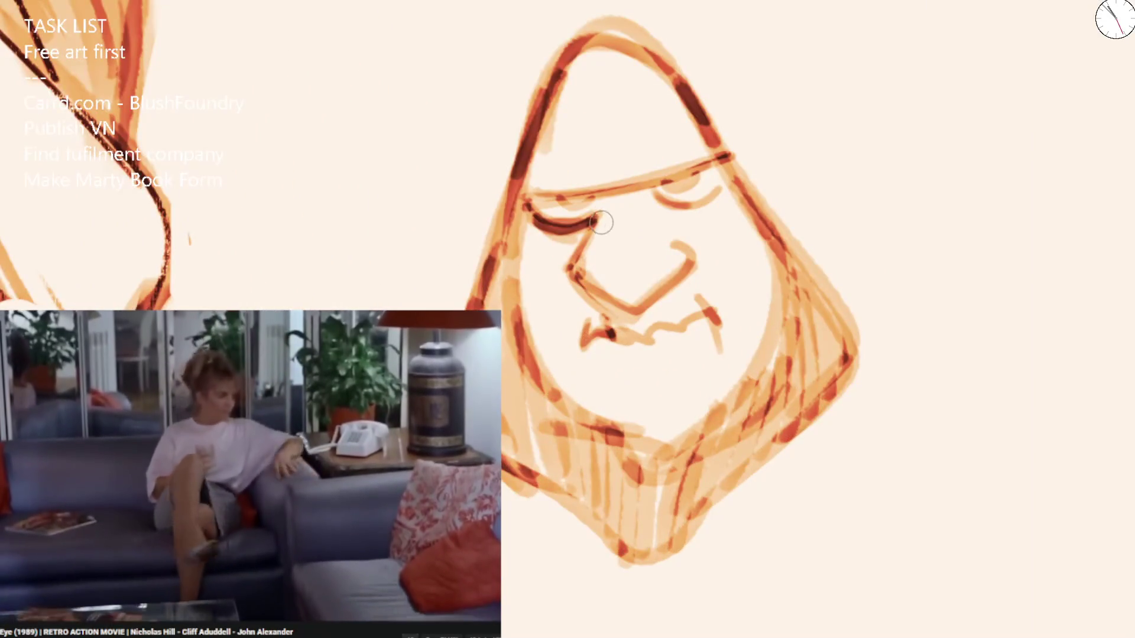
pyautogui.moveTo(601, 223)
pyautogui.mouseDown()
pyautogui.moveTo(574, 272)
pyautogui.moveTo(609, 441)
pyautogui.mouseUp()
pyautogui.moveTo(657, 195)
pyautogui.mouseDown()
pyautogui.moveTo(703, 204)
pyautogui.moveTo(700, 180)
pyautogui.mouseUp()
pyautogui.moveTo(576, 198)
pyautogui.mouseDown()
pyautogui.moveTo(550, 204)
pyautogui.moveTo(597, 198)
pyautogui.moveTo(576, 268)
pyautogui.mouseUp()
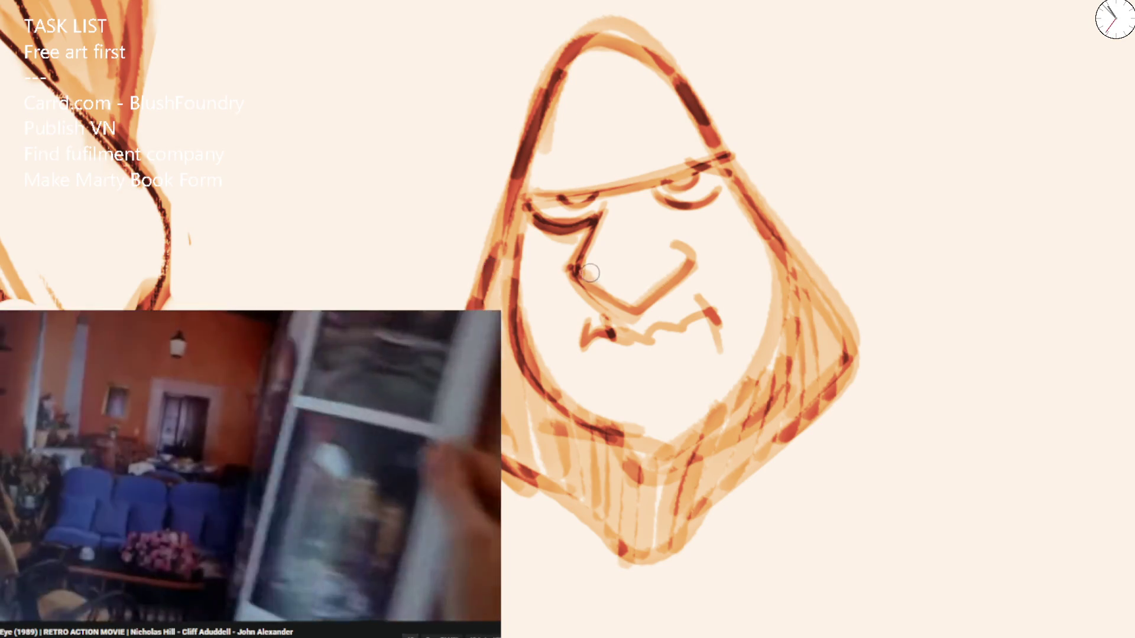
pyautogui.hotkey('ctrl', 'z')
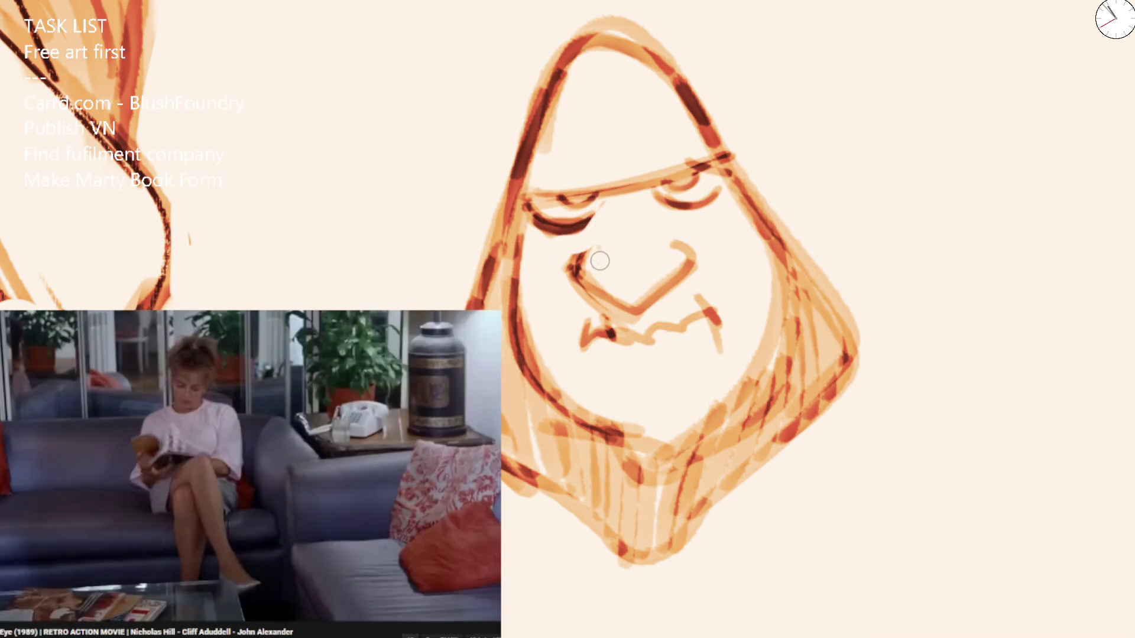
pyautogui.moveTo(553, 327); pyautogui.dragTo(564, 353)
pyautogui.moveTo(656, 222)
pyautogui.mouseDown()
pyautogui.moveTo(739, 307)
pyautogui.moveTo(680, 378)
pyautogui.mouseUp()
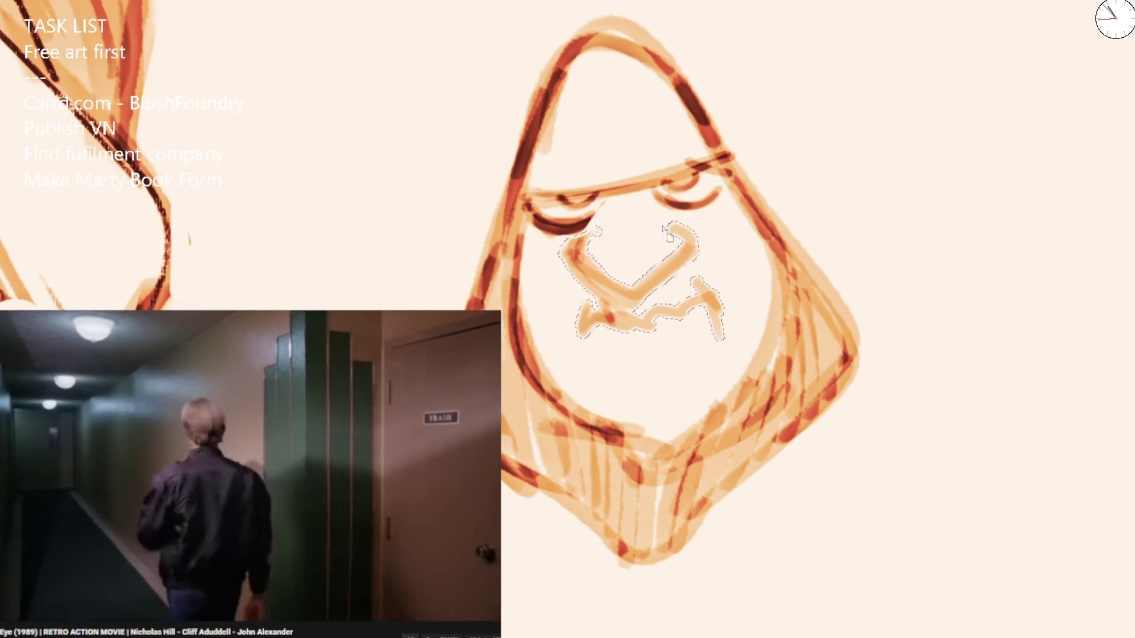
# Rotate the lassoed nose and mouth slightly counter-clockwise, raise them, shrink them slightly, and apply.
pyautogui.hotkey('ctrl', 't')
pyautogui.moveTo(823, 145); pyautogui.dragTo(808, 115)
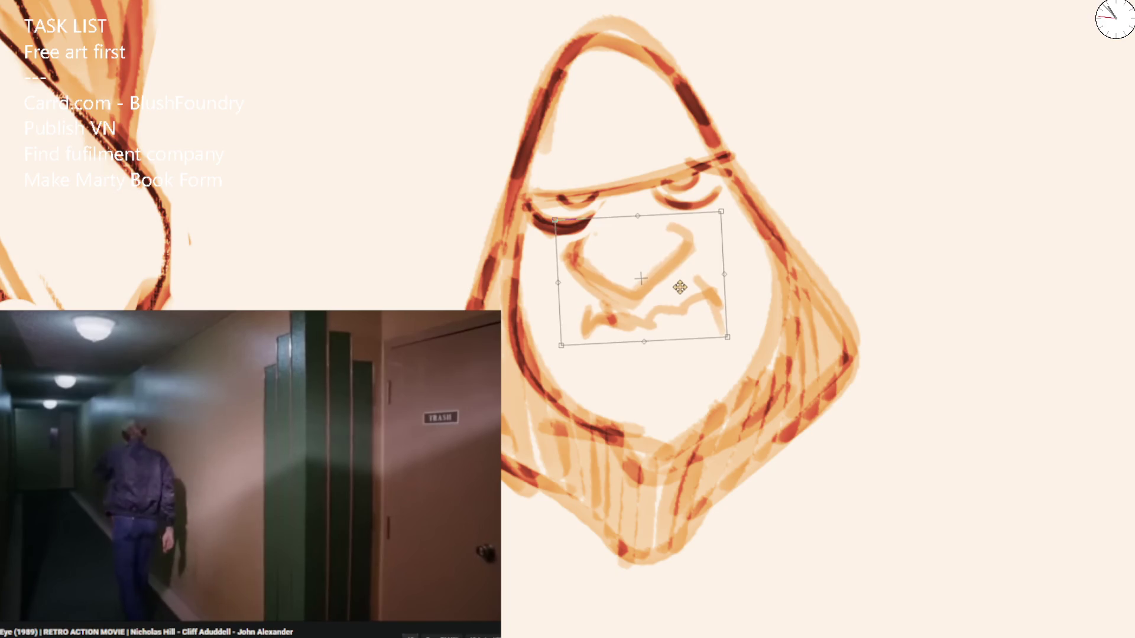
pyautogui.moveTo(679, 287)
pyautogui.mouseDown()
pyautogui.moveTo(679, 256)
pyautogui.moveTo(682, 269)
pyautogui.mouseUp()
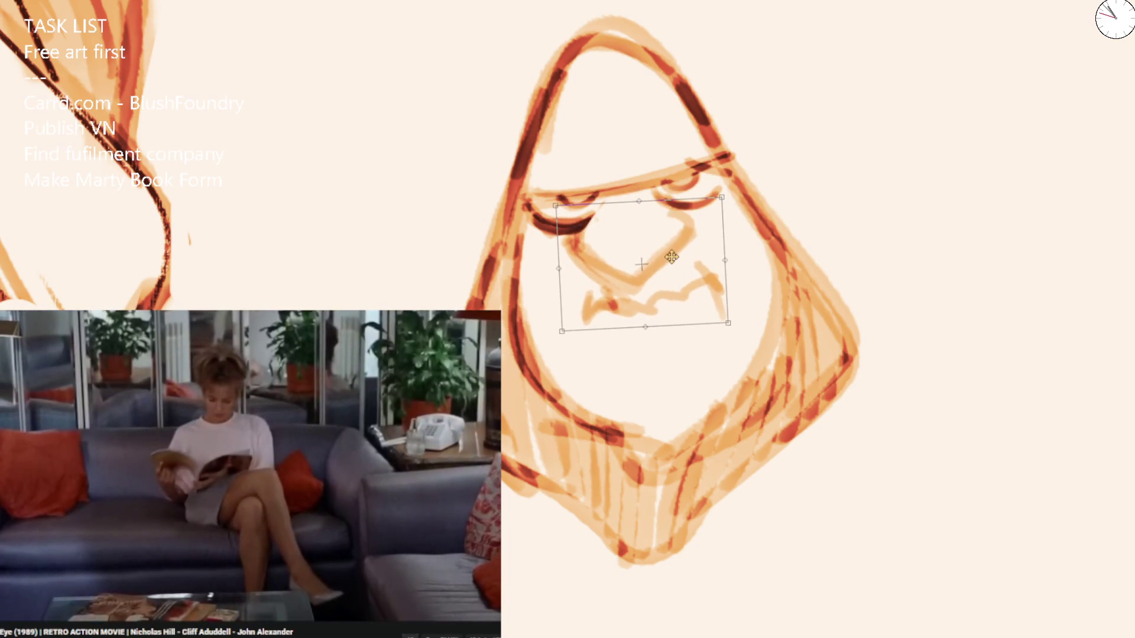
pyautogui.moveTo(723, 193); pyautogui.dragTo(706, 210)
pyautogui.moveTo(680, 260); pyautogui.dragTo(677, 255)
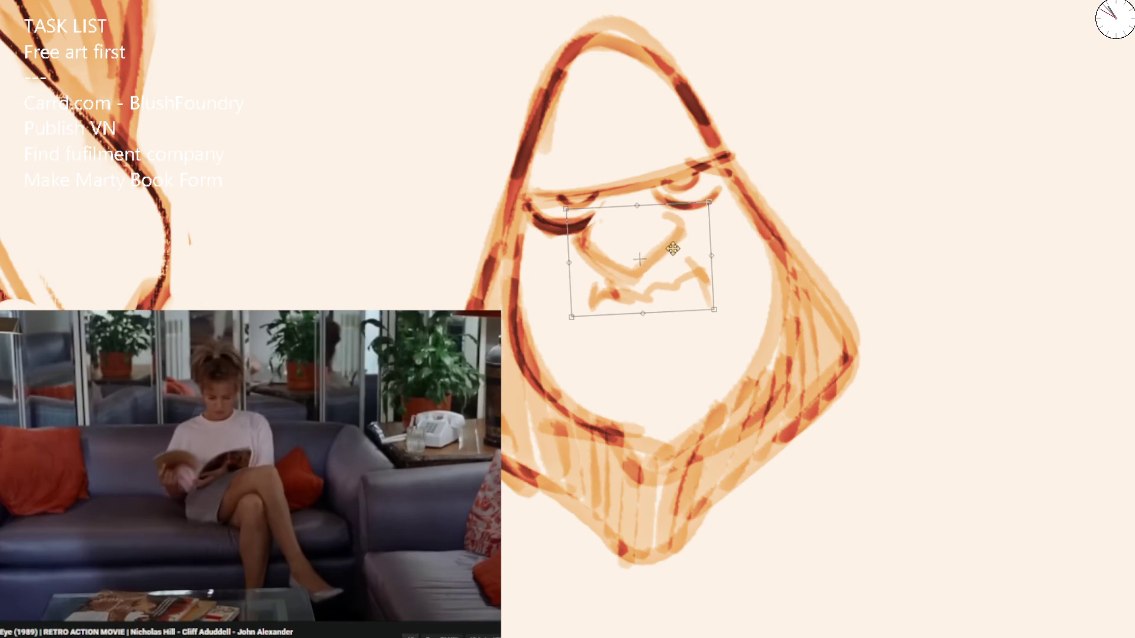
pyautogui.press('Return')
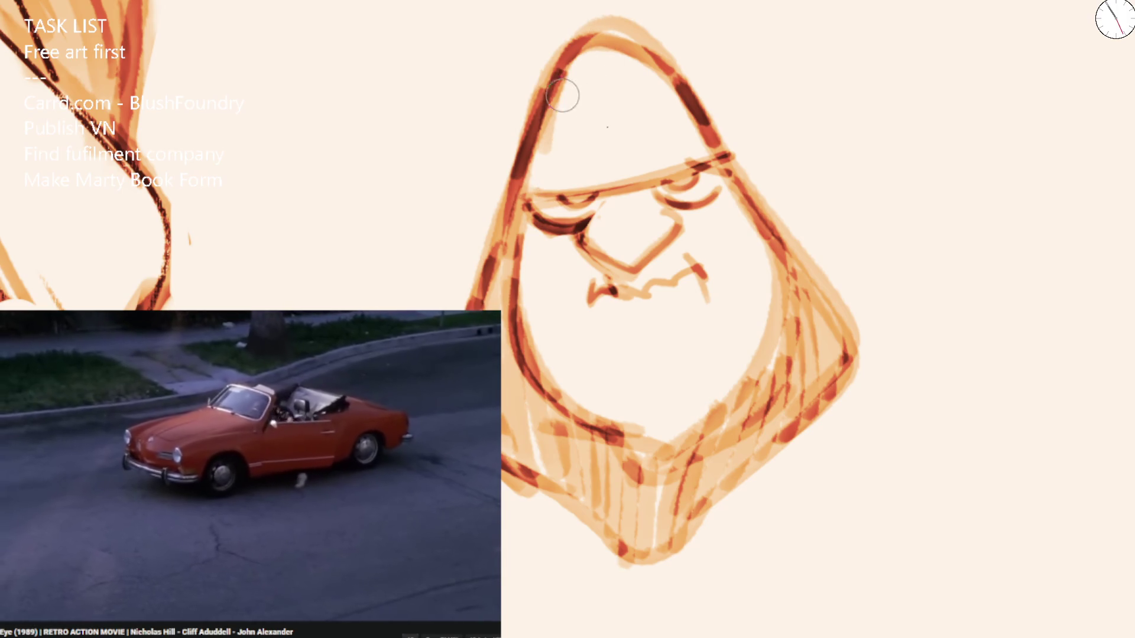
pyautogui.hotkey('ctrl', '-')
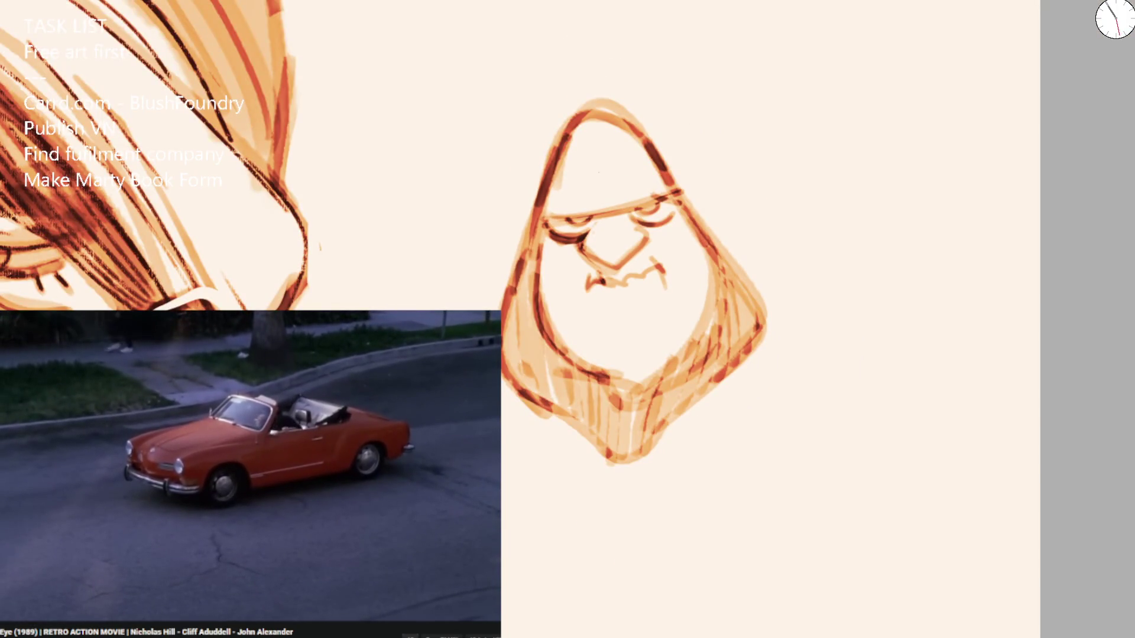
# Darken the face's left outline, redraw the right eye closed, turn the frown into a smile, sketch the chin.
pyautogui.scroll(2, 562, 145)
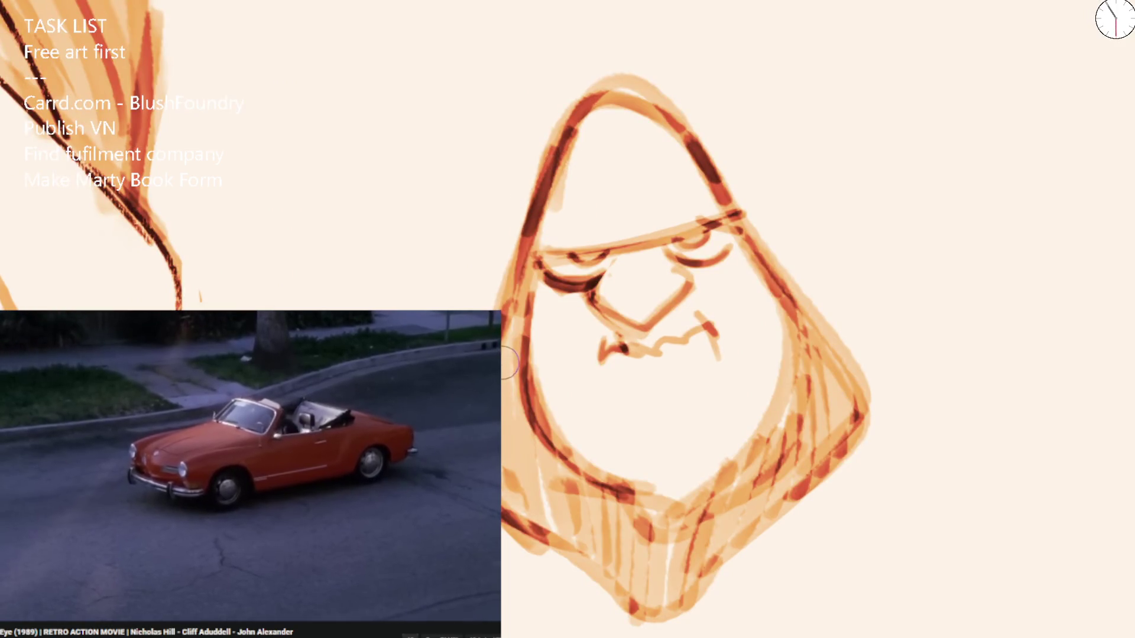
pyautogui.moveTo(597, 82)
pyautogui.mouseDown()
pyautogui.moveTo(540, 200)
pyautogui.moveTo(523, 278)
pyautogui.mouseUp()
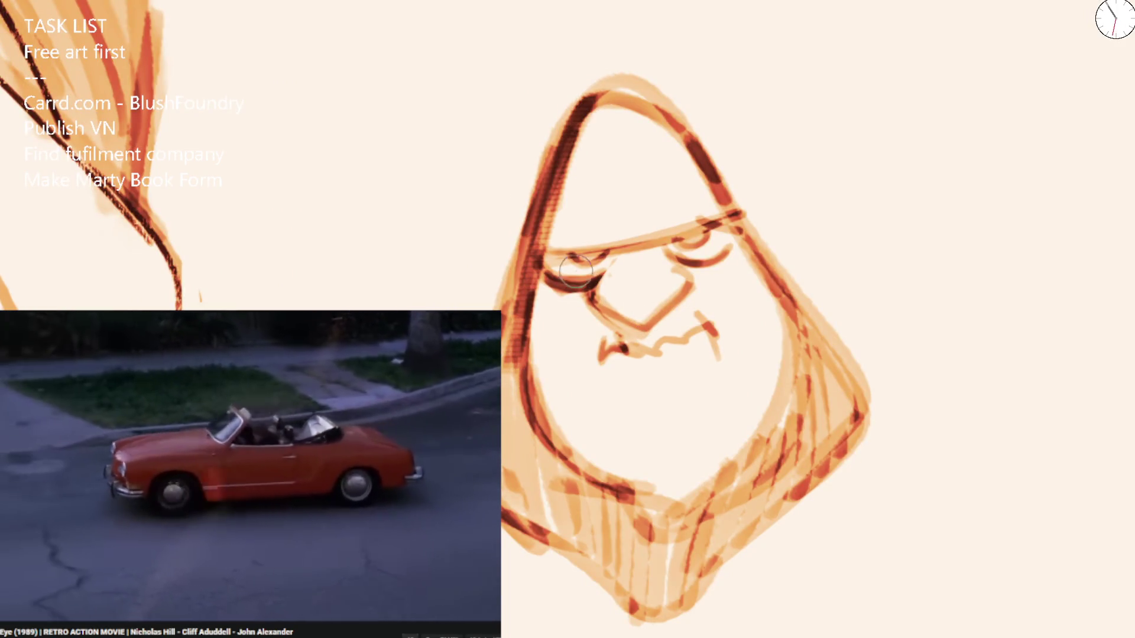
pyautogui.scroll(-3, 579, 269)
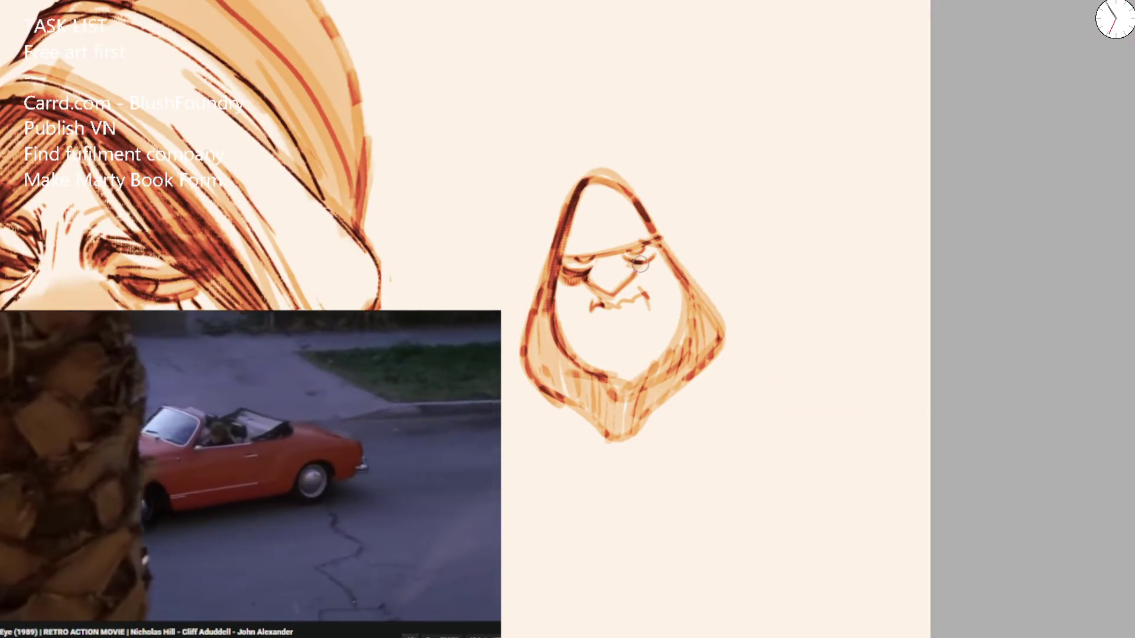
pyautogui.moveTo(627, 256); pyautogui.dragTo(656, 258)
pyautogui.moveTo(591, 304); pyautogui.dragTo(650, 295)
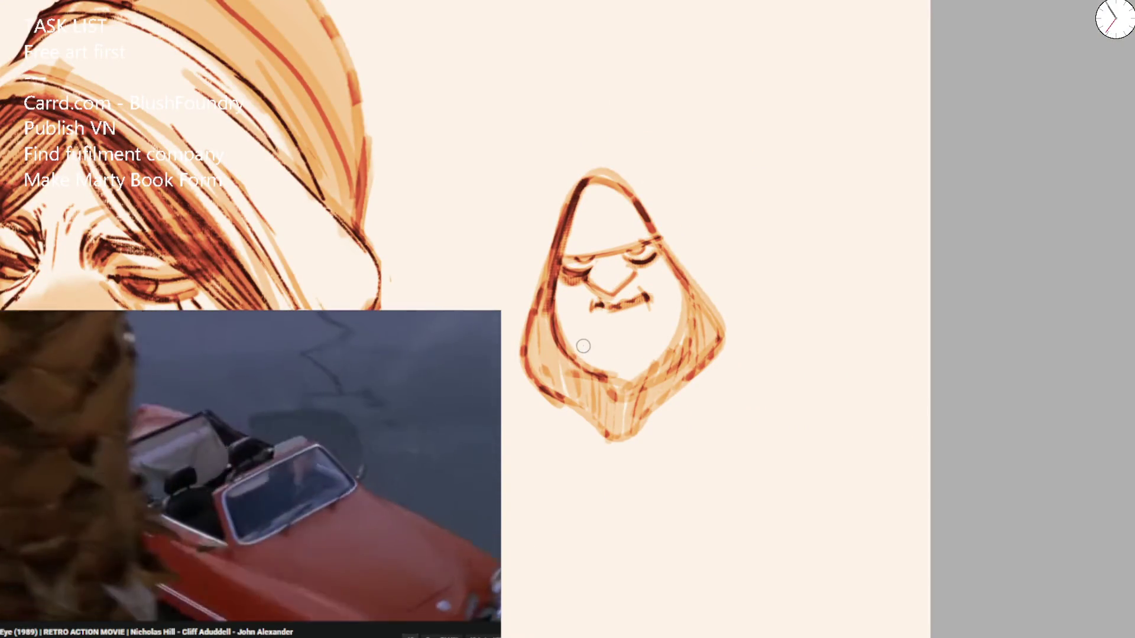
pyautogui.moveTo(578, 334); pyautogui.dragTo(635, 368)
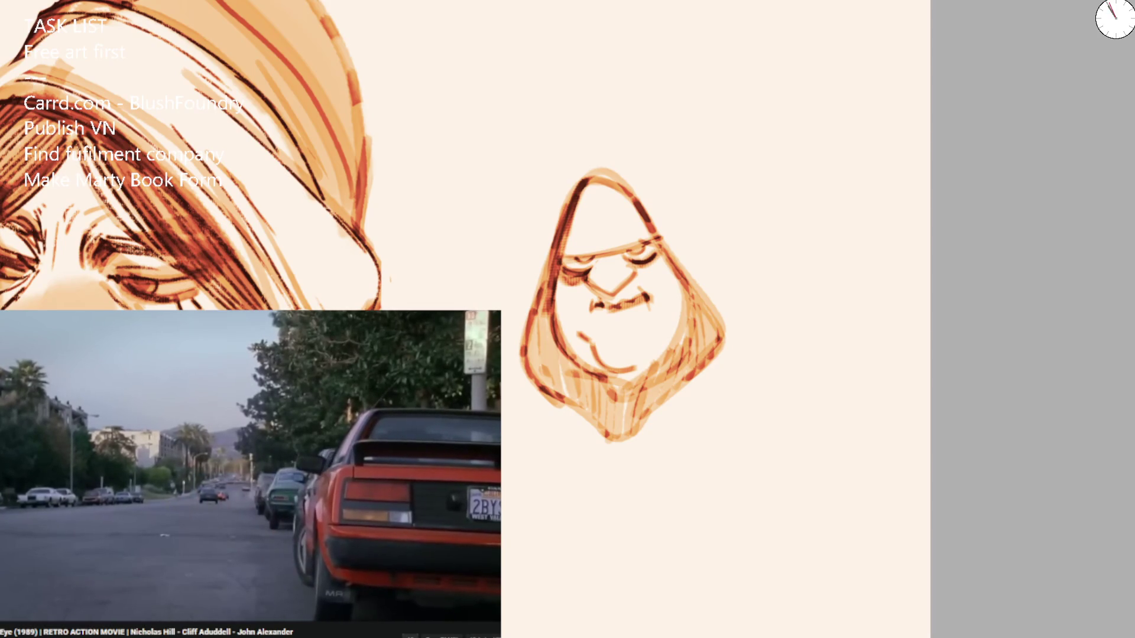
# Add mouth corners, cheek and jaw lines, and ink the head's right side and hood outline.
pyautogui.scroll(3, 515, 215)
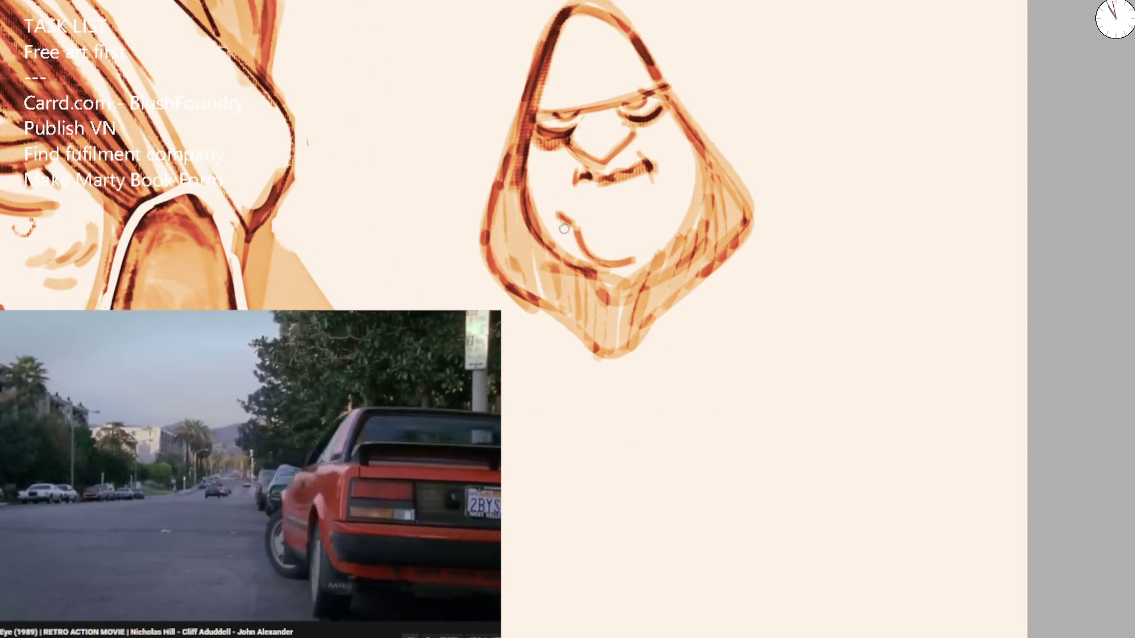
pyautogui.moveTo(580, 155)
pyautogui.mouseDown()
pyautogui.moveTo(572, 173)
pyautogui.moveTo(585, 198)
pyautogui.mouseUp()
pyautogui.moveTo(629, 136); pyautogui.dragTo(650, 167)
pyautogui.moveTo(570, 155)
pyautogui.mouseDown()
pyautogui.moveTo(582, 234)
pyautogui.moveTo(647, 262)
pyautogui.moveTo(682, 223)
pyautogui.mouseUp()
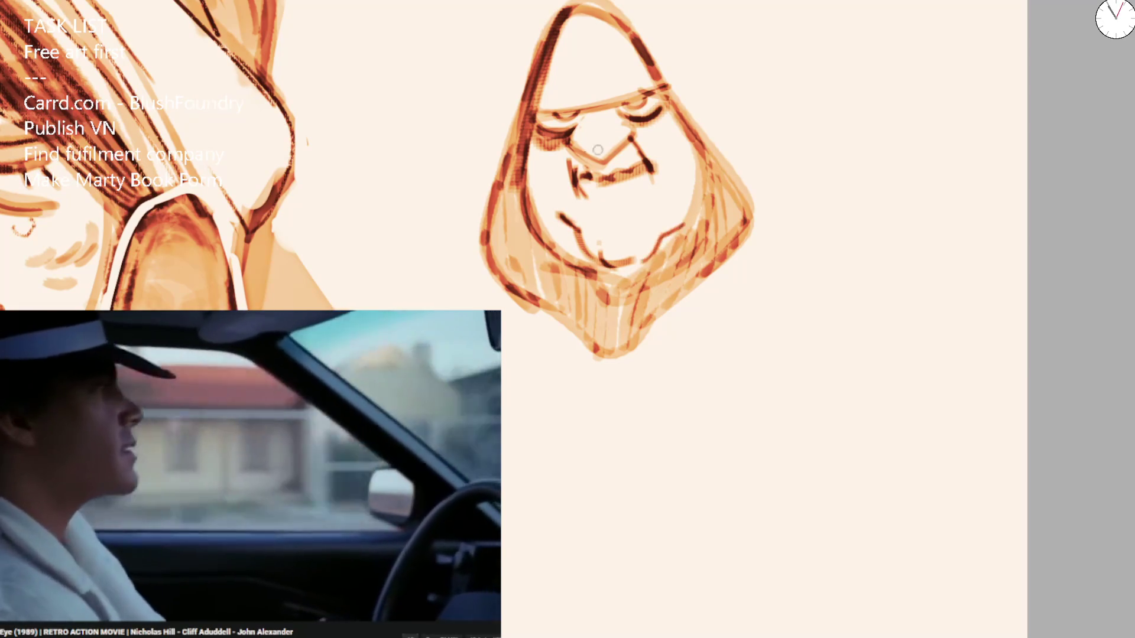
pyautogui.moveTo(525, 154)
pyautogui.mouseDown()
pyautogui.moveTo(558, 246)
pyautogui.moveTo(626, 272)
pyautogui.mouseUp()
pyautogui.moveTo(704, 174)
pyautogui.mouseDown()
pyautogui.moveTo(656, 265)
pyautogui.moveTo(697, 133)
pyautogui.mouseUp()
pyautogui.moveTo(614, 18)
pyautogui.mouseDown()
pyautogui.moveTo(738, 189)
pyautogui.moveTo(697, 287)
pyautogui.mouseUp()
pyautogui.moveTo(535, 63)
pyautogui.mouseDown()
pyautogui.moveTo(635, 11)
pyautogui.moveTo(691, 121)
pyautogui.moveTo(496, 172)
pyautogui.moveTo(482, 254)
pyautogui.mouseUp()
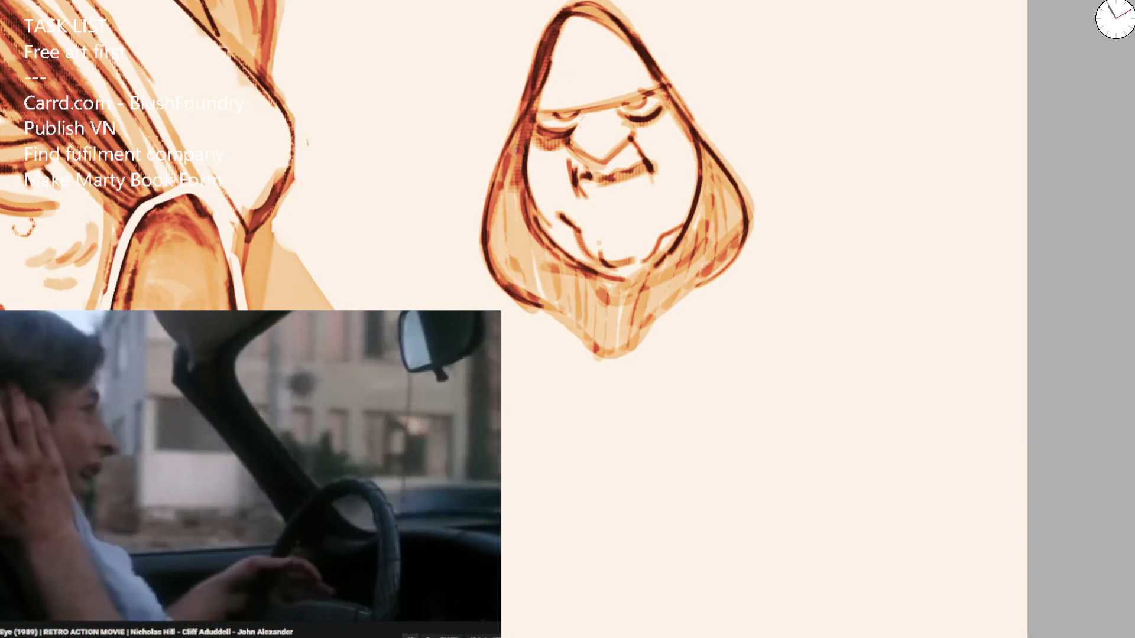
# Redraw the hood's left outline and trace the chin line and hood bottom.
pyautogui.hotkey('ctrl', 'z')
pyautogui.moveTo(525, 99); pyautogui.dragTo(485, 255)
pyautogui.moveTo(539, 303)
pyautogui.mouseDown()
pyautogui.moveTo(591, 355)
pyautogui.moveTo(659, 340)
pyautogui.mouseUp()
pyautogui.moveTo(673, 309)
pyautogui.mouseDown()
pyautogui.moveTo(647, 348)
pyautogui.moveTo(668, 304)
pyautogui.moveTo(735, 233)
pyautogui.moveTo(741, 192)
pyautogui.mouseUp()
pyautogui.moveTo(535, 63)
pyautogui.mouseDown()
pyautogui.moveTo(485, 254)
pyautogui.moveTo(617, 284)
pyautogui.mouseUp()
pyautogui.moveTo(565, 254)
pyautogui.mouseDown()
pyautogui.moveTo(646, 273)
pyautogui.moveTo(636, 302)
pyautogui.mouseUp()
# Hatch the lower hood and both its sides in dark red-brown.
pyautogui.moveTo(526, 216)
pyautogui.mouseDown()
pyautogui.moveTo(552, 282)
pyautogui.moveTo(591, 330)
pyautogui.mouseUp()
pyautogui.moveTo(564, 295); pyautogui.dragTo(606, 351)
pyautogui.moveTo(558, 268)
pyautogui.mouseDown()
pyautogui.moveTo(573, 307)
pyautogui.moveTo(617, 355)
pyautogui.mouseUp()
pyautogui.moveTo(656, 314)
pyautogui.mouseDown()
pyautogui.moveTo(709, 263)
pyautogui.moveTo(707, 213)
pyautogui.moveTo(724, 245)
pyautogui.mouseUp()
pyautogui.moveTo(514, 187); pyautogui.dragTo(513, 254)
pyautogui.moveTo(541, 283); pyautogui.dragTo(547, 305)
pyautogui.moveTo(703, 157); pyautogui.dragTo(742, 210)
pyautogui.moveTo(733, 198); pyautogui.dragTo(746, 247)
# Undo the latest hatching and re-hatch the hood's left and right sides beside the face.
pyautogui.hotkey('ctrl', 'z')
pyautogui.hotkey('ctrl', 'z')
pyautogui.hotkey('ctrl', 'z')
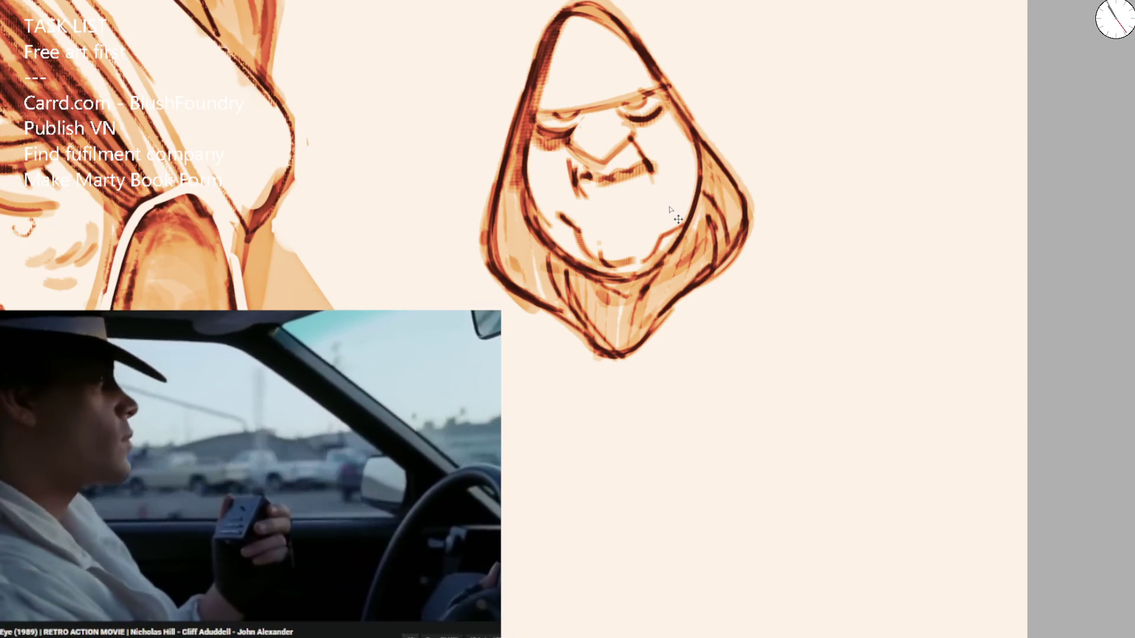
pyautogui.hotkey('ctrl', 'z')
pyautogui.hotkey('ctrl', 'z')
pyautogui.moveTo(503, 177)
pyautogui.mouseDown()
pyautogui.moveTo(514, 278)
pyautogui.moveTo(547, 253)
pyautogui.moveTo(600, 295)
pyautogui.mouseUp()
pyautogui.moveTo(686, 251)
pyautogui.mouseDown()
pyautogui.moveTo(682, 227)
pyautogui.moveTo(746, 201)
pyautogui.moveTo(742, 192)
pyautogui.mouseUp()
pyautogui.moveTo(532, 195); pyautogui.dragTo(508, 278)
pyautogui.moveTo(685, 160); pyautogui.dragTo(721, 200)
pyautogui.moveTo(727, 148); pyautogui.dragTo(687, 179)
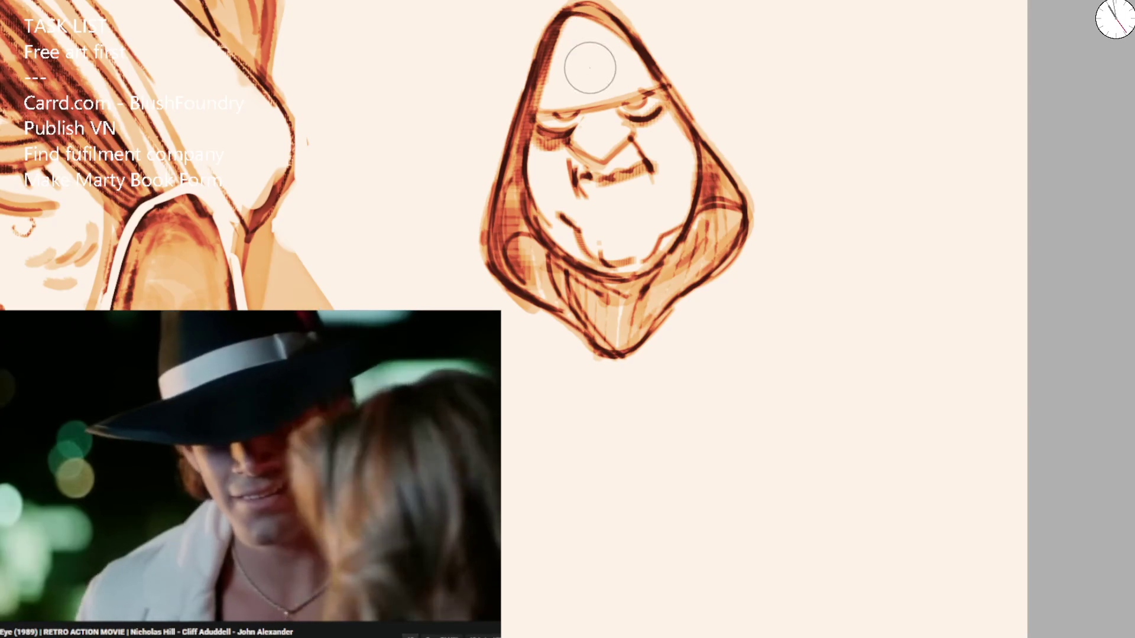
# With an enlarged brush, paint flat light orange over the small hooded face's hood top.
pyautogui.moveTo(599, 144); pyautogui.dragTo(744, 144)
pyautogui.scroll(-5, 627, 112)
pyautogui.scroll(8, 614, 177)
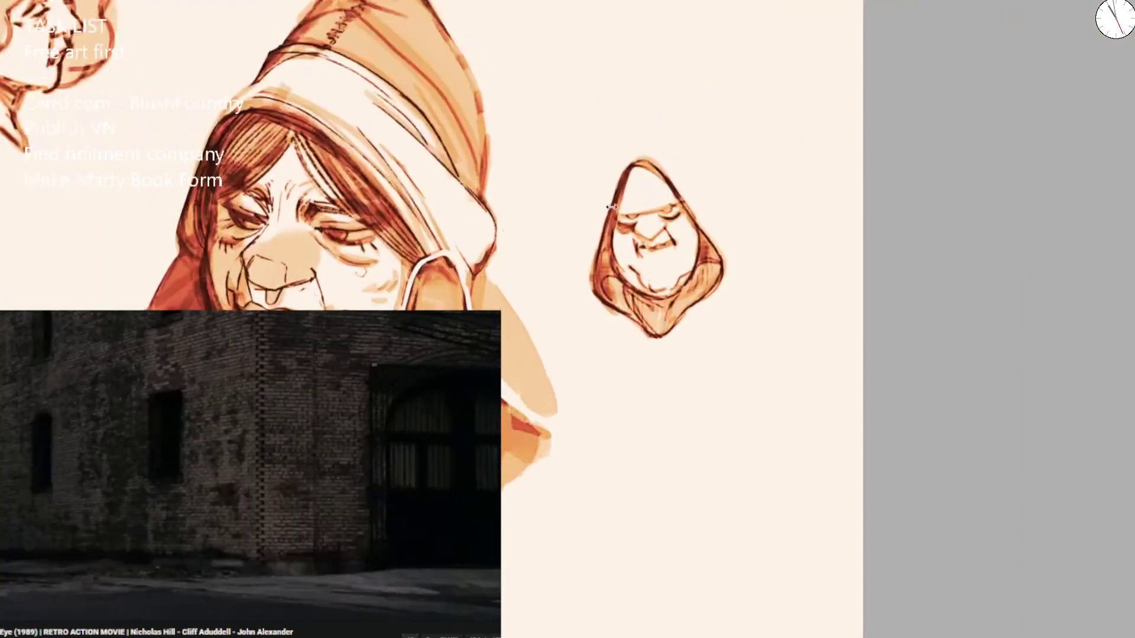
pyautogui.moveTo(612, 189); pyautogui.dragTo(698, 151)
pyautogui.hotkey('ctrl', 'z')
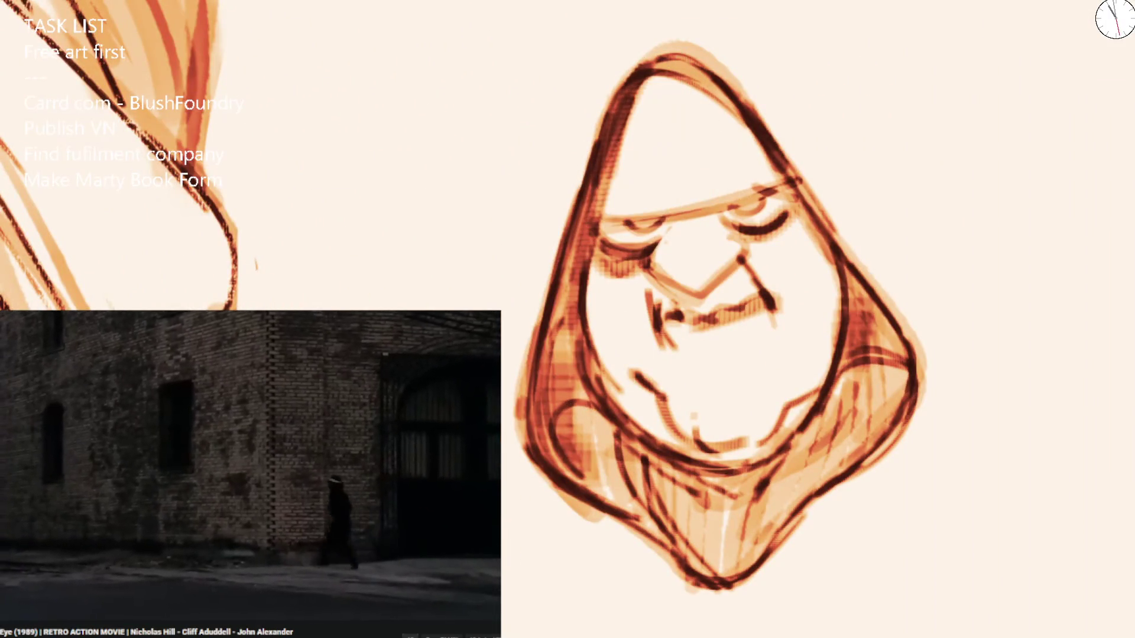
pyautogui.scroll(-3, 744, 235)
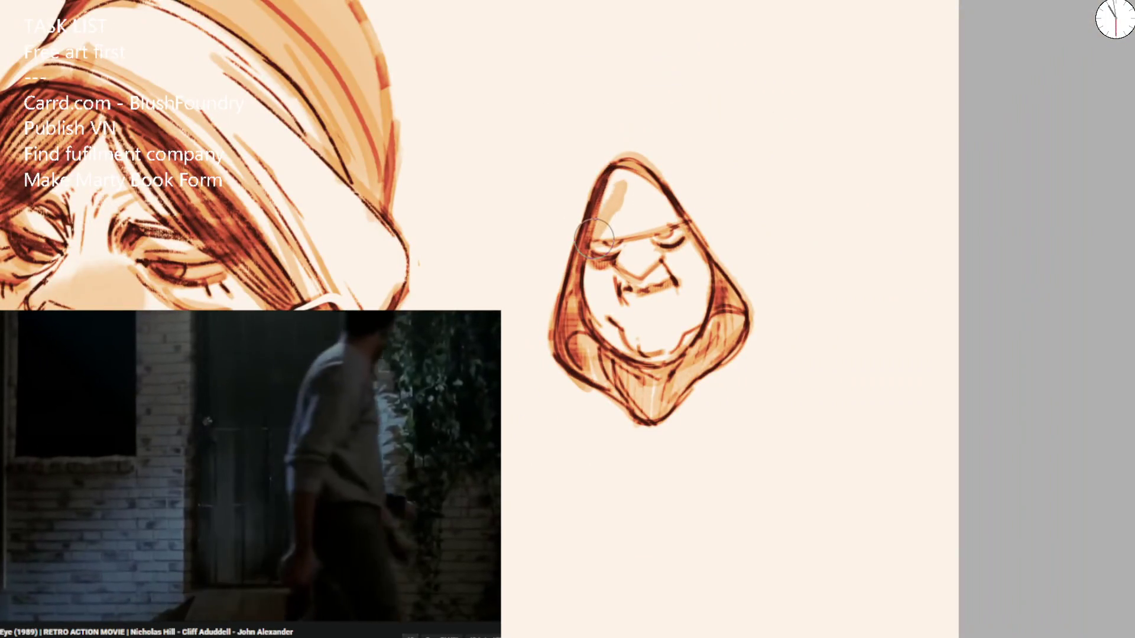
pyautogui.press(']')
pyautogui.press(']')
pyautogui.press(']')
pyautogui.moveTo(618, 180)
pyautogui.mouseDown()
pyautogui.moveTo(597, 221)
pyautogui.moveTo(615, 170)
pyautogui.moveTo(671, 208)
pyautogui.mouseUp()
pyautogui.press('[')
pyautogui.press('[')
pyautogui.press('[')
pyautogui.scroll(-3, 680, 201)
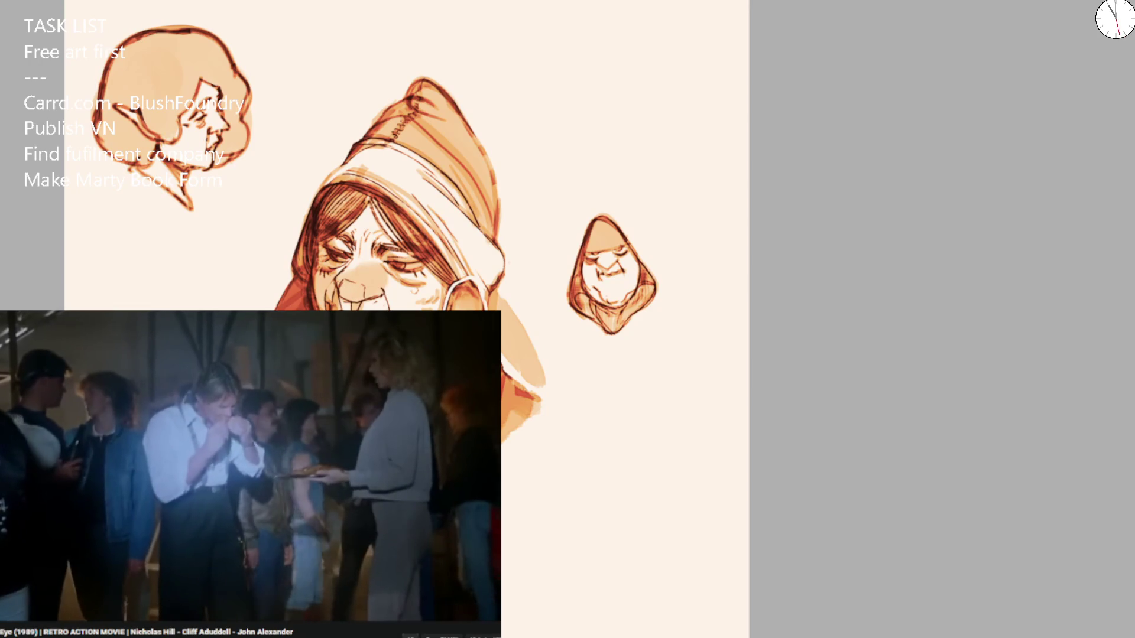
pyautogui.press('space')
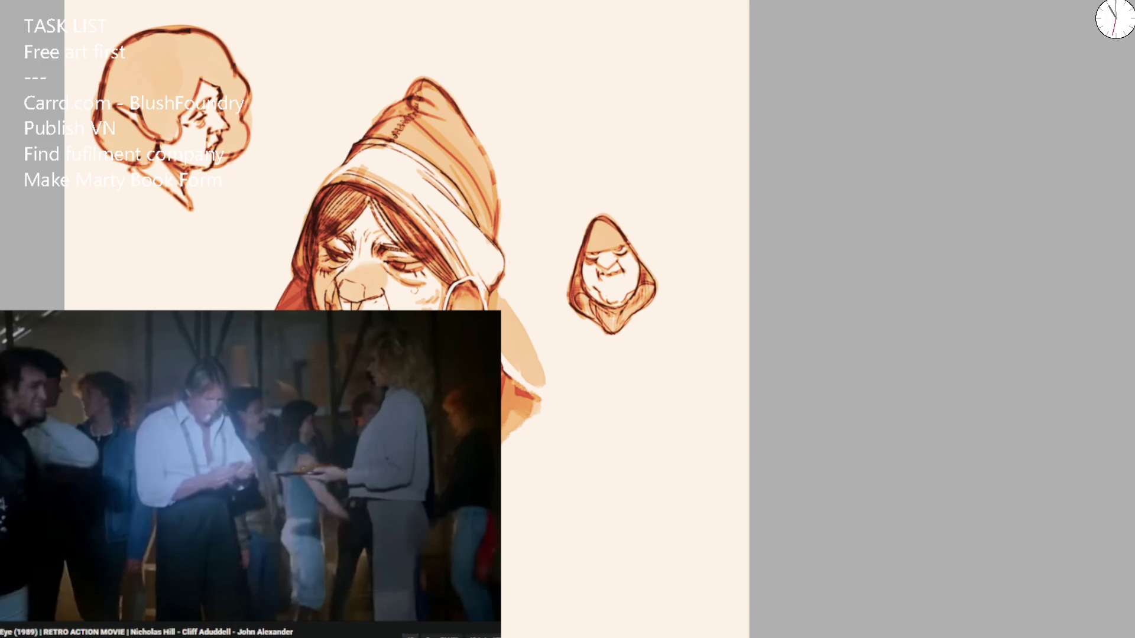
pyautogui.press('space')
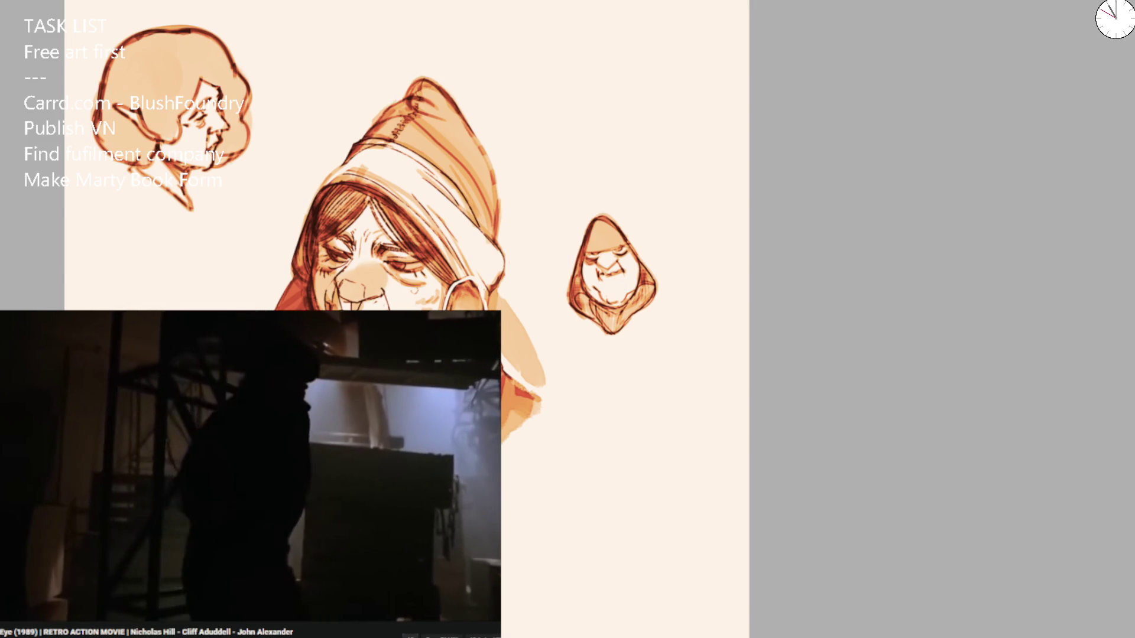
pyautogui.press('space')
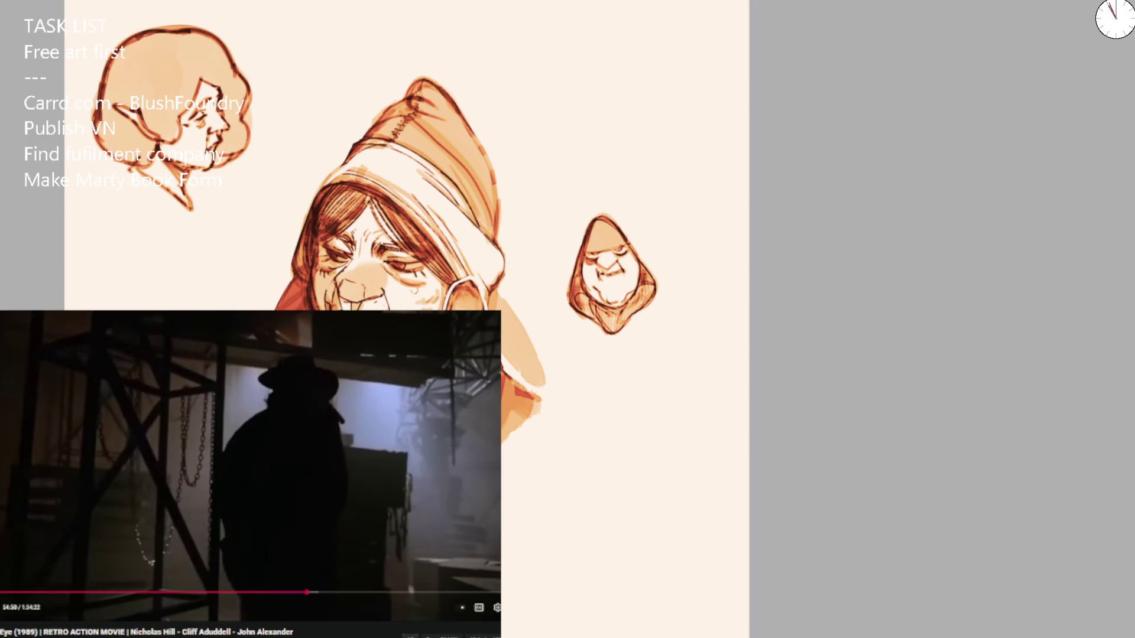
pyautogui.press('space')
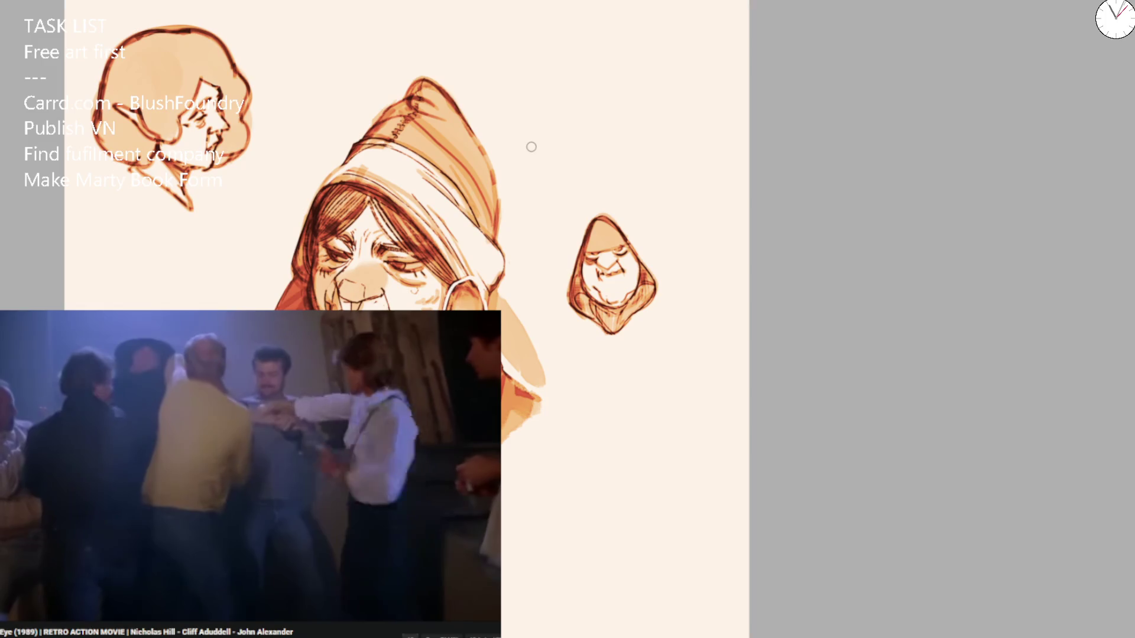
# Zoom in close on the small smiling hooded face sketch.
pyautogui.scroll(5, 634, 127)
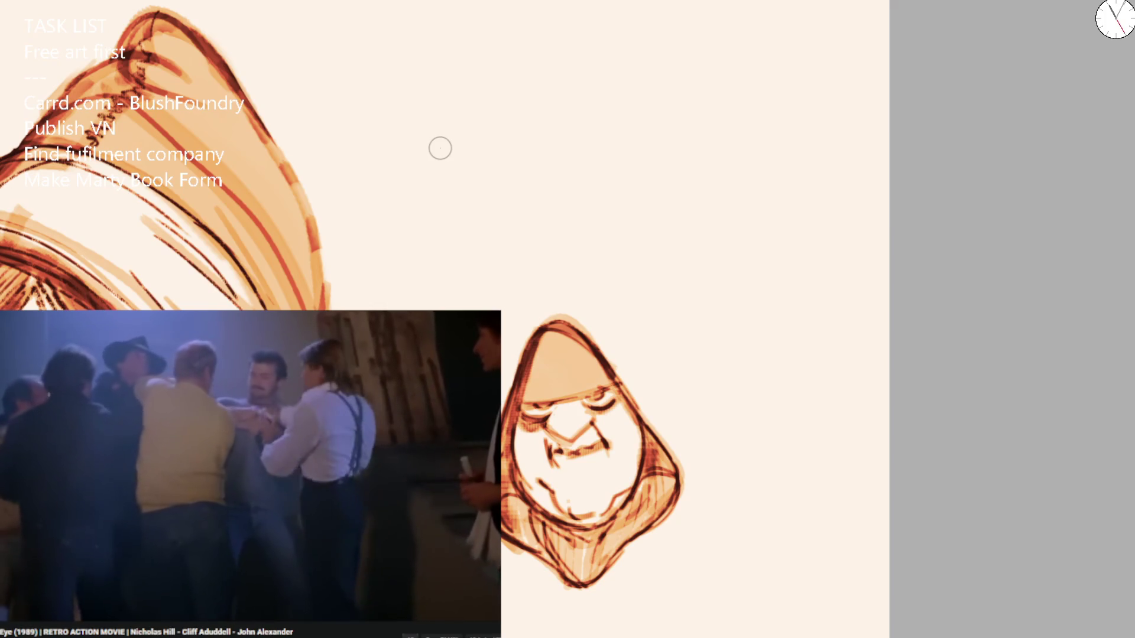
pyautogui.scroll(-5, 585, 129)
pyautogui.scroll(8, 592, 200)
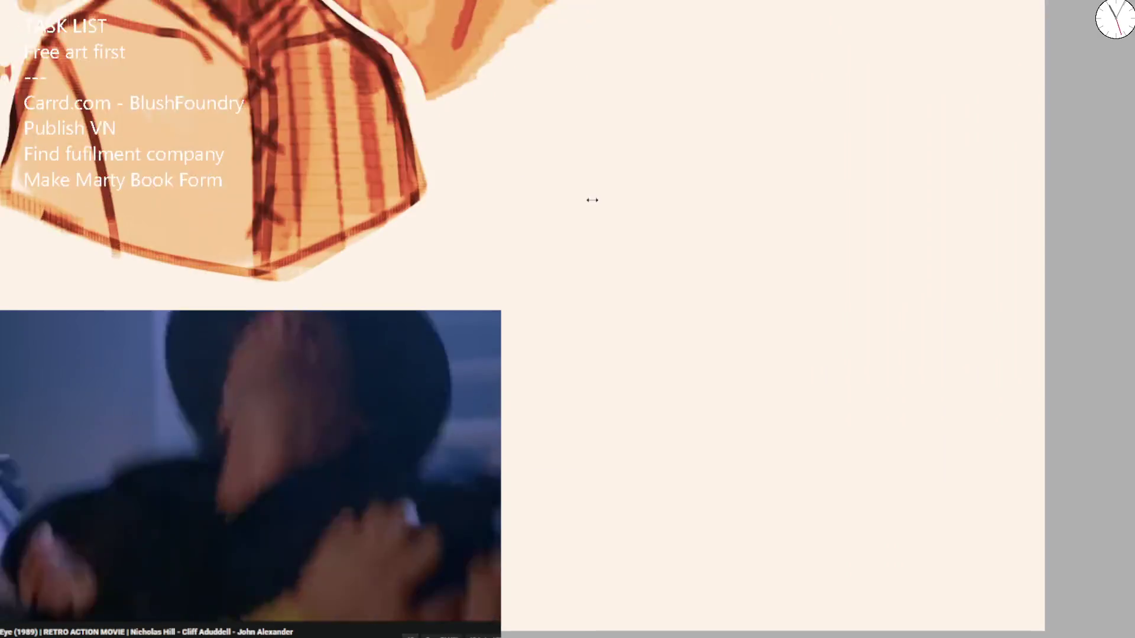
# Sketch rough orange arcs for a new head's top and side on the blank right area.
pyautogui.scroll(2, 592, 200)
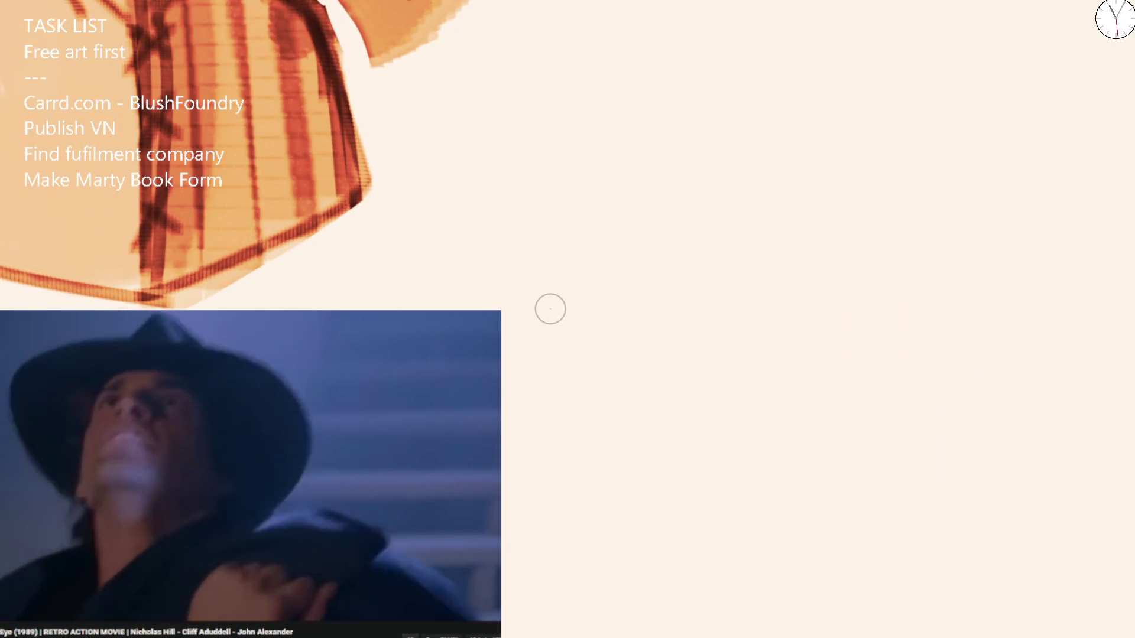
pyautogui.moveTo(547, 241); pyautogui.dragTo(548, 342)
pyautogui.scroll(-2, 579, 89)
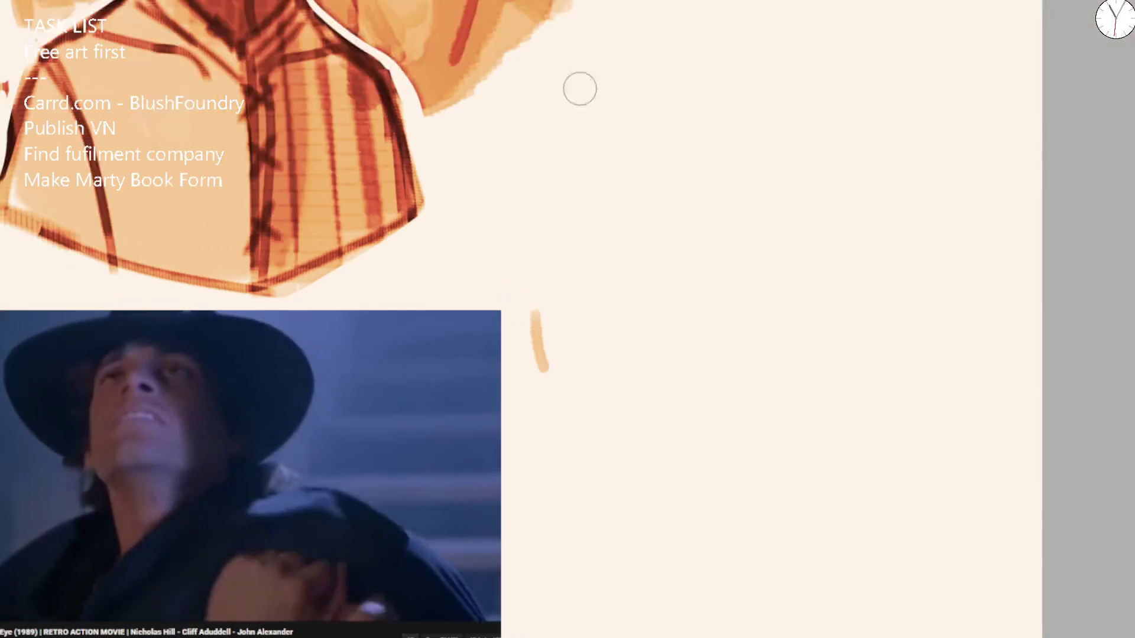
pyautogui.scroll(-2, 580, 89)
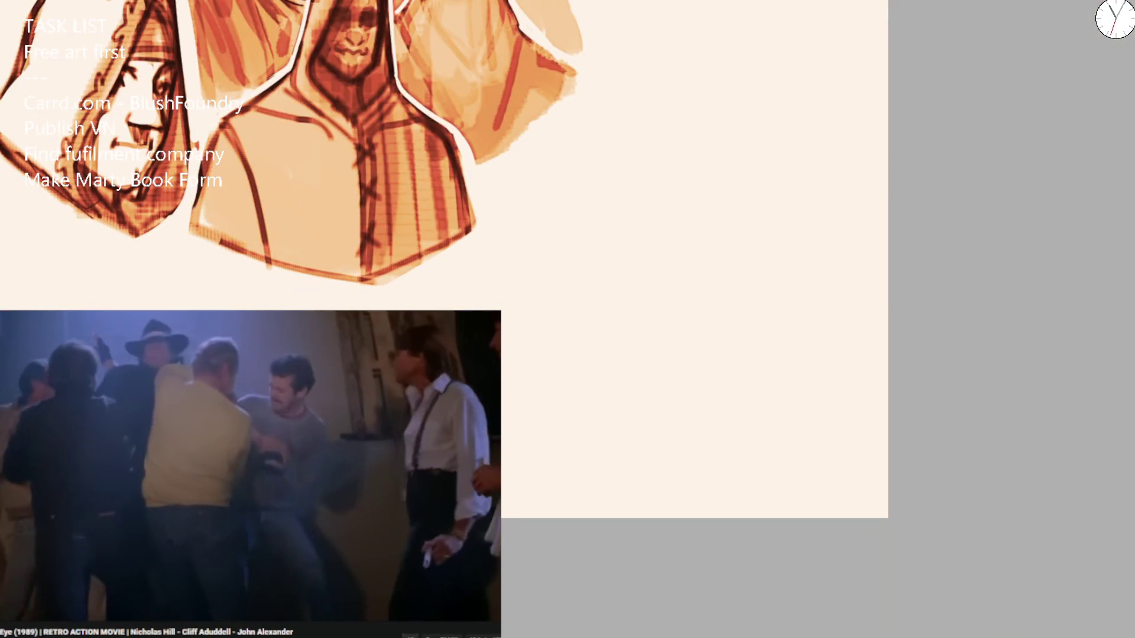
pyautogui.moveTo(536, 347); pyautogui.dragTo(556, 301)
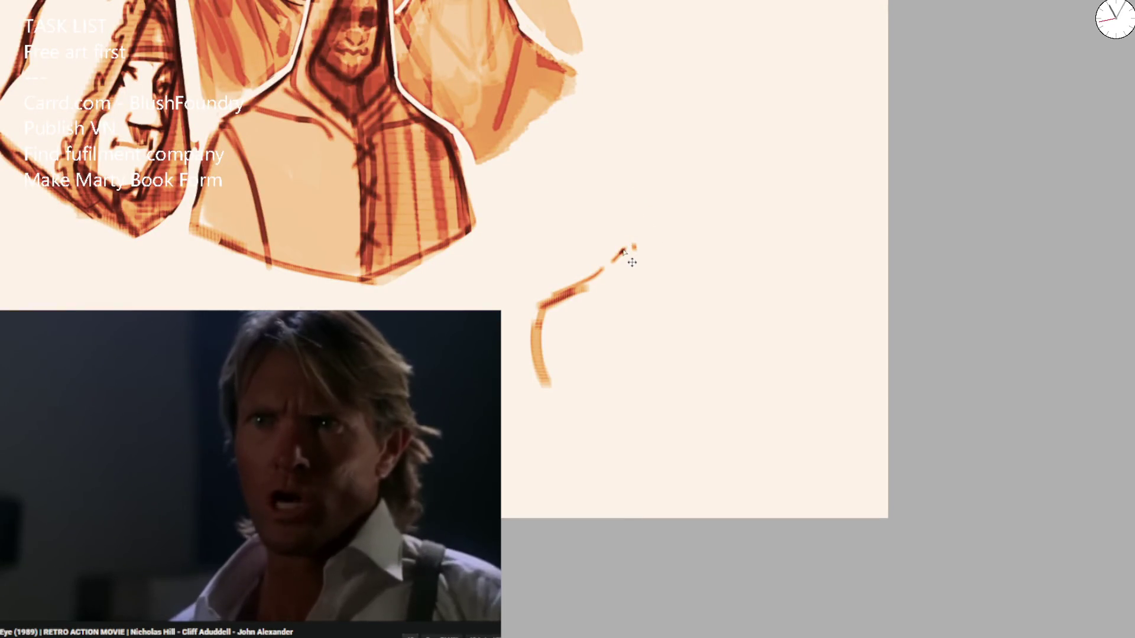
pyautogui.hotkey('ctrl', 'z')
pyautogui.hotkey('ctrl', 'z')
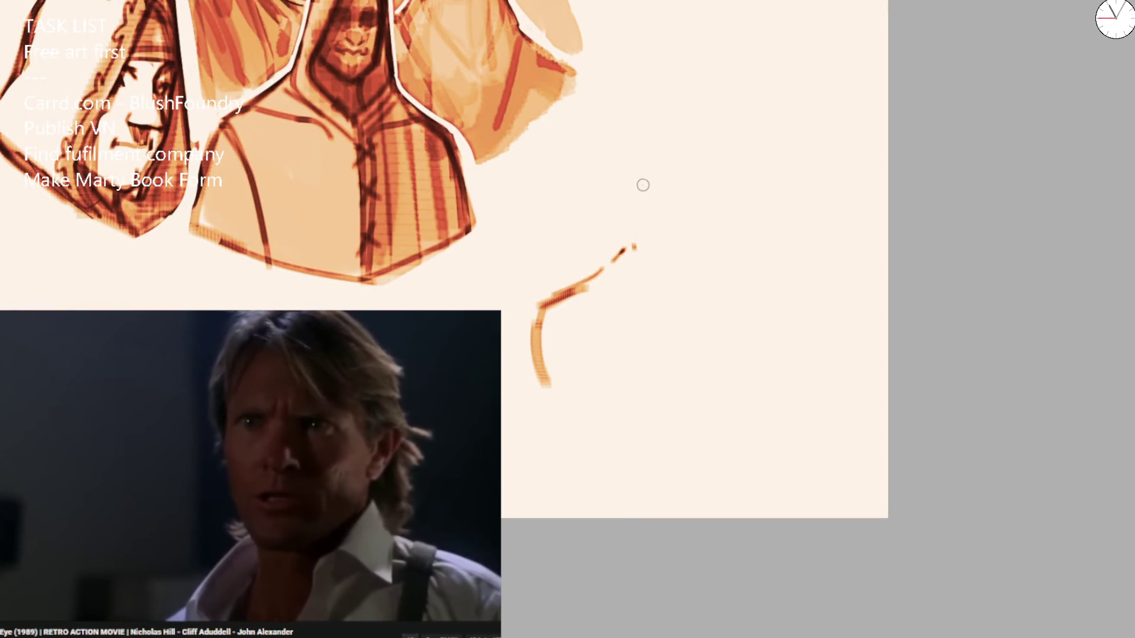
pyautogui.moveTo(648, 154); pyautogui.dragTo(665, 145)
pyautogui.moveTo(691, 148); pyautogui.dragTo(707, 225)
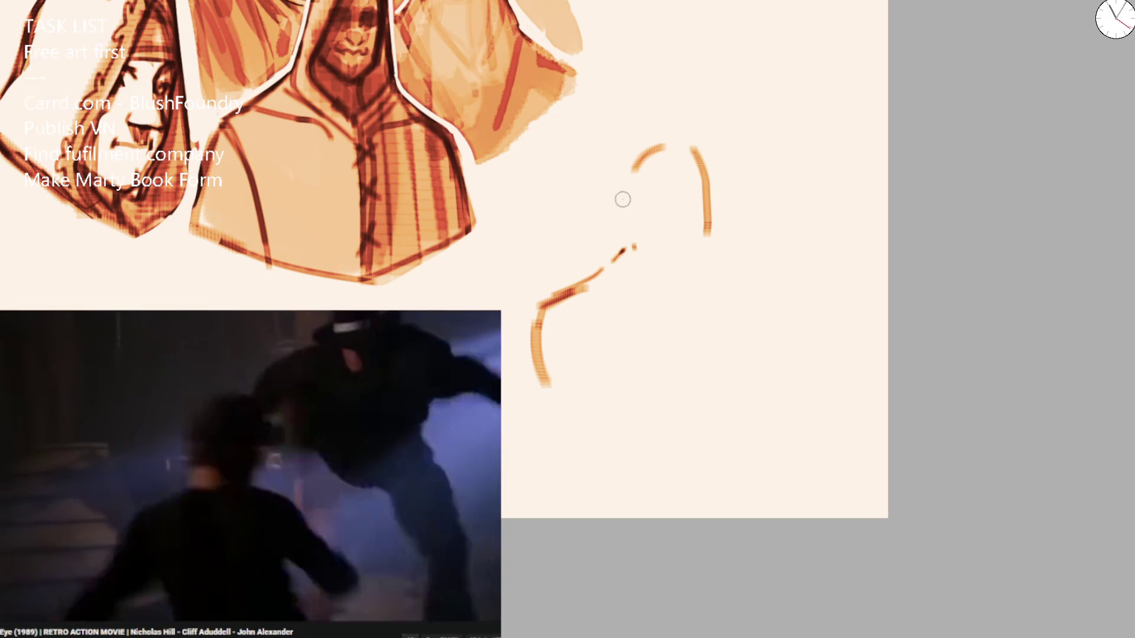
# Erase the rough arcs, redraw an arched head-and-shoulder stroke, then undo it, leaving the area blank.
pyautogui.press('e')
pyautogui.moveTo(646, 203); pyautogui.dragTo(697, 196)
pyautogui.press('e')
pyautogui.moveTo(618, 260)
pyautogui.mouseDown()
pyautogui.moveTo(635, 218)
pyautogui.moveTo(689, 152)
pyautogui.moveTo(712, 192)
pyautogui.mouseUp()
pyautogui.press('e')
pyautogui.moveTo(638, 230)
pyautogui.mouseDown()
pyautogui.moveTo(633, 266)
pyautogui.moveTo(548, 392)
pyautogui.mouseUp()
pyautogui.moveTo(585, 283); pyautogui.dragTo(607, 238)
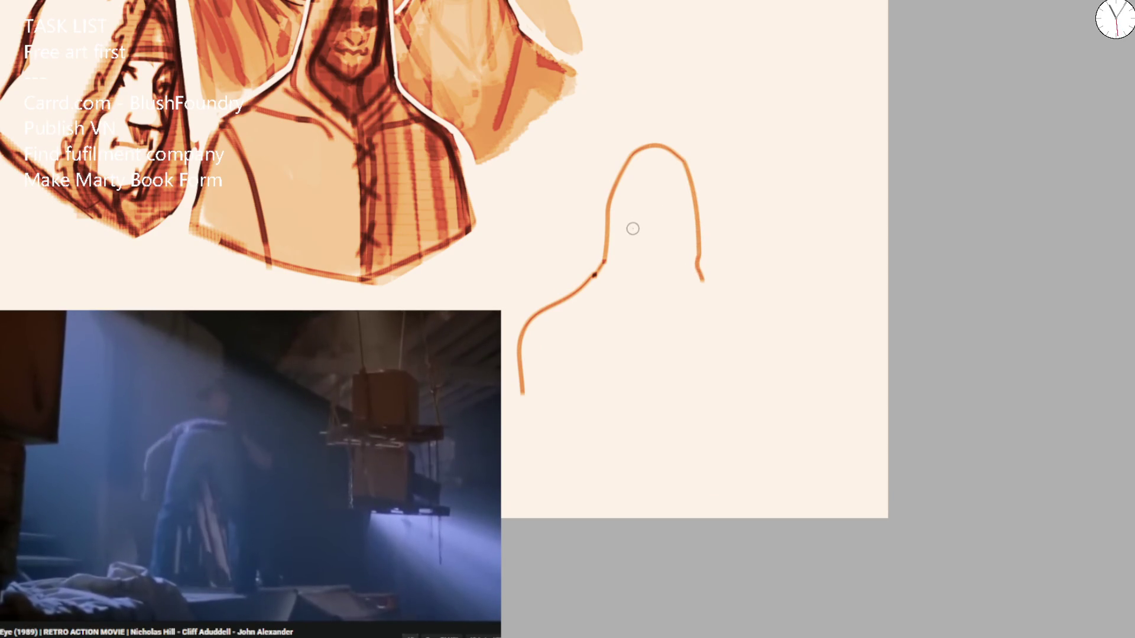
pyautogui.hotkey('ctrl', 'z')
# Stamp a cluster of pale square dabs across the blank right side.
pyautogui.click(615, 197)
pyautogui.click(654, 133)
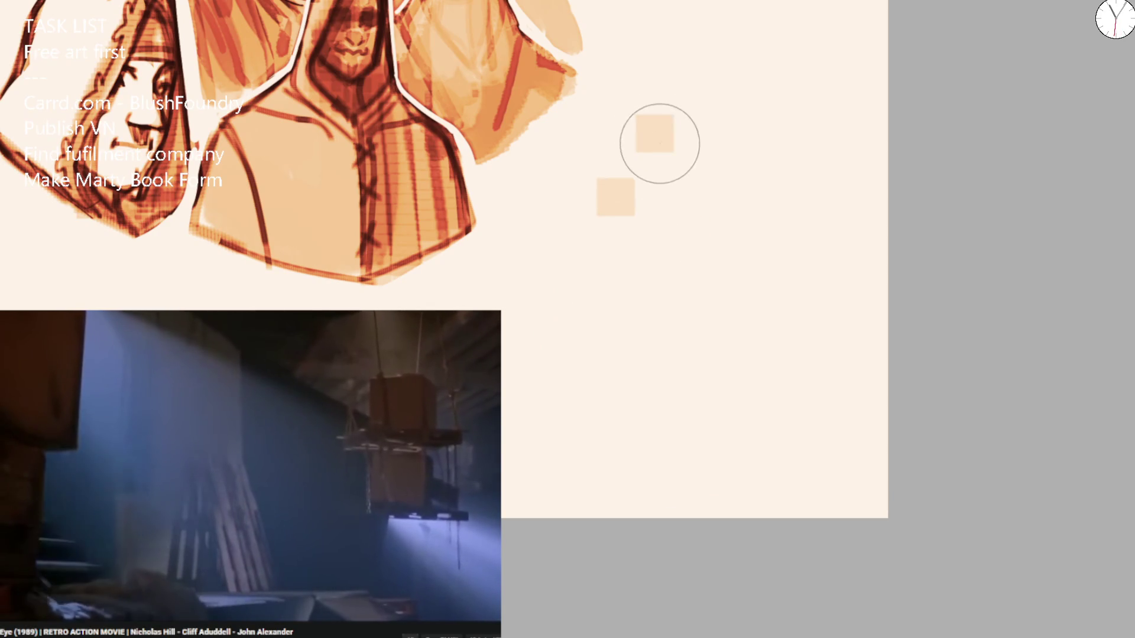
pyautogui.click(648, 241)
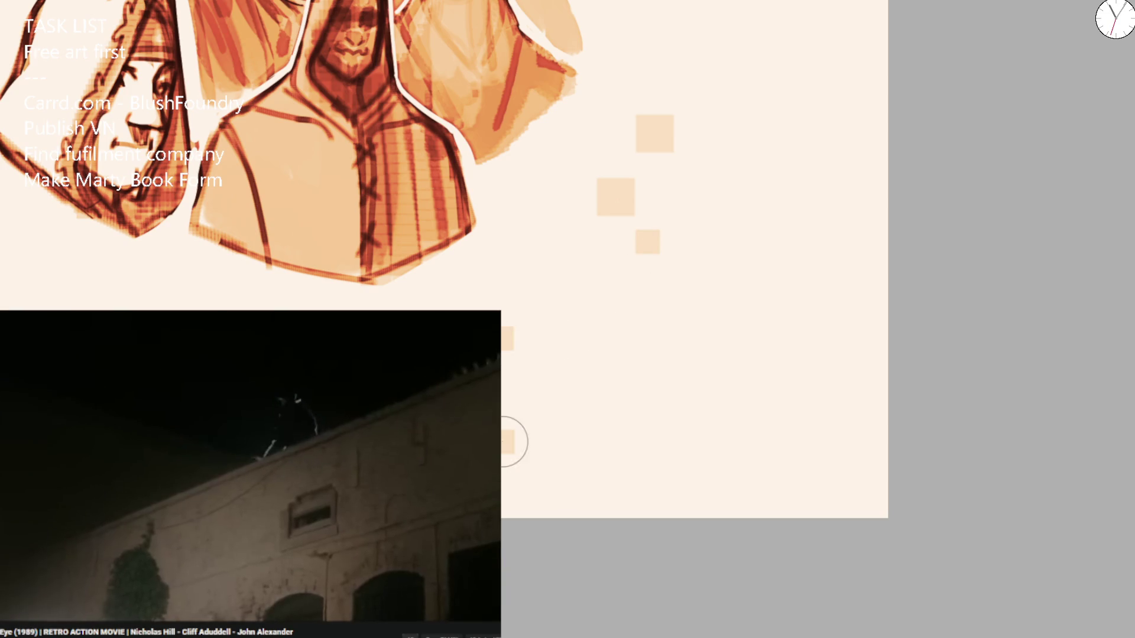
pyautogui.click(814, 352)
pyautogui.click(594, 318)
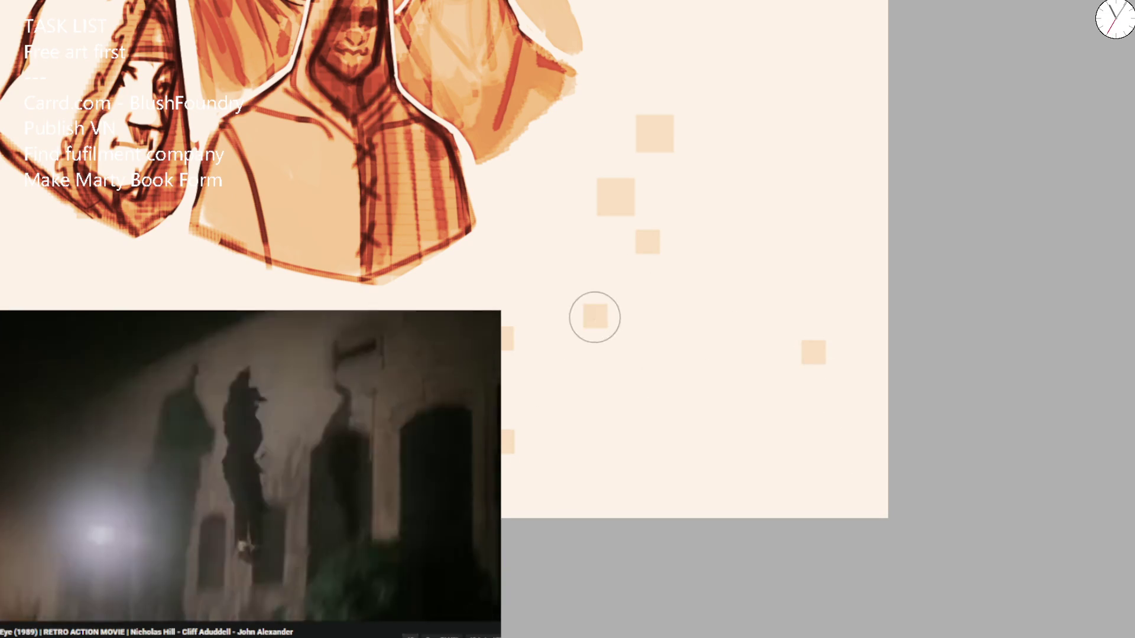
pyautogui.click(598, 201)
pyautogui.click(703, 201)
pyautogui.click(621, 143)
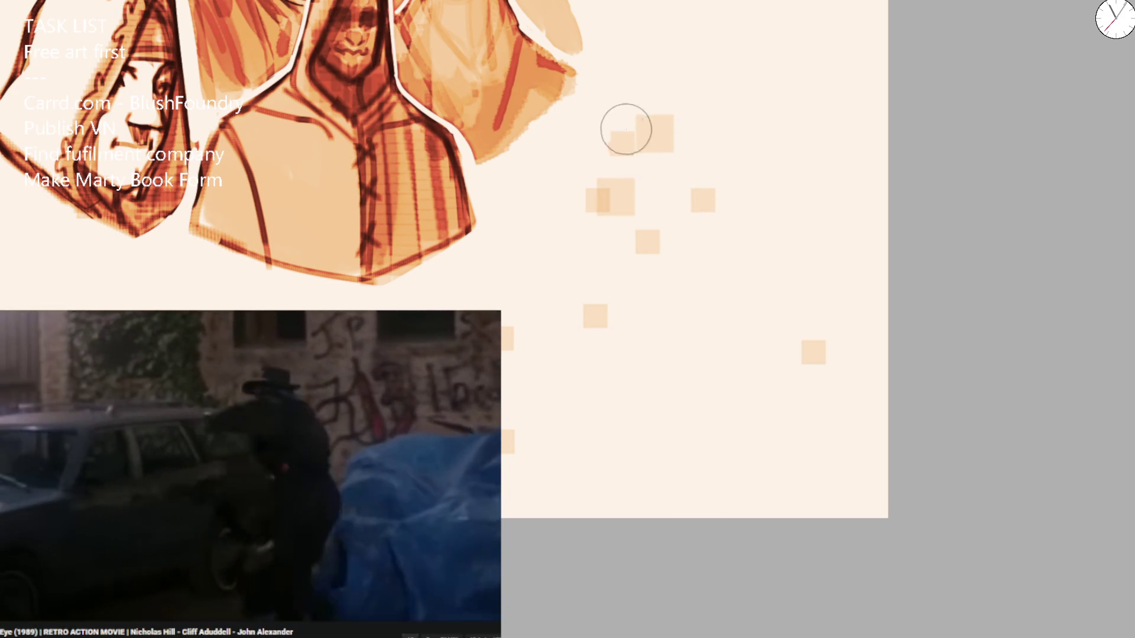
pyautogui.click(634, 124)
pyautogui.click(639, 271)
pyautogui.click(635, 200)
pyautogui.click(662, 198)
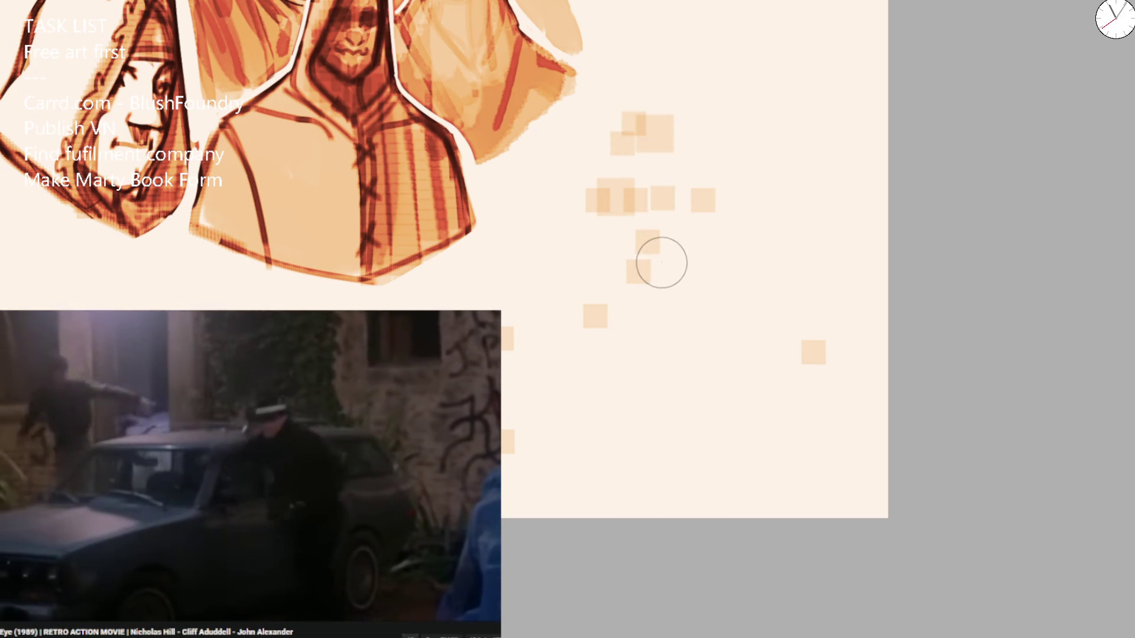
pyautogui.click(668, 194)
pyautogui.click(667, 260)
# Scatter more pale square dabs lower on the page and draw a short dark eye stroke.
pyautogui.click(569, 321)
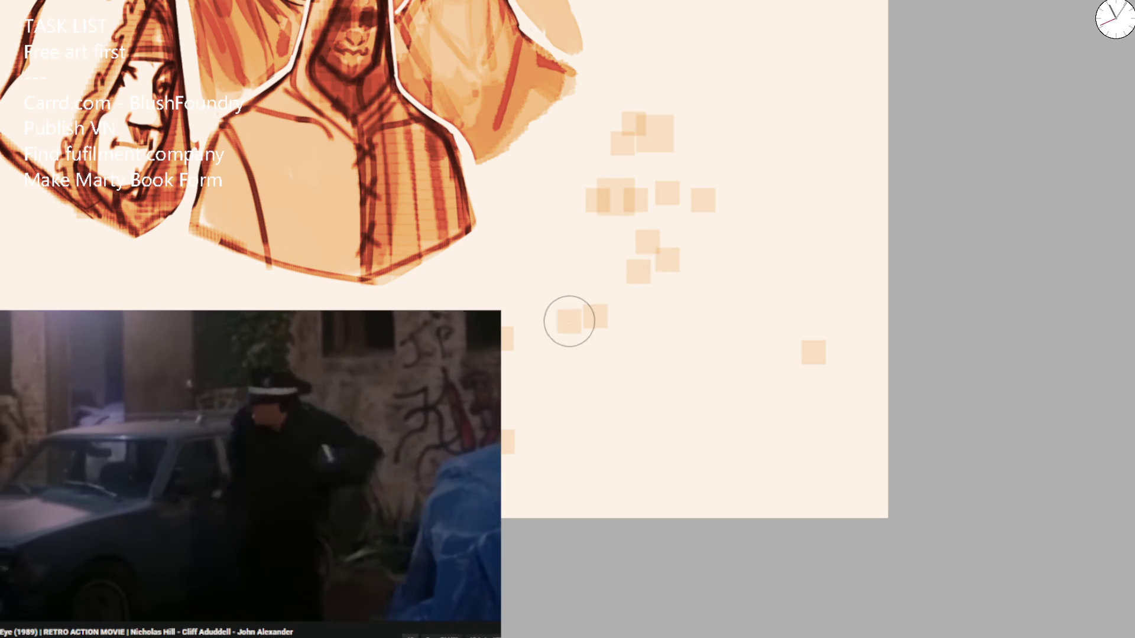
pyautogui.click(601, 295)
pyautogui.click(513, 406)
pyautogui.click(599, 488)
pyautogui.click(784, 465)
pyautogui.click(801, 376)
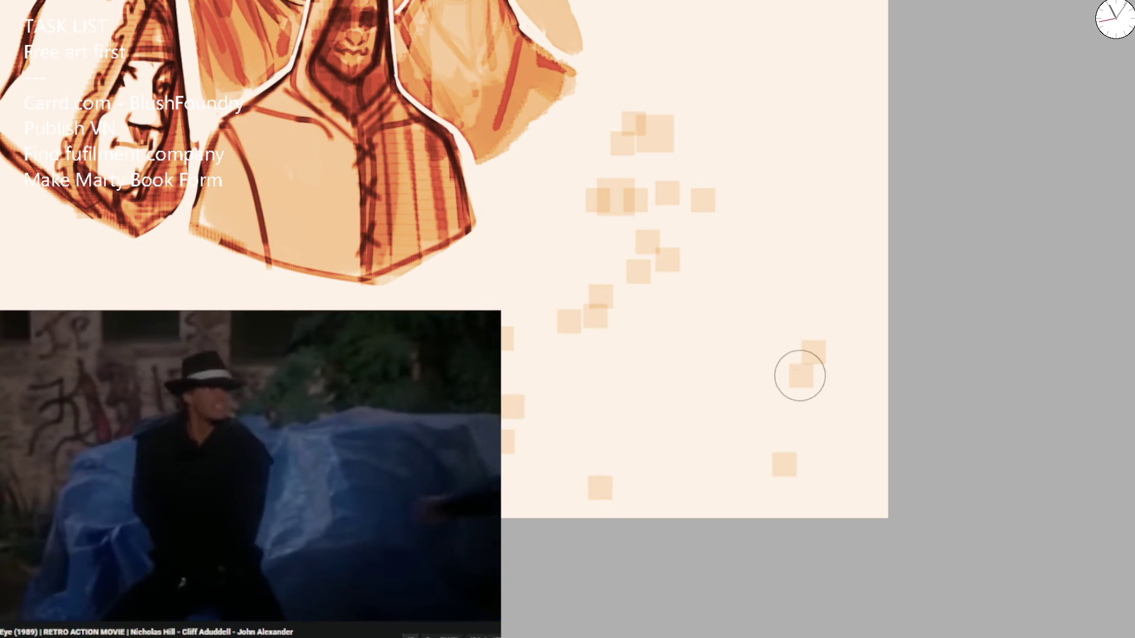
pyautogui.moveTo(597, 188)
pyautogui.mouseDown()
pyautogui.moveTo(601, 213)
pyautogui.moveTo(627, 204)
pyautogui.moveTo(637, 169)
pyautogui.moveTo(679, 181)
pyautogui.moveTo(674, 202)
pyautogui.moveTo(631, 199)
pyautogui.moveTo(679, 180)
pyautogui.mouseUp()
# Redo the first eye stroke, sketch both ears, and add hair across the top of the head.
pyautogui.hotkey('ctrl', 'z')
pyautogui.moveTo(588, 211)
pyautogui.mouseDown()
pyautogui.moveTo(587, 233)
pyautogui.moveTo(603, 246)
pyautogui.mouseUp()
pyautogui.moveTo(687, 217)
pyautogui.mouseDown()
pyautogui.moveTo(707, 225)
pyautogui.moveTo(683, 250)
pyautogui.mouseUp()
pyautogui.moveTo(578, 201); pyautogui.dragTo(586, 149)
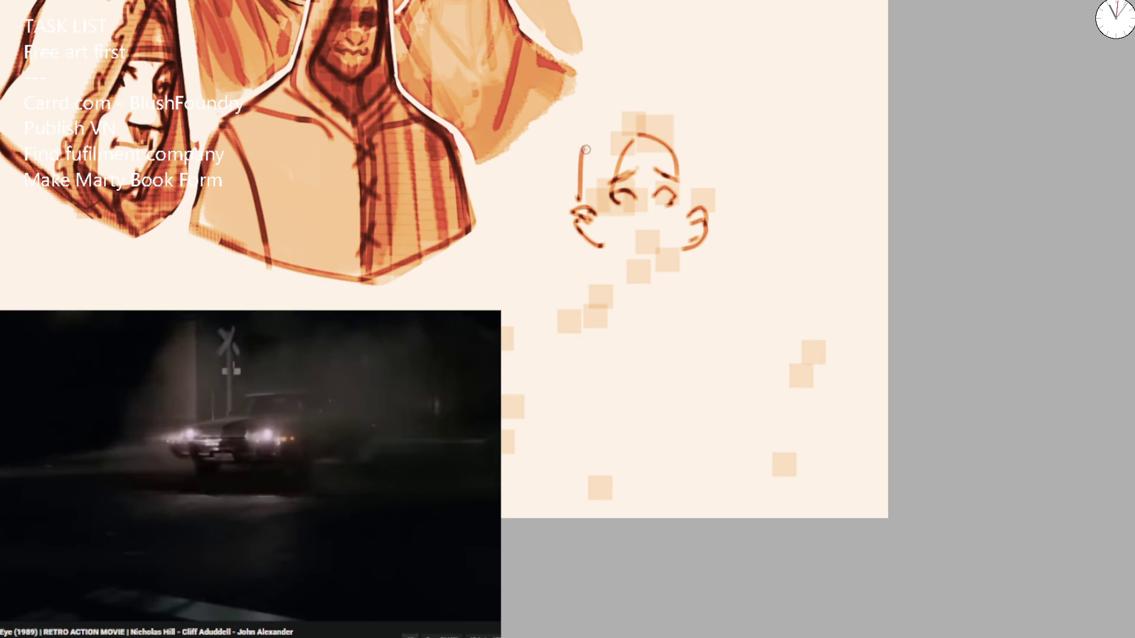
pyautogui.hotkey('ctrl', 'z')
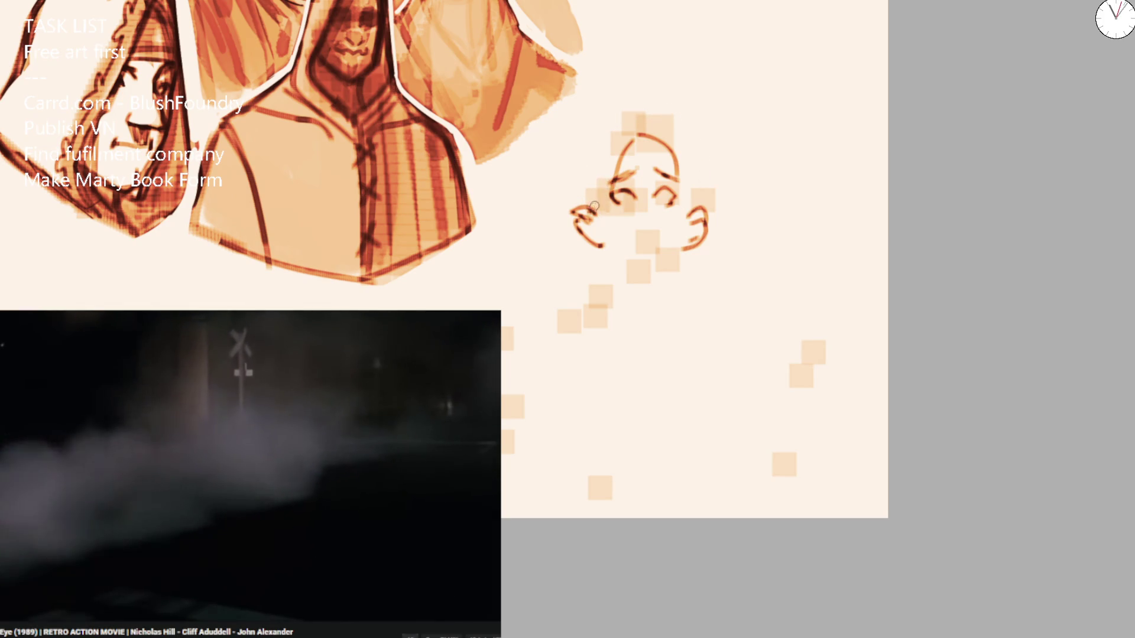
pyautogui.moveTo(596, 195)
pyautogui.mouseDown()
pyautogui.moveTo(603, 142)
pyautogui.moveTo(686, 105)
pyautogui.mouseUp()
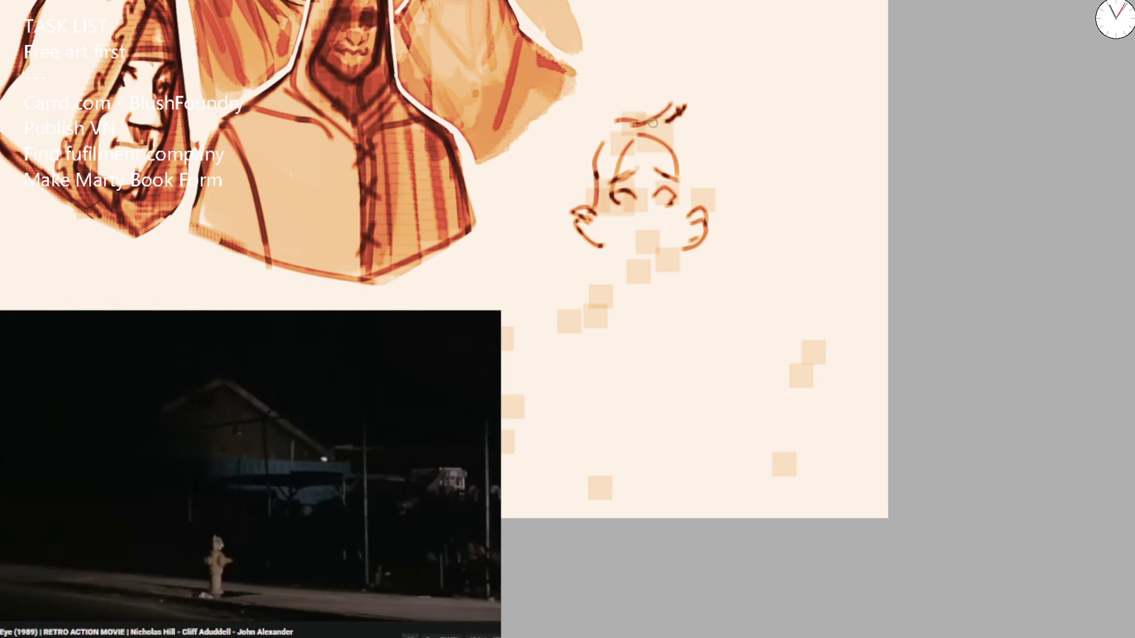
# Thicken the left eye, then with a larger brush add bangs, a side hair lock, cheek outline and neck line.
pyautogui.moveTo(612, 200)
pyautogui.mouseDown()
pyautogui.moveTo(683, 195)
pyautogui.moveTo(677, 178)
pyautogui.moveTo(642, 171)
pyautogui.mouseUp()
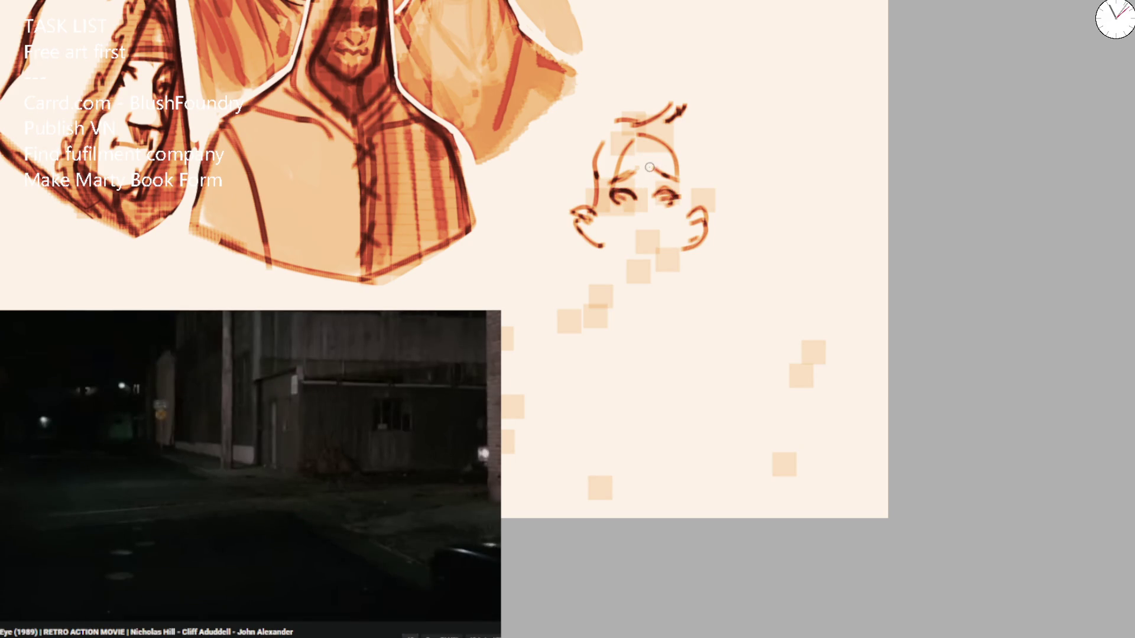
pyautogui.press(']')
pyautogui.moveTo(585, 144); pyautogui.dragTo(588, 204)
pyautogui.moveTo(686, 151); pyautogui.dragTo(687, 195)
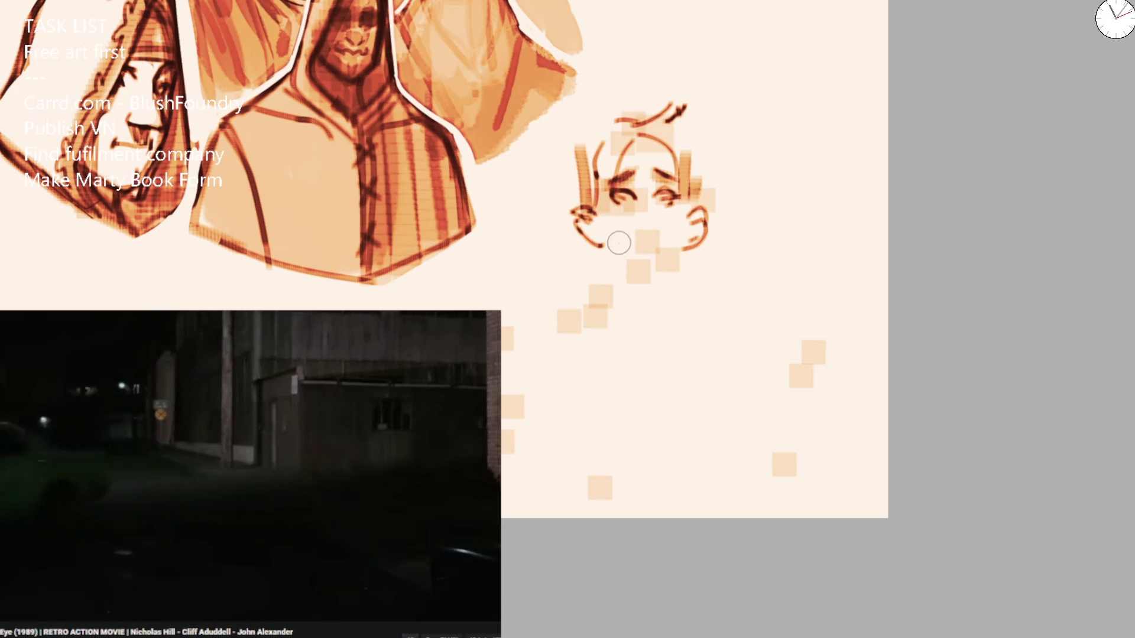
pyautogui.moveTo(591, 210)
pyautogui.mouseDown()
pyautogui.moveTo(577, 240)
pyautogui.moveTo(620, 267)
pyautogui.moveTo(551, 313)
pyautogui.mouseUp()
pyautogui.moveTo(682, 251); pyautogui.dragTo(681, 288)
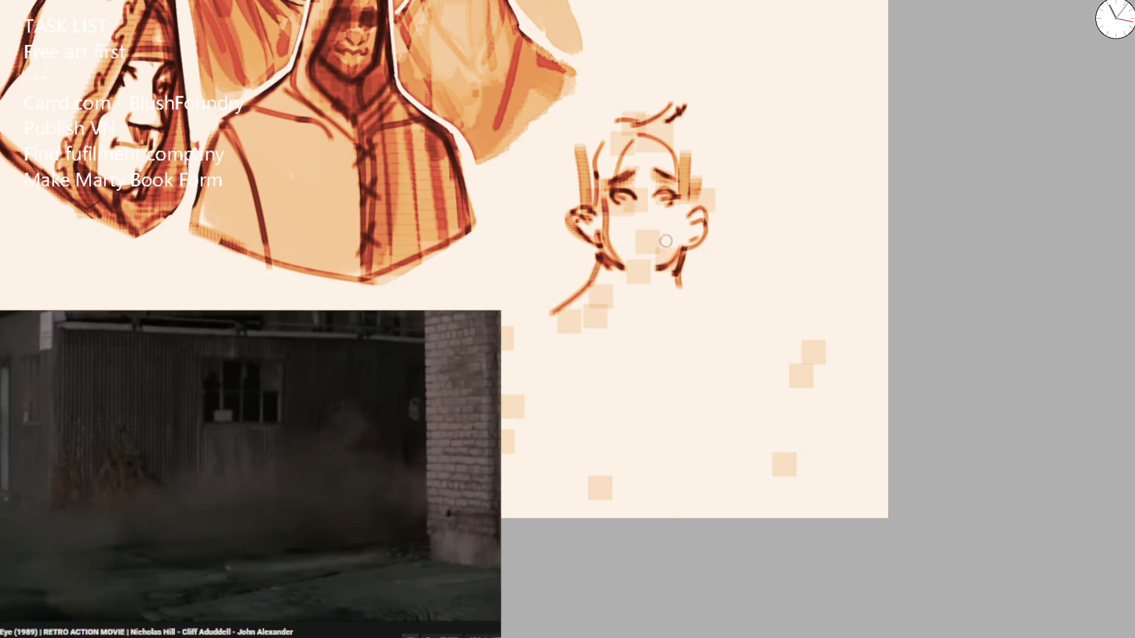
# Mark a triangular nose and mouth line, then fill a thick mustache with an enlarged brush.
pyautogui.moveTo(659, 196)
pyautogui.mouseDown()
pyautogui.moveTo(630, 183)
pyautogui.moveTo(647, 208)
pyautogui.moveTo(627, 245)
pyautogui.moveTo(667, 242)
pyautogui.mouseUp()
pyautogui.click(630, 211)
pyautogui.click(637, 209)
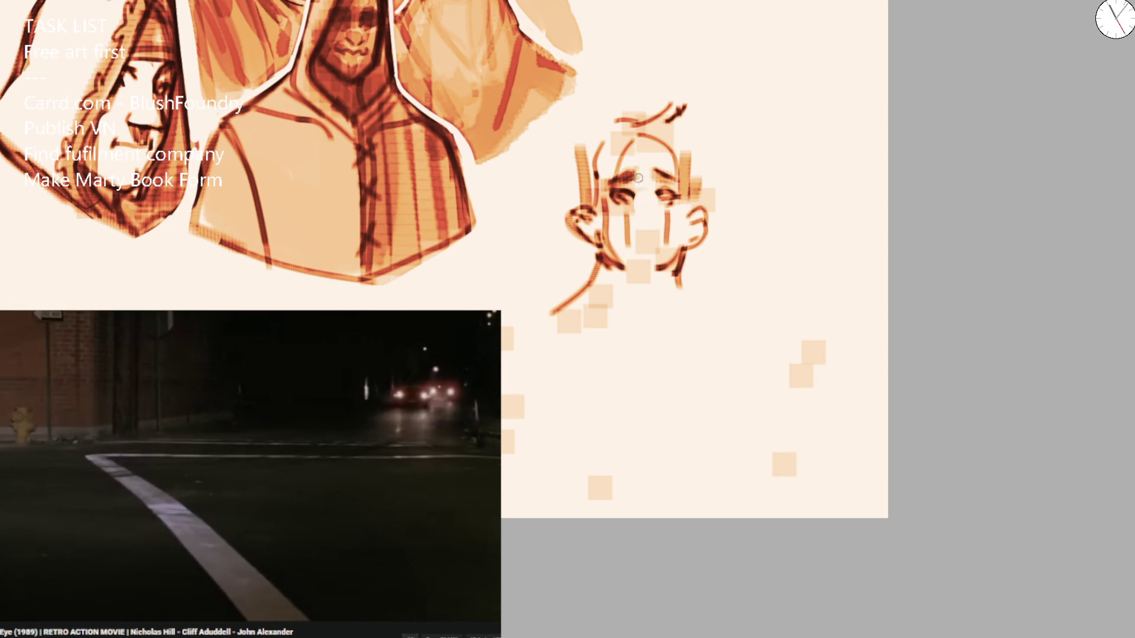
pyautogui.moveTo(630, 214); pyautogui.dragTo(657, 214)
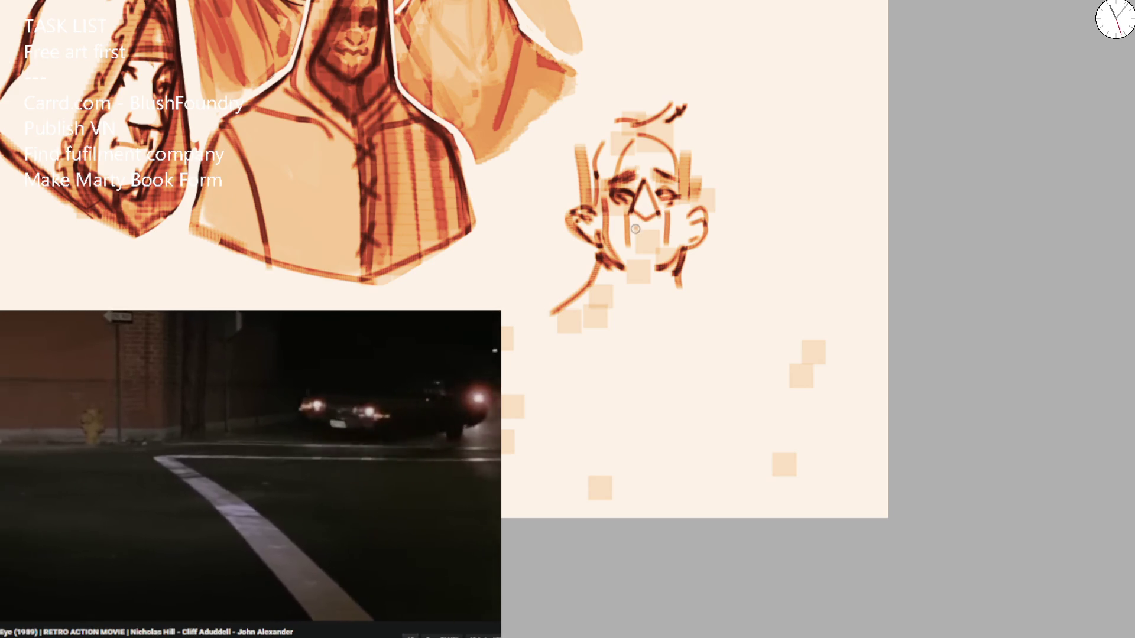
pyautogui.moveTo(629, 244)
pyautogui.mouseDown()
pyautogui.moveTo(658, 242)
pyautogui.moveTo(666, 229)
pyautogui.mouseUp()
pyautogui.press('e')
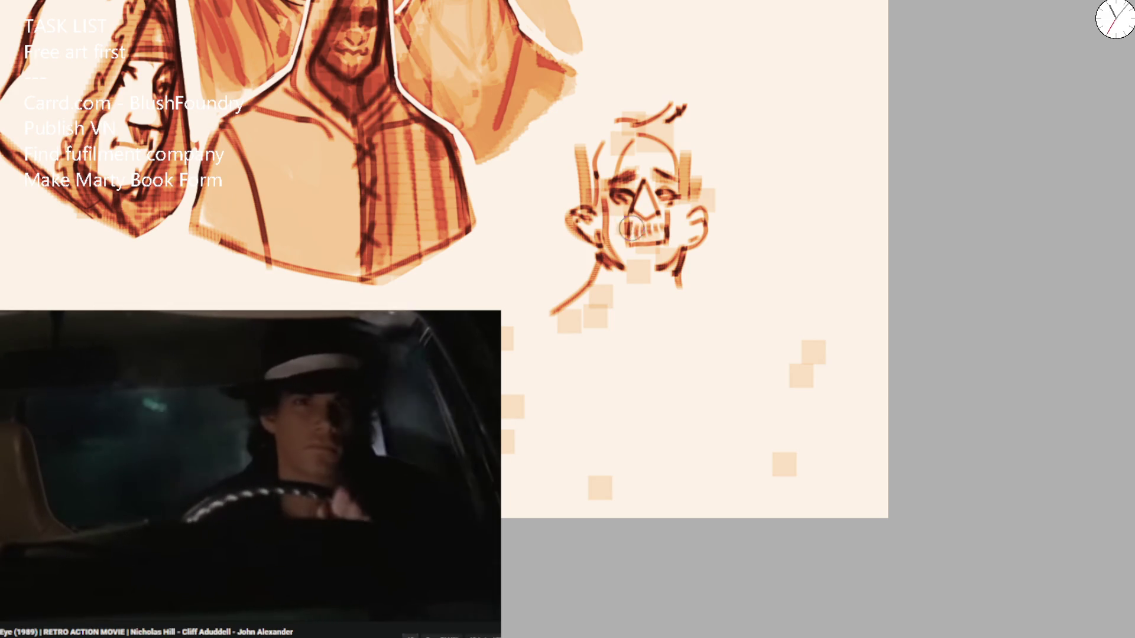
pyautogui.moveTo(631, 228); pyautogui.dragTo(674, 238)
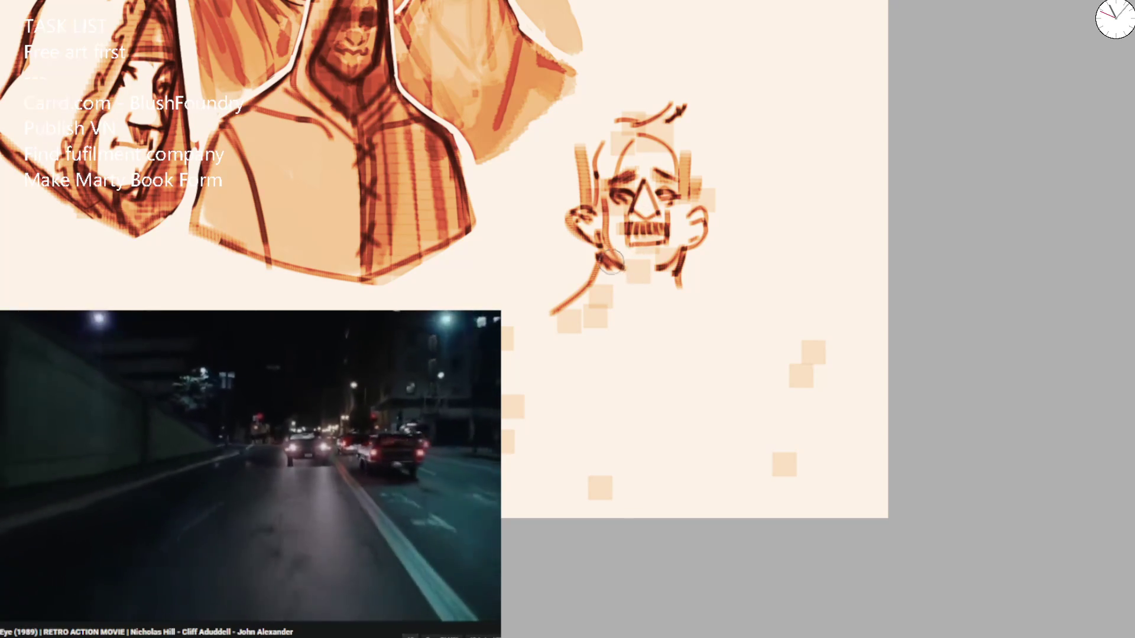
# Draw neck and shoulder lines, a scooped tank-top collar with right strap, and lines down both arms.
pyautogui.moveTo(605, 259); pyautogui.dragTo(647, 310)
pyautogui.moveTo(675, 257)
pyautogui.mouseDown()
pyautogui.moveTo(691, 336)
pyautogui.moveTo(768, 350)
pyautogui.mouseUp()
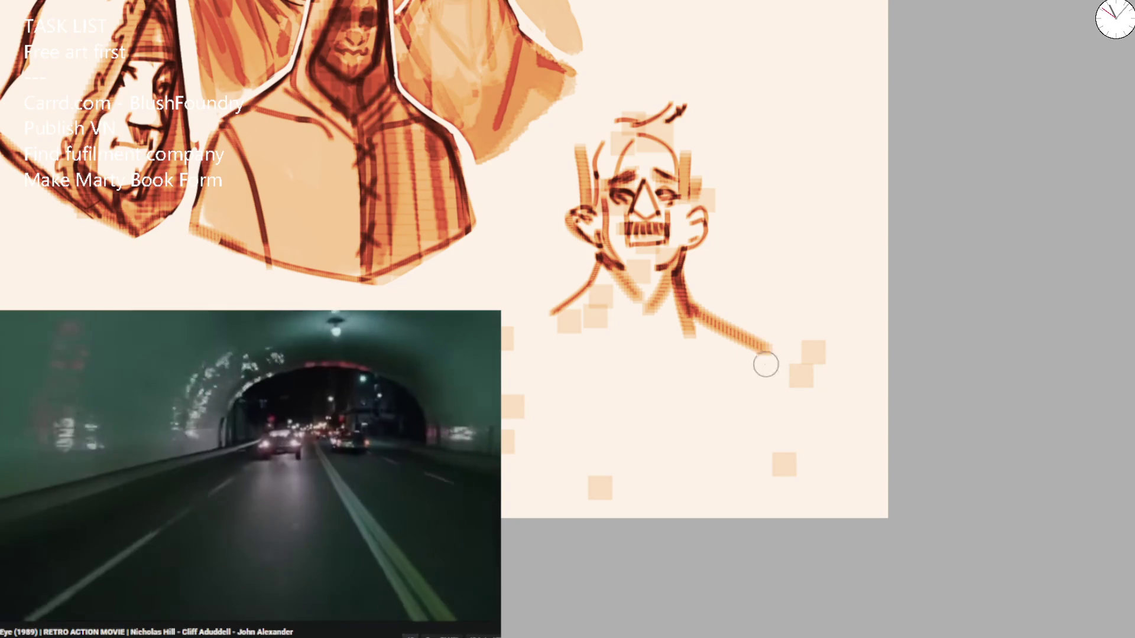
pyautogui.moveTo(573, 295)
pyautogui.mouseDown()
pyautogui.moveTo(534, 323)
pyautogui.moveTo(570, 464)
pyautogui.mouseUp()
pyautogui.hotkey('ctrl', 'z')
pyautogui.moveTo(579, 318)
pyautogui.mouseDown()
pyautogui.moveTo(599, 367)
pyautogui.moveTo(691, 387)
pyautogui.moveTo(727, 372)
pyautogui.moveTo(721, 324)
pyautogui.moveTo(760, 378)
pyautogui.mouseUp()
pyautogui.moveTo(730, 328)
pyautogui.mouseDown()
pyautogui.moveTo(812, 446)
pyautogui.moveTo(808, 482)
pyautogui.moveTo(778, 473)
pyautogui.mouseUp()
pyautogui.moveTo(539, 343)
pyautogui.mouseDown()
pyautogui.moveTo(550, 473)
pyautogui.moveTo(535, 490)
pyautogui.mouseUp()
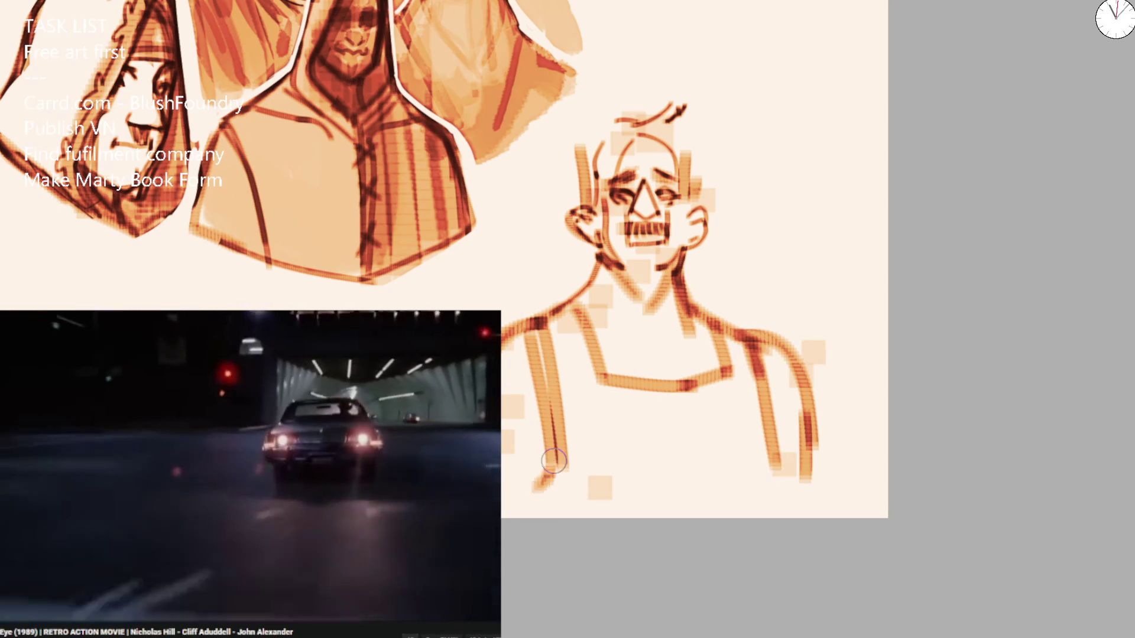
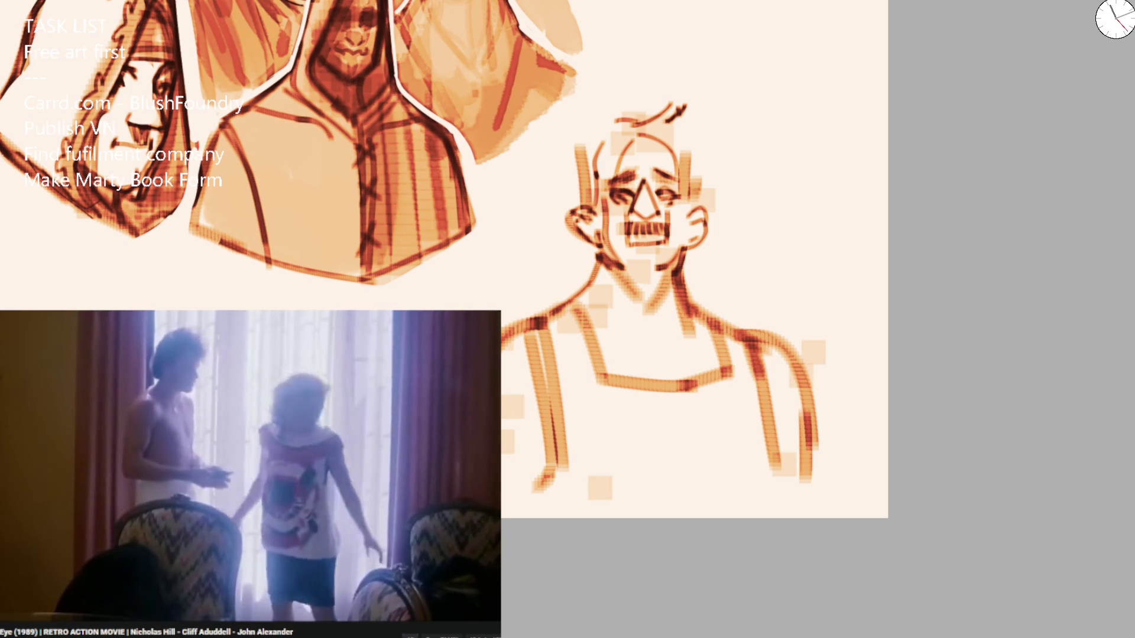
# Shade the man's hair, head and neck, add a shirt collar, and sketch both arms.
pyautogui.moveTo(608, 195)
pyautogui.mouseDown()
pyautogui.moveTo(591, 118)
pyautogui.moveTo(697, 177)
pyautogui.moveTo(609, 260)
pyautogui.moveTo(587, 256)
pyautogui.moveTo(598, 323)
pyautogui.moveTo(609, 331)
pyautogui.moveTo(600, 284)
pyautogui.moveTo(671, 326)
pyautogui.mouseUp()
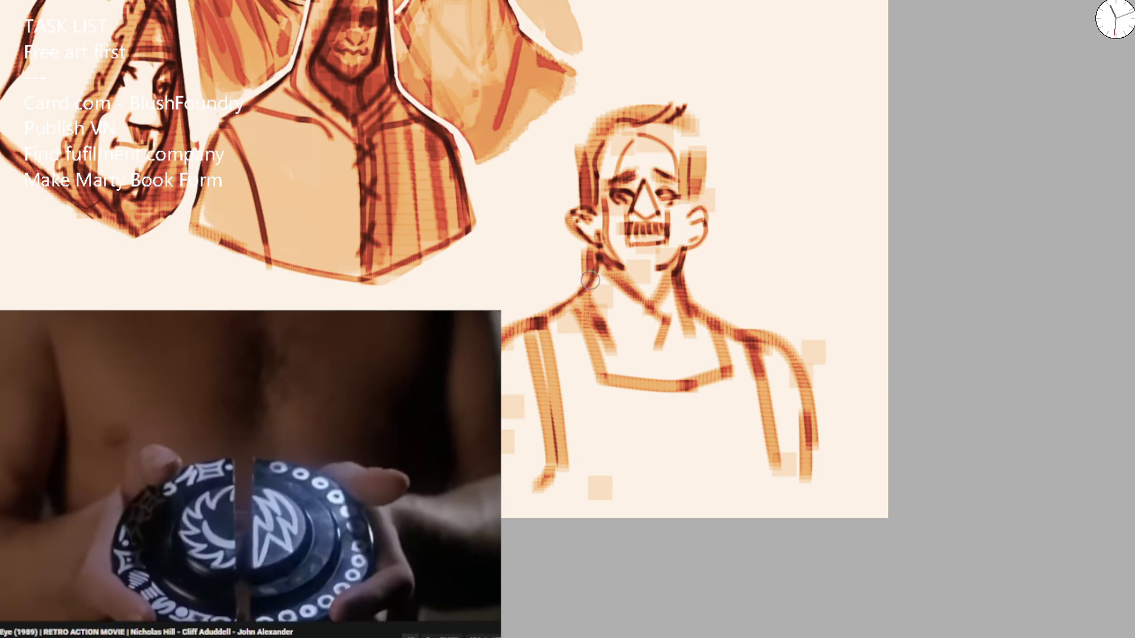
pyautogui.moveTo(590, 280)
pyautogui.mouseDown()
pyautogui.moveTo(626, 334)
pyautogui.moveTo(647, 316)
pyautogui.moveTo(668, 319)
pyautogui.moveTo(670, 296)
pyautogui.mouseUp()
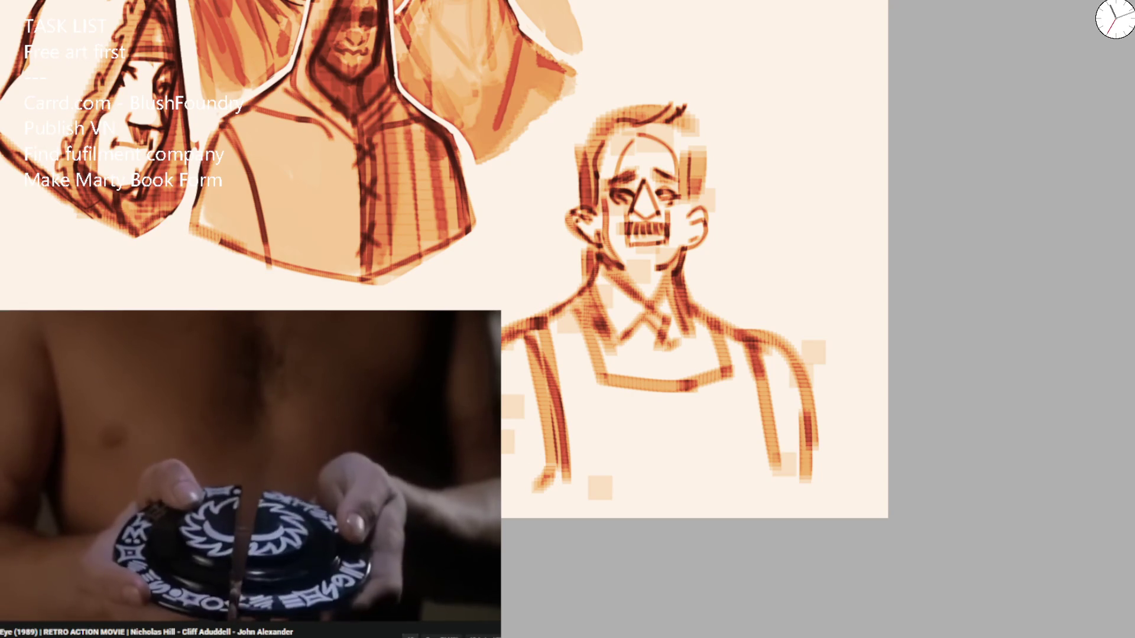
pyautogui.moveTo(512, 471); pyautogui.dragTo(555, 481)
pyautogui.moveTo(762, 332)
pyautogui.mouseDown()
pyautogui.moveTo(795, 384)
pyautogui.moveTo(792, 469)
pyautogui.mouseUp()
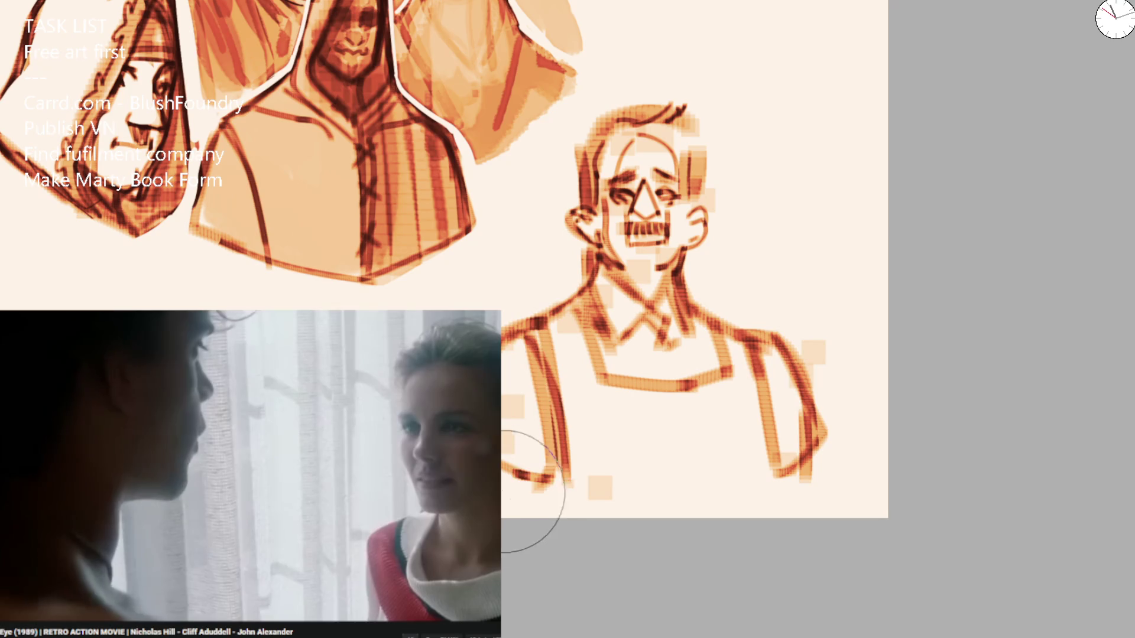
# Erase and redraw the left arm, then add a chest line, torso strokes and an extended left shoulder.
pyautogui.moveTo(527, 486); pyautogui.dragTo(530, 515)
pyautogui.moveTo(590, 319)
pyautogui.mouseDown()
pyautogui.moveTo(595, 436)
pyautogui.moveTo(568, 493)
pyautogui.mouseUp()
pyautogui.moveTo(595, 414); pyautogui.dragTo(739, 412)
pyautogui.moveTo(728, 335); pyautogui.dragTo(769, 490)
pyautogui.moveTo(785, 355); pyautogui.dragTo(780, 455)
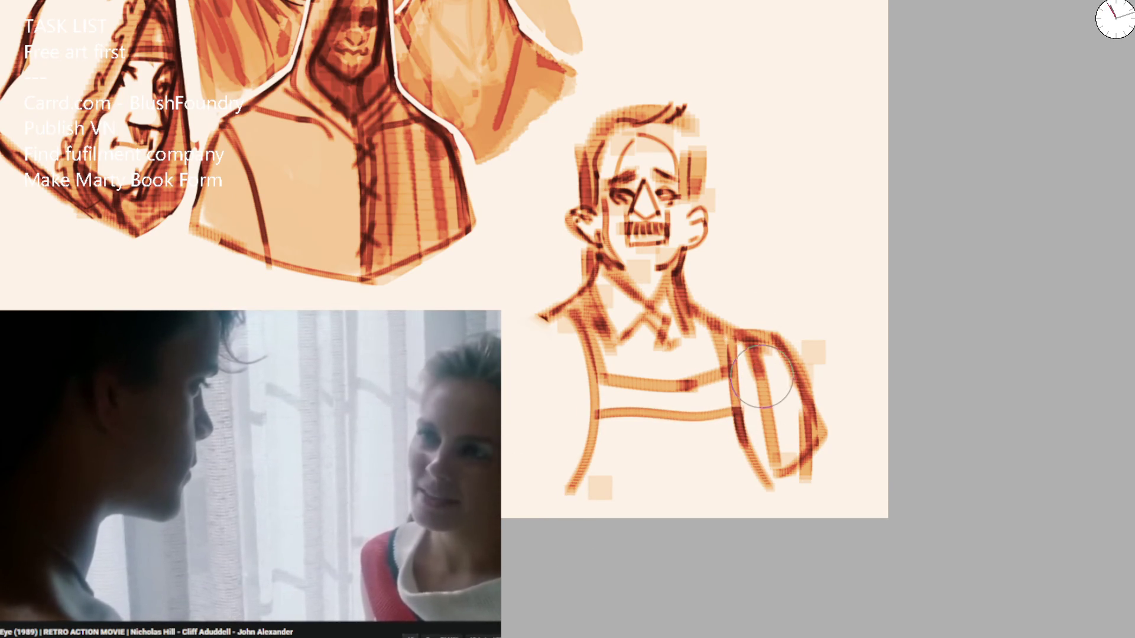
pyautogui.moveTo(559, 304); pyautogui.dragTo(491, 345)
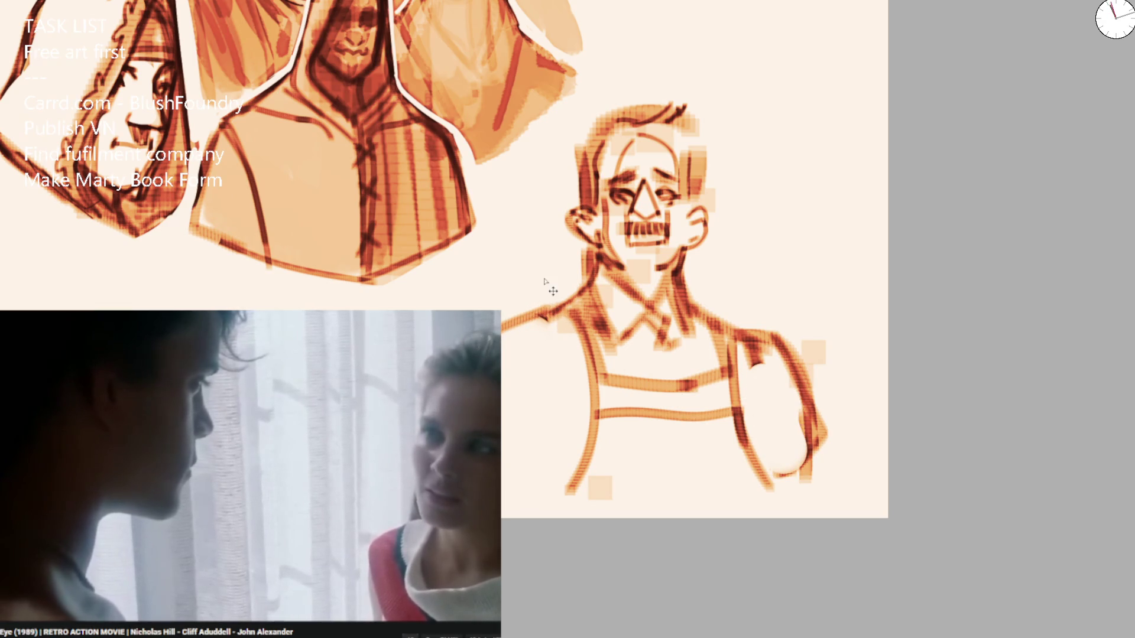
pyautogui.press('space')
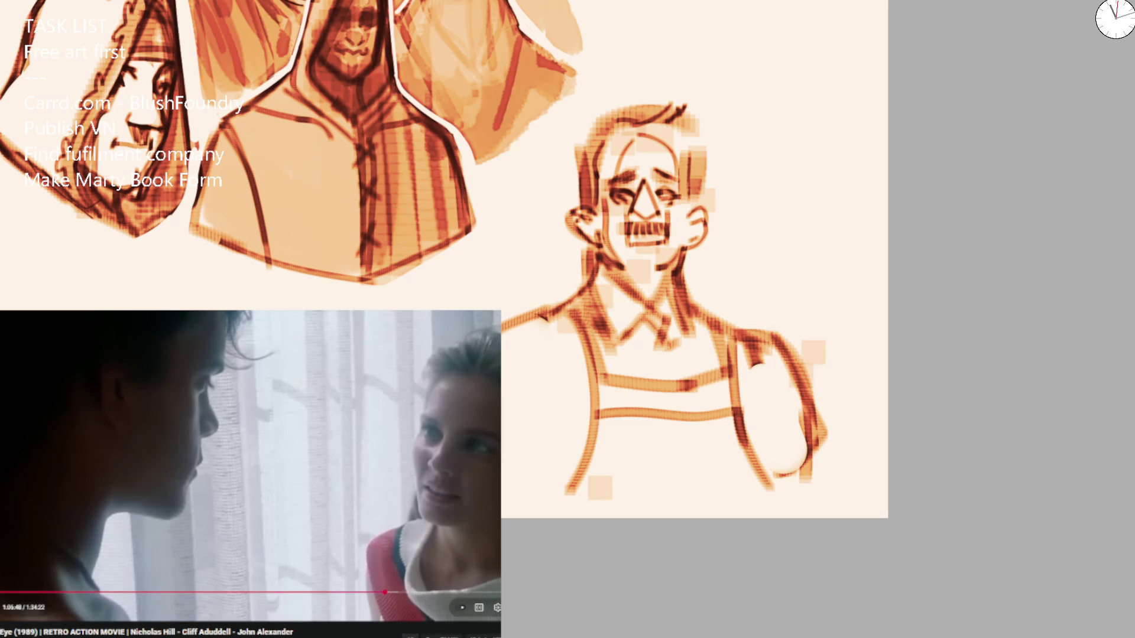
pyautogui.press('space')
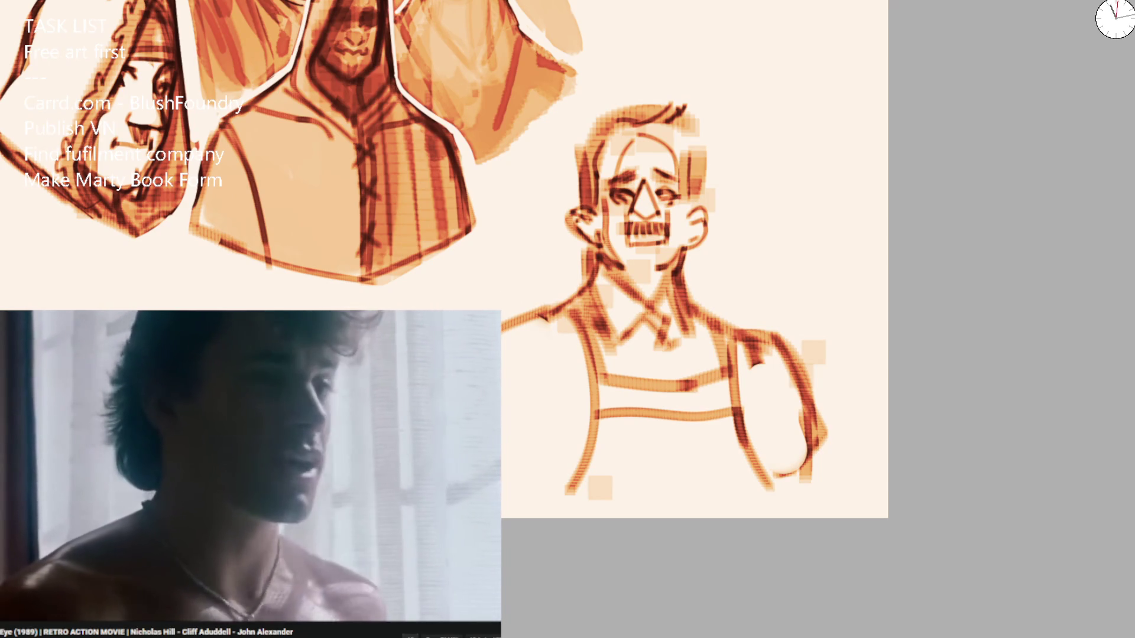
# Erase the right arm and redraw the torso sides and right shoulder.
pyautogui.moveTo(711, 382)
pyautogui.mouseDown()
pyautogui.moveTo(775, 337)
pyautogui.moveTo(765, 473)
pyautogui.moveTo(733, 334)
pyautogui.moveTo(736, 458)
pyautogui.mouseUp()
pyautogui.moveTo(703, 314)
pyautogui.mouseDown()
pyautogui.moveTo(765, 341)
pyautogui.moveTo(800, 400)
pyautogui.moveTo(813, 488)
pyautogui.mouseUp()
pyautogui.moveTo(604, 478); pyautogui.dragTo(560, 515)
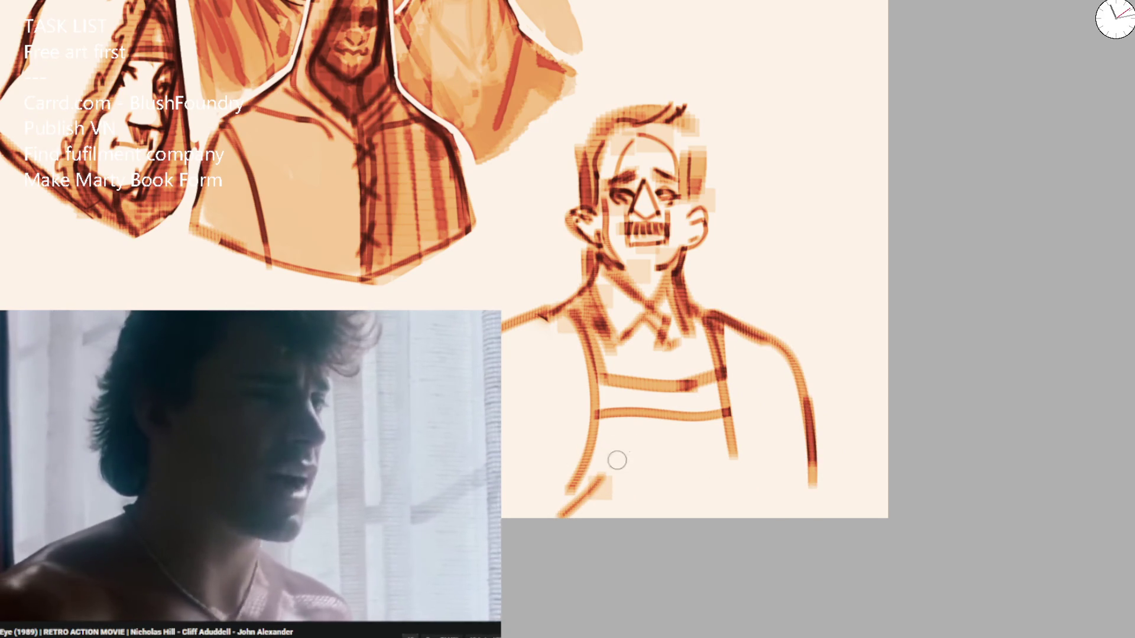
pyautogui.moveTo(724, 417); pyautogui.dragTo(779, 516)
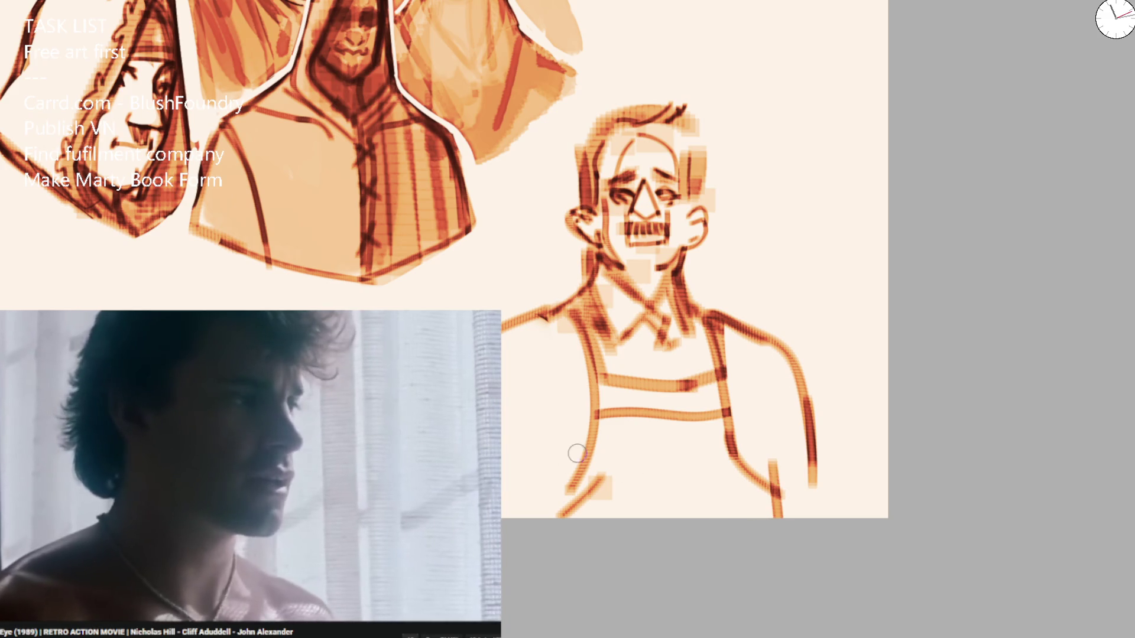
pyautogui.moveTo(577, 453); pyautogui.dragTo(565, 517)
pyautogui.moveTo(567, 319); pyautogui.dragTo(586, 399)
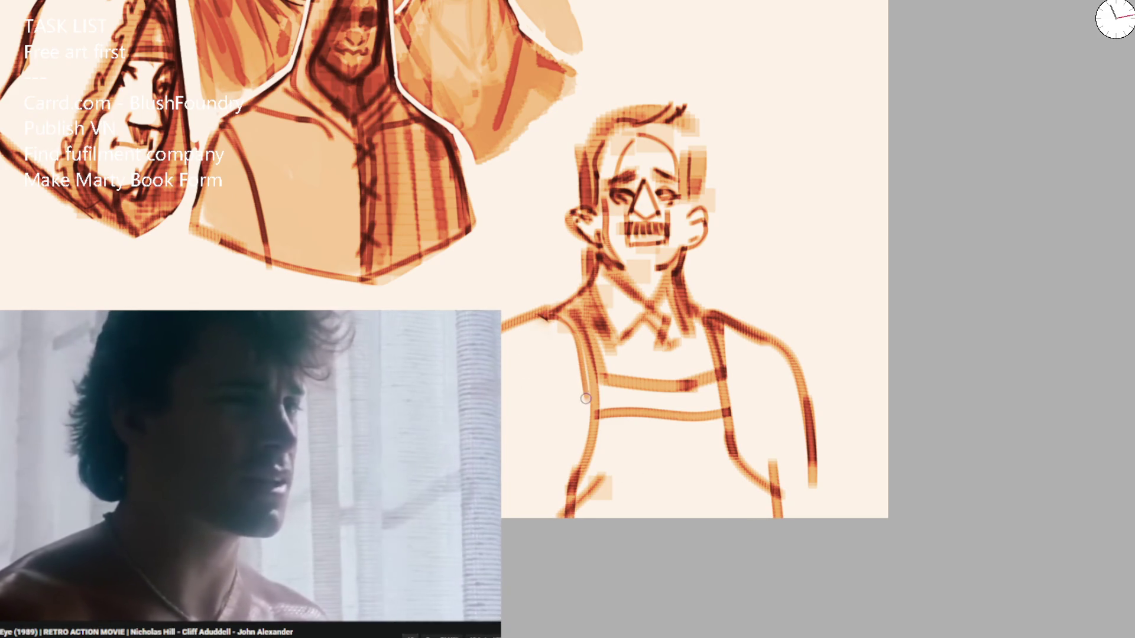
# Trace and darken the apron's edges and straps, removing the long right-arm outline.
pyautogui.moveTo(713, 321); pyautogui.dragTo(735, 448)
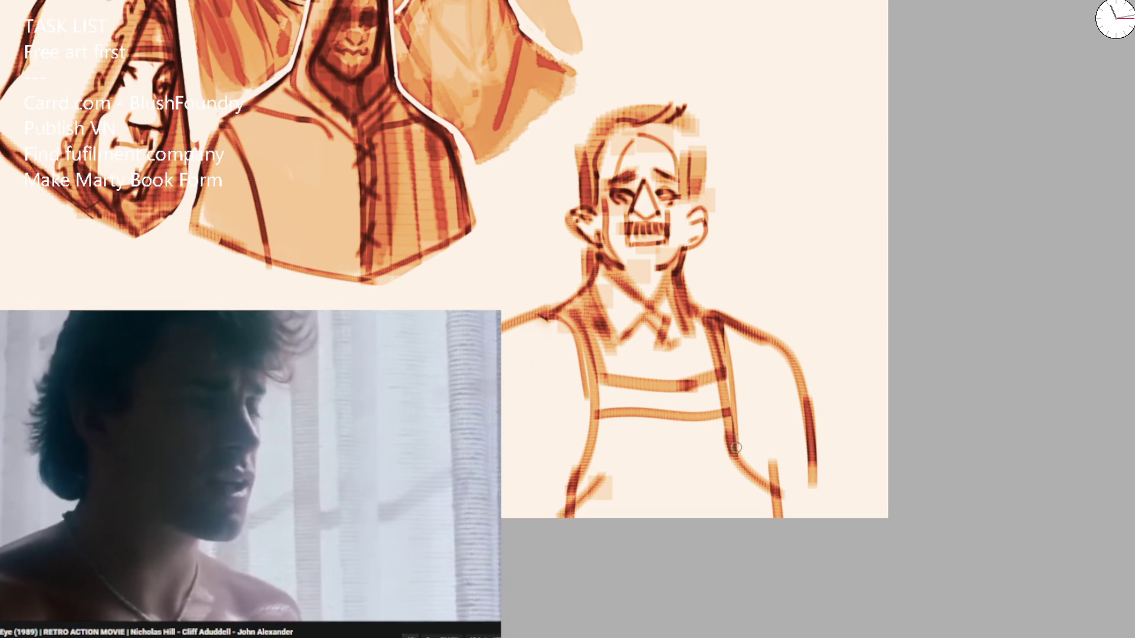
pyautogui.moveTo(585, 316); pyautogui.dragTo(574, 475)
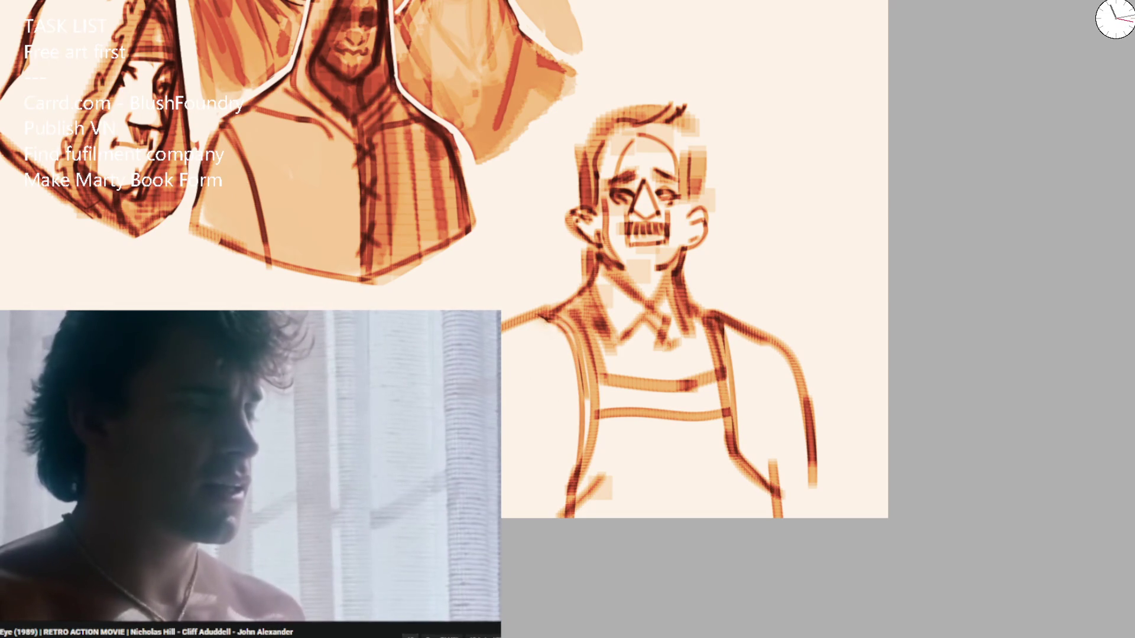
pyautogui.moveTo(705, 309); pyautogui.dragTo(729, 447)
pyautogui.moveTo(721, 338); pyautogui.dragTo(742, 461)
pyautogui.moveTo(725, 412); pyautogui.dragTo(779, 503)
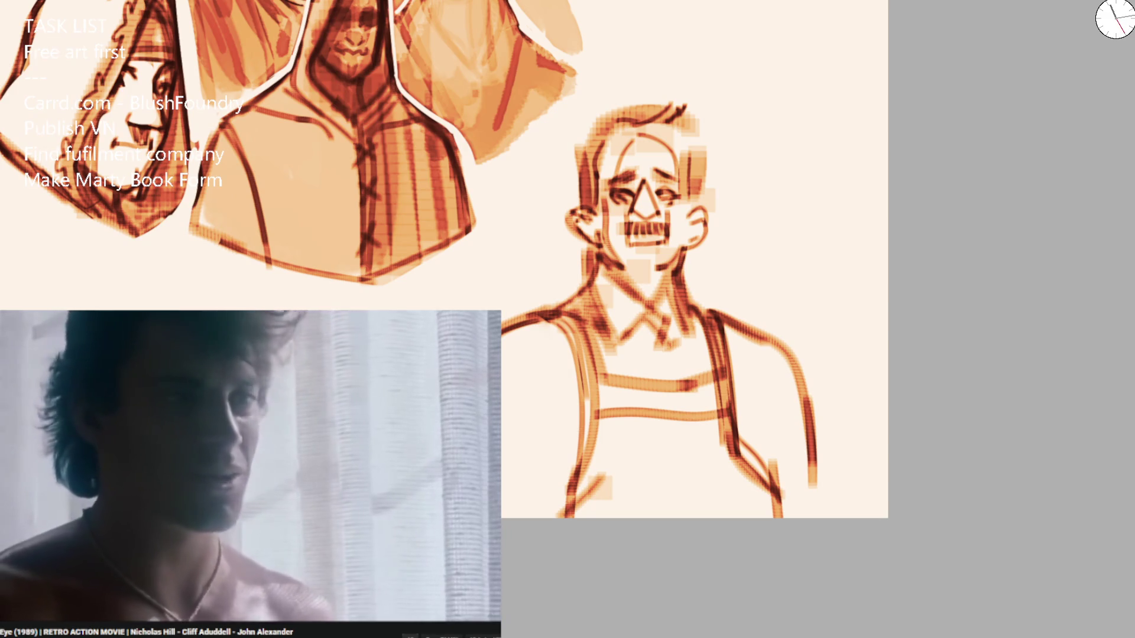
pyautogui.moveTo(726, 314); pyautogui.dragTo(793, 428)
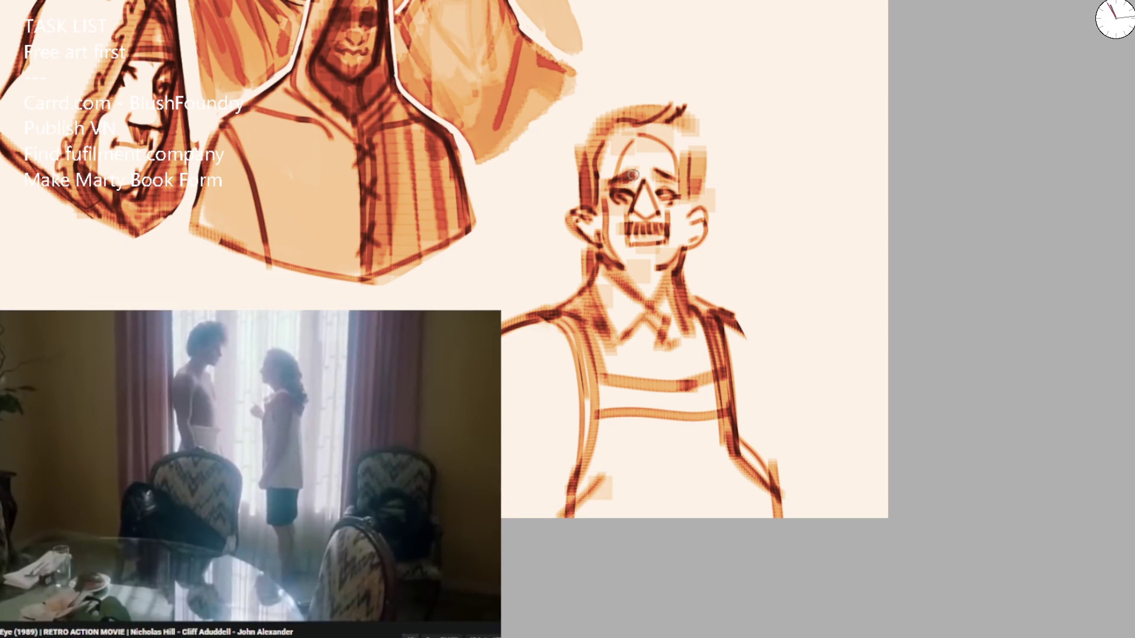
# With a larger brush, try right shoulder, arm and strap strokes, undoing each one.
pyautogui.press(']')
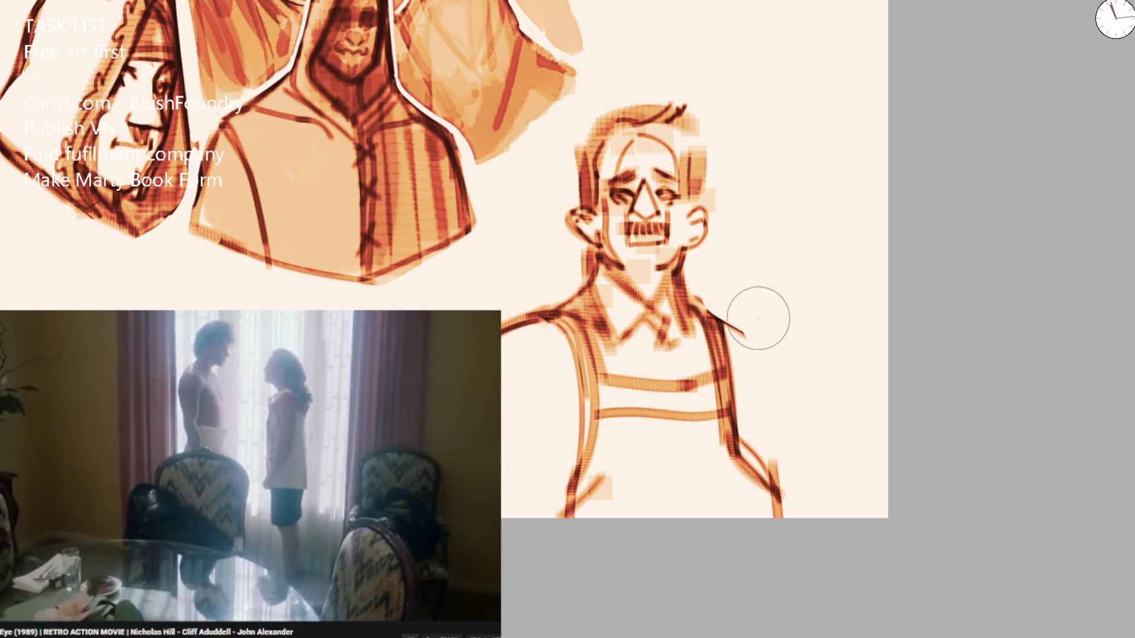
pyautogui.moveTo(688, 298)
pyautogui.mouseDown()
pyautogui.moveTo(756, 336)
pyautogui.moveTo(792, 481)
pyautogui.mouseUp()
pyautogui.hotkey('ctrl', 'z')
pyautogui.moveTo(748, 331); pyautogui.dragTo(790, 502)
pyautogui.hotkey('ctrl', 'z')
pyautogui.moveTo(745, 302)
pyautogui.mouseDown()
pyautogui.moveTo(707, 355)
pyautogui.moveTo(716, 362)
pyautogui.mouseUp()
pyautogui.hotkey('ctrl', 'z')
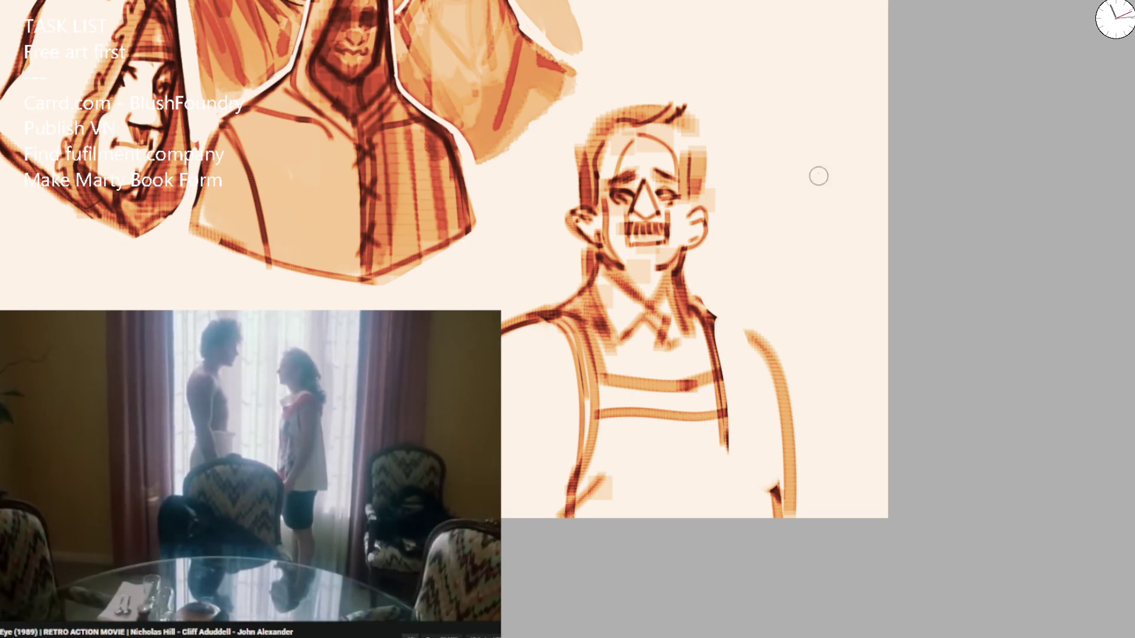
# Check the sketch mirrored, then extend the left shoulder and paint out part of the right shoulder.
pyautogui.press('m')
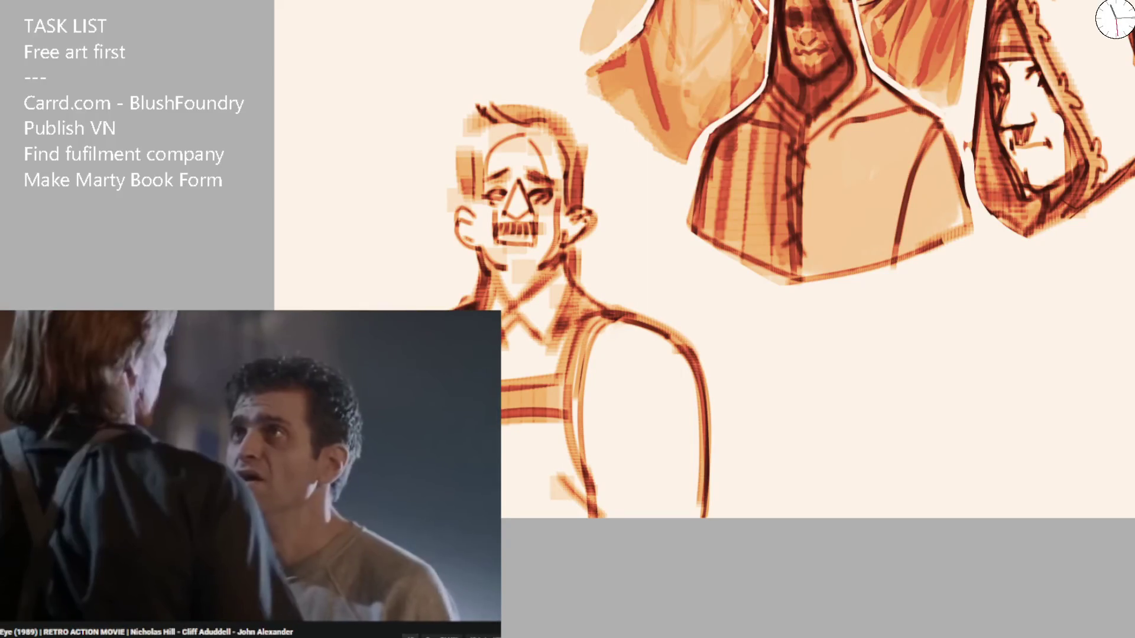
pyautogui.press('m')
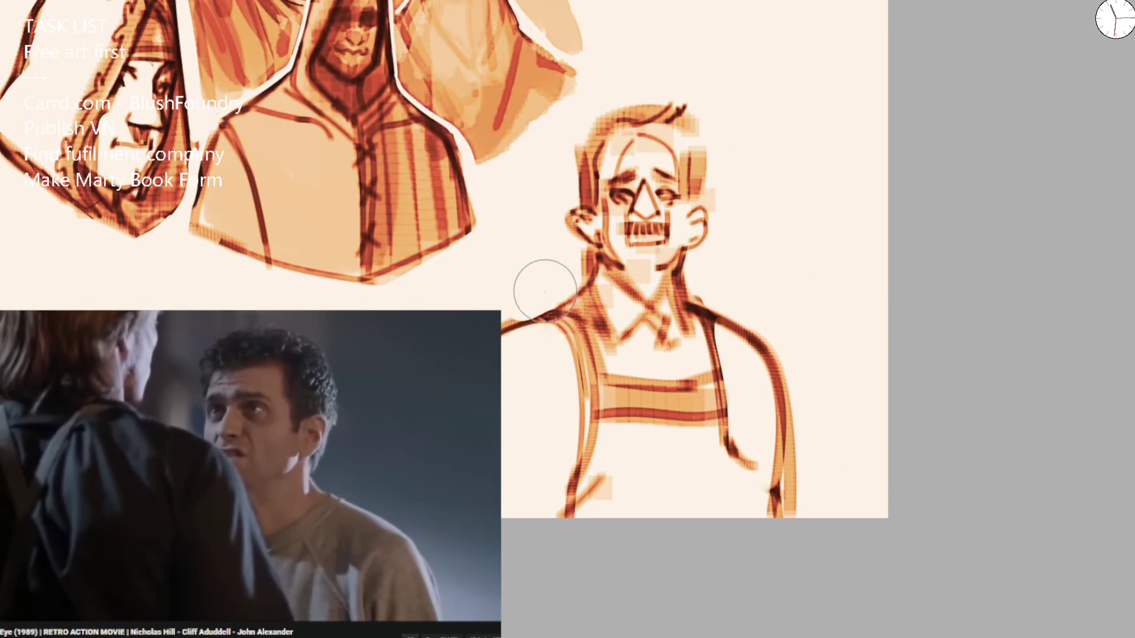
pyautogui.press('[')
pyautogui.press('[')
pyautogui.press('[')
pyautogui.moveTo(507, 338); pyautogui.dragTo(564, 317)
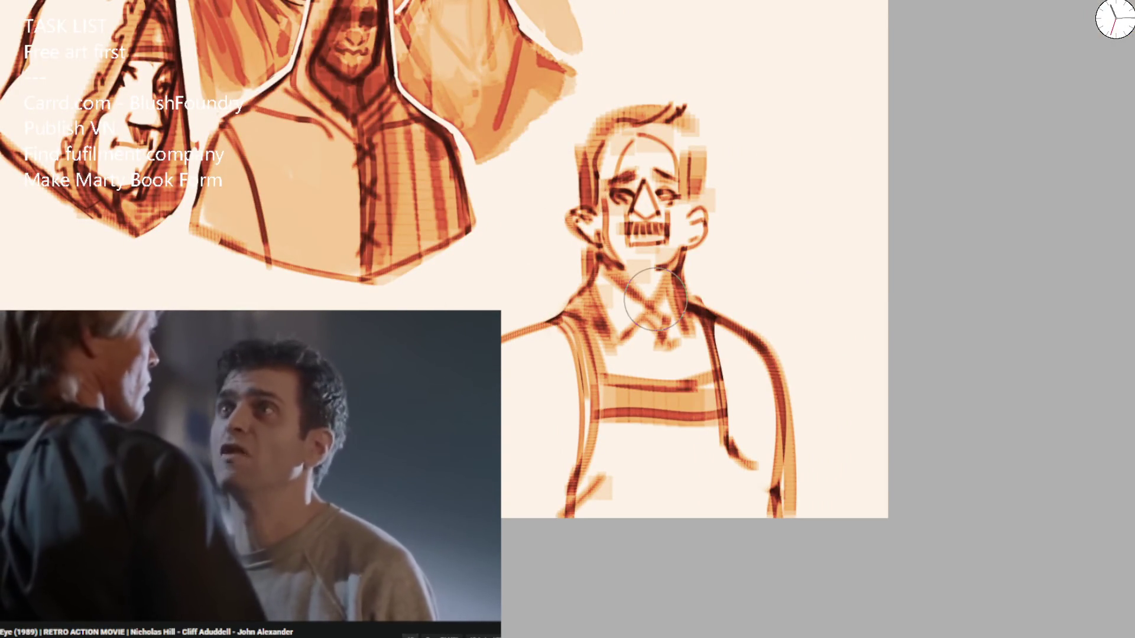
pyautogui.press(']')
pyautogui.press(']')
pyautogui.press(']')
pyautogui.moveTo(697, 307); pyautogui.dragTo(772, 325)
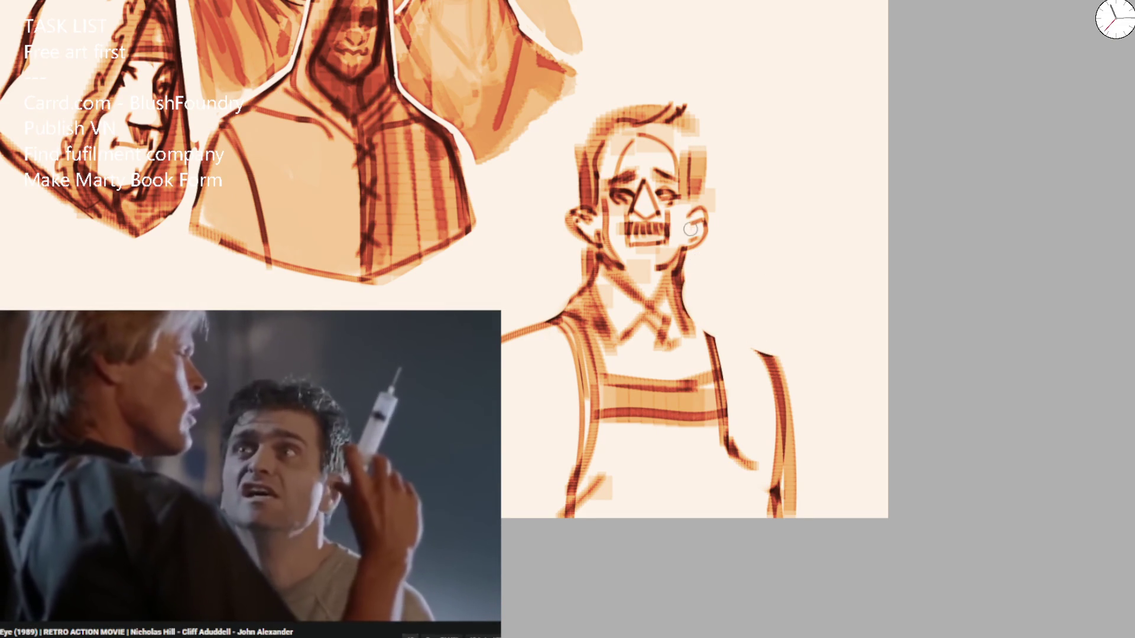
# Redraw the right shoulder, arm and apron strap, then add diagonals into the chest band.
pyautogui.moveTo(712, 329)
pyautogui.mouseDown()
pyautogui.moveTo(779, 353)
pyautogui.moveTo(804, 452)
pyautogui.mouseUp()
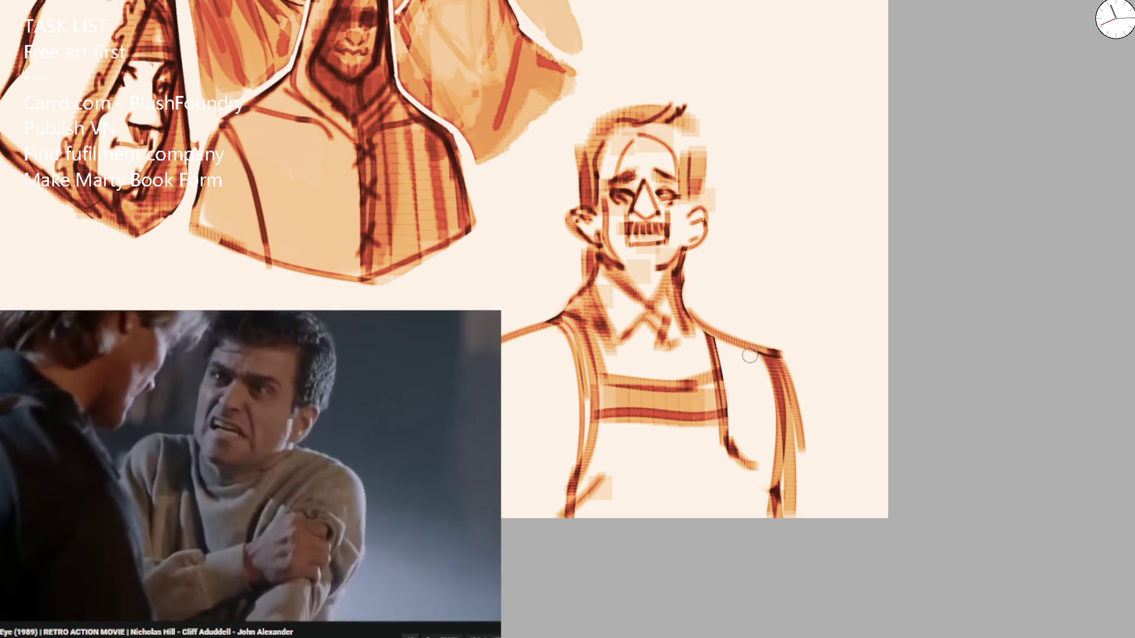
pyautogui.moveTo(692, 324)
pyautogui.mouseDown()
pyautogui.moveTo(725, 451)
pyautogui.moveTo(762, 496)
pyautogui.mouseUp()
pyautogui.moveTo(738, 458); pyautogui.dragTo(742, 517)
pyautogui.moveTo(734, 340); pyautogui.dragTo(766, 510)
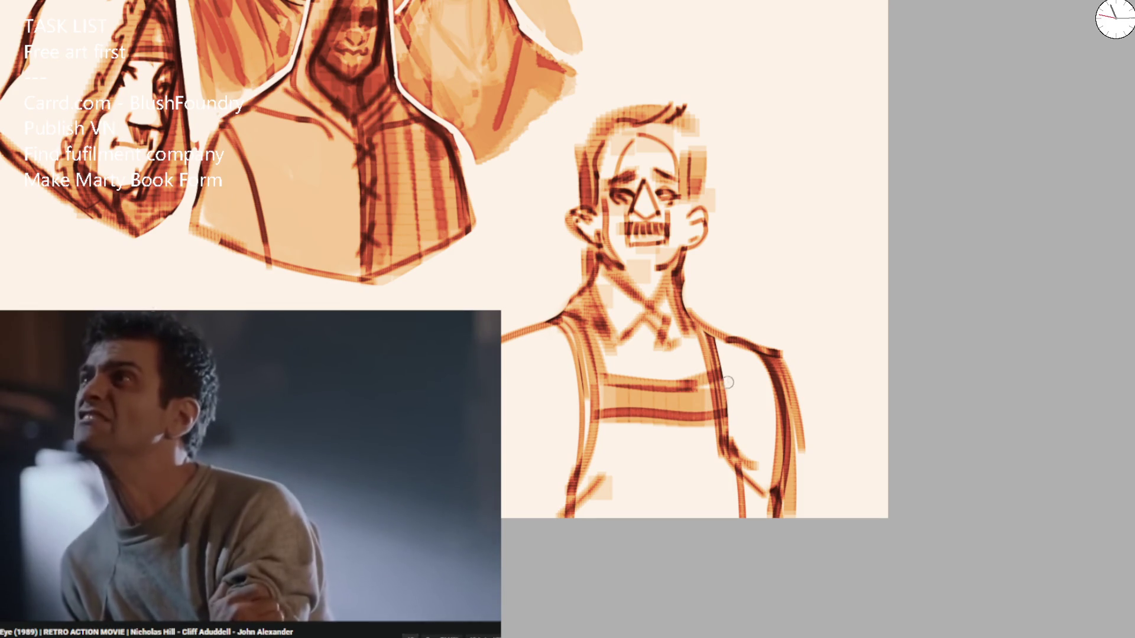
pyautogui.moveTo(591, 431)
pyautogui.mouseDown()
pyautogui.moveTo(567, 362)
pyautogui.moveTo(580, 400)
pyautogui.moveTo(668, 384)
pyautogui.moveTo(699, 406)
pyautogui.mouseUp()
pyautogui.moveTo(553, 308); pyautogui.dragTo(653, 403)
pyautogui.moveTo(572, 491)
pyautogui.mouseDown()
pyautogui.moveTo(645, 421)
pyautogui.moveTo(744, 497)
pyautogui.mouseUp()
# Erase the messy right-arm strokes and draw a cleaner right arm contour.
pyautogui.press('e')
pyautogui.moveTo(733, 413)
pyautogui.mouseDown()
pyautogui.moveTo(750, 456)
pyautogui.moveTo(768, 451)
pyautogui.moveTo(762, 499)
pyautogui.mouseUp()
pyautogui.press('b')
pyautogui.moveTo(756, 346); pyautogui.dragTo(805, 516)
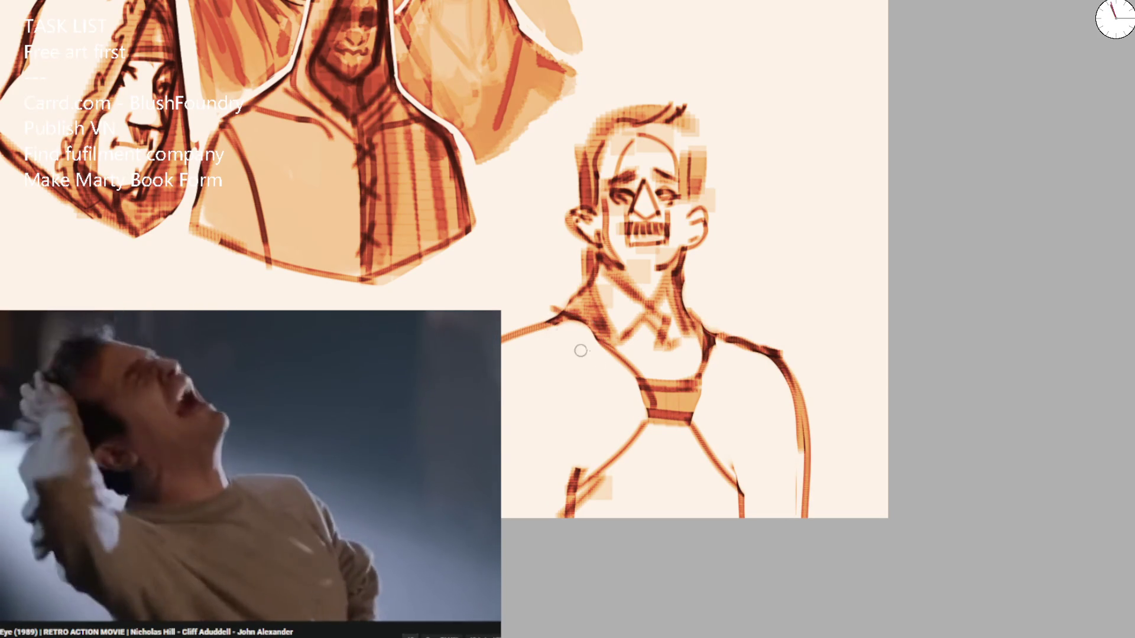
# Try reworking the shoulder and collar lines around the neck, then revert to the strapped sketch.
pyautogui.press('e')
pyautogui.moveTo(578, 294)
pyautogui.mouseDown()
pyautogui.moveTo(615, 375)
pyautogui.moveTo(717, 355)
pyautogui.mouseUp()
pyautogui.press('b')
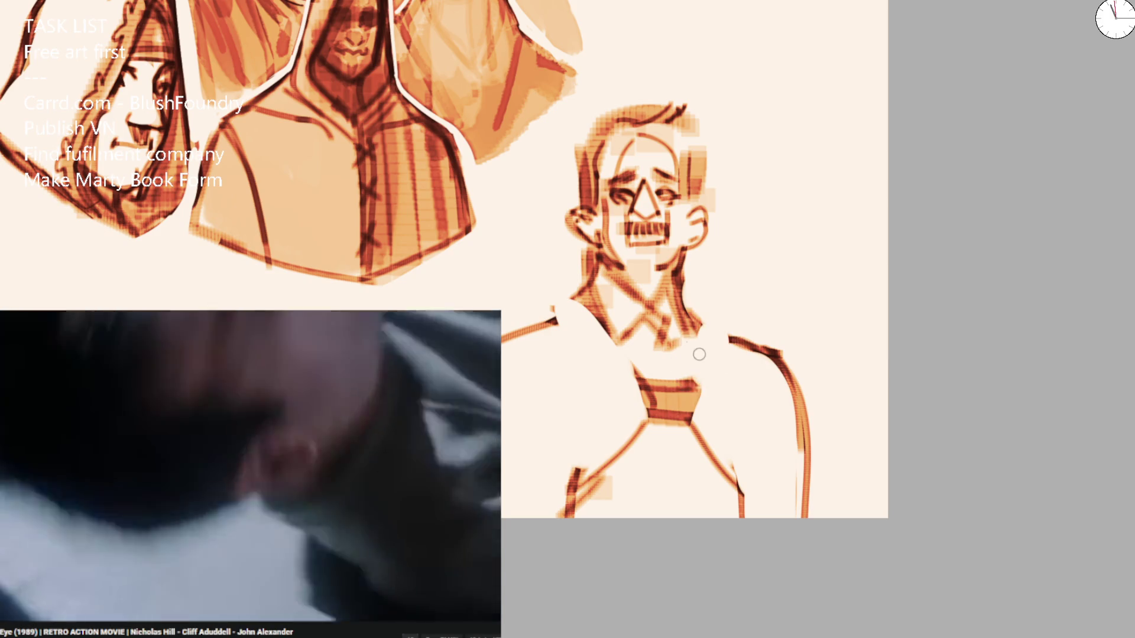
pyautogui.moveTo(523, 331)
pyautogui.mouseDown()
pyautogui.moveTo(579, 288)
pyautogui.moveTo(645, 376)
pyautogui.mouseUp()
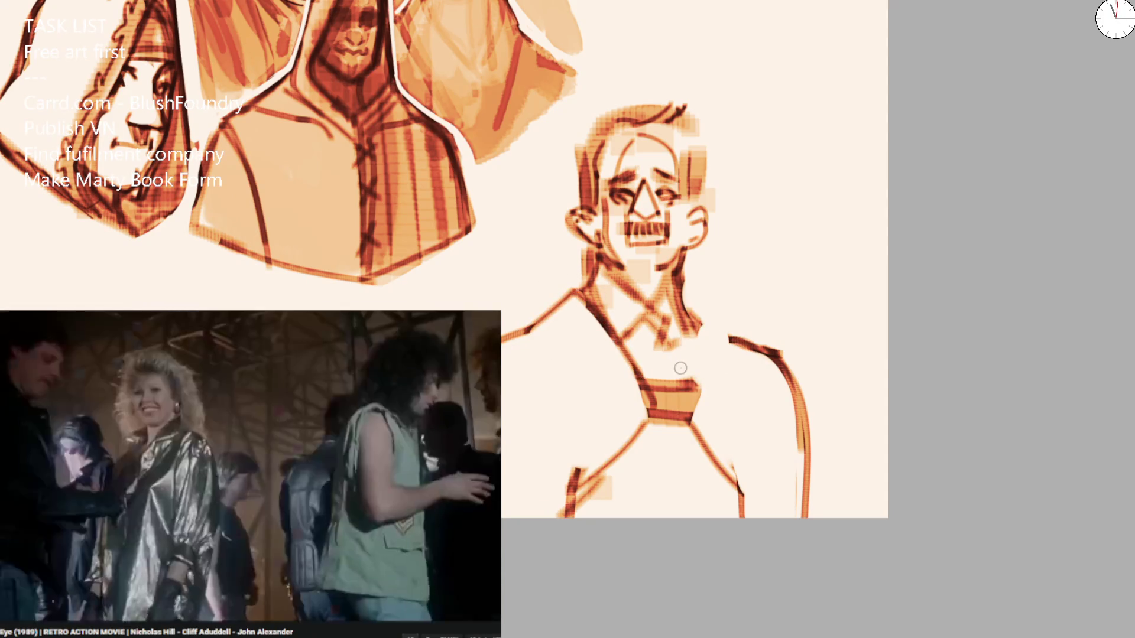
pyautogui.hotkey('ctrl', 'z')
pyautogui.hotkey('ctrl', 'z')
pyautogui.moveTo(697, 332); pyautogui.dragTo(733, 346)
pyautogui.moveTo(542, 322); pyautogui.dragTo(650, 390)
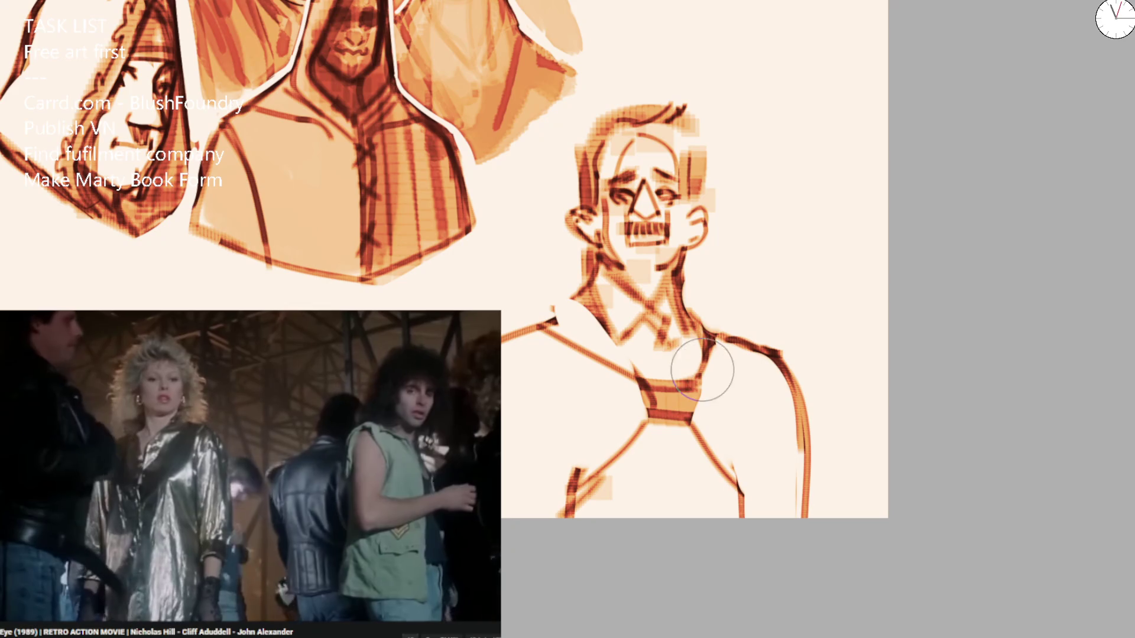
pyautogui.hotkey('ctrl', 'z')
pyautogui.hotkey('ctrl', 'z')
pyautogui.hotkey('ctrl', 'z')
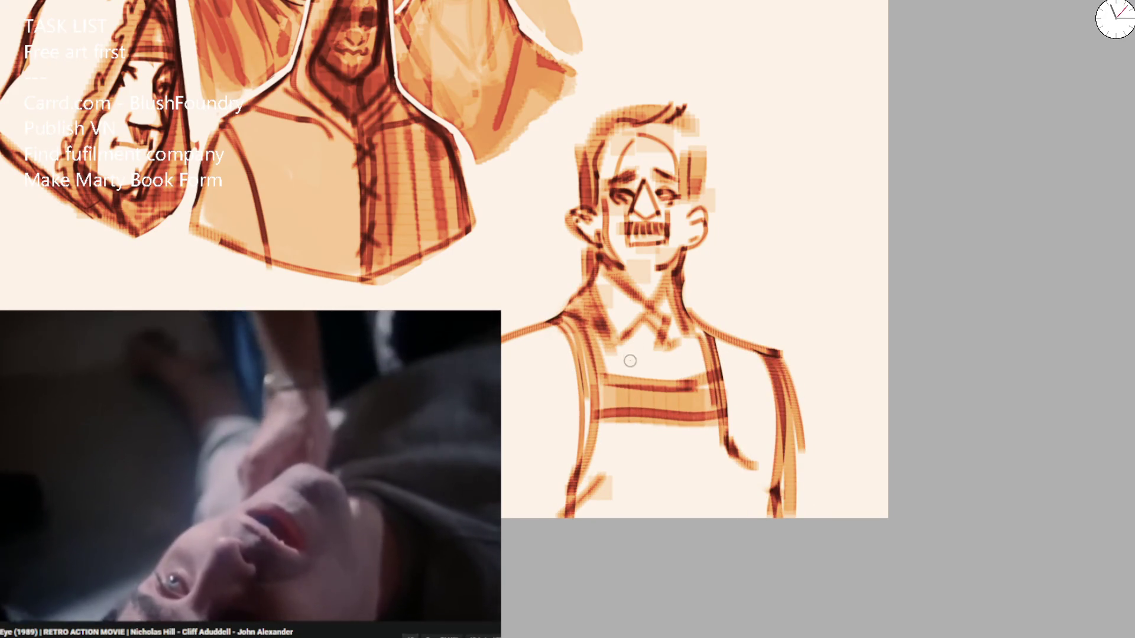
# Draw vertical strap lines down the chest and redraw both arms' lines.
pyautogui.moveTo(641, 329); pyautogui.dragTo(668, 517)
pyautogui.moveTo(665, 449); pyautogui.dragTo(674, 517)
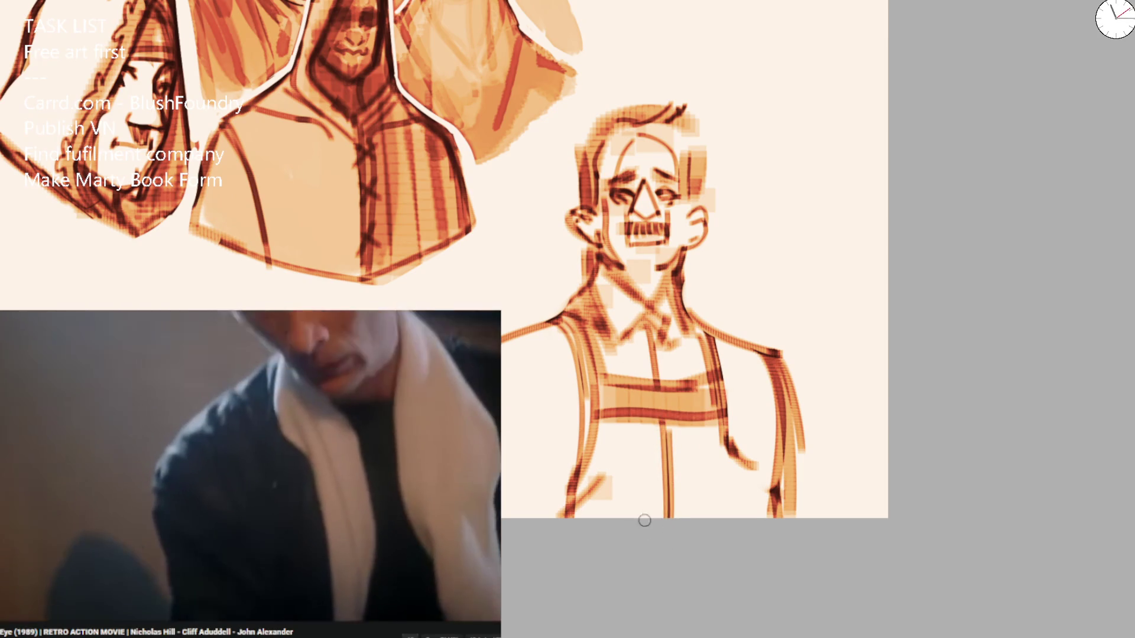
pyautogui.moveTo(544, 428); pyautogui.dragTo(578, 475)
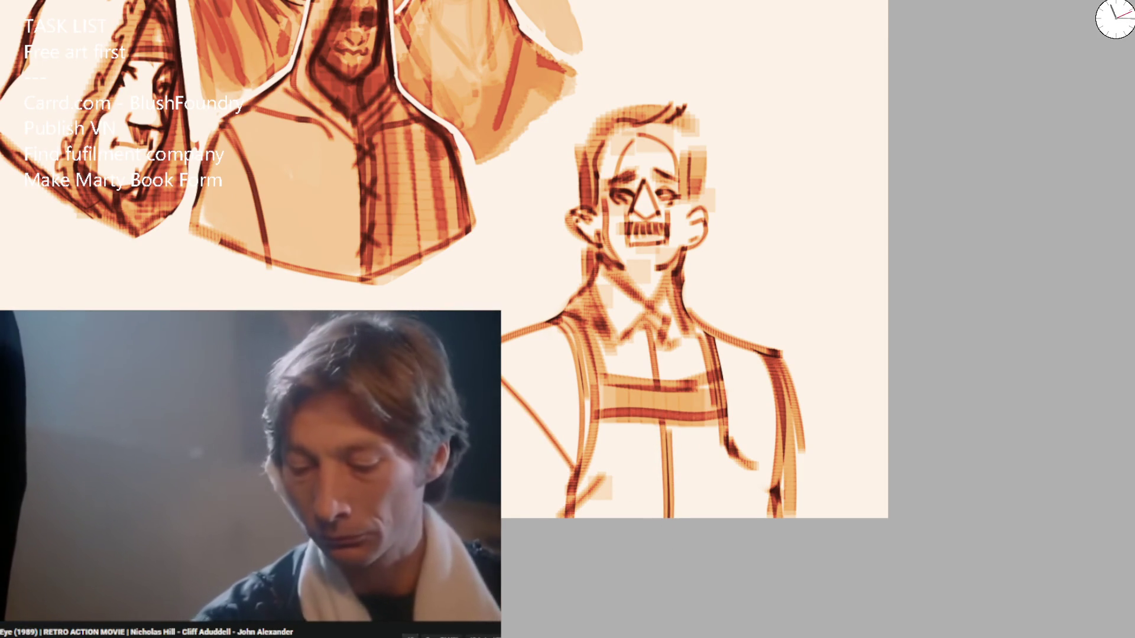
pyautogui.moveTo(769, 361); pyautogui.dragTo(781, 475)
pyautogui.moveTo(778, 355)
pyautogui.mouseDown()
pyautogui.moveTo(802, 516)
pyautogui.moveTo(758, 445)
pyautogui.moveTo(746, 517)
pyautogui.moveTo(742, 467)
pyautogui.mouseUp()
pyautogui.moveTo(541, 418); pyautogui.dragTo(564, 464)
pyautogui.moveTo(503, 380); pyautogui.dragTo(571, 473)
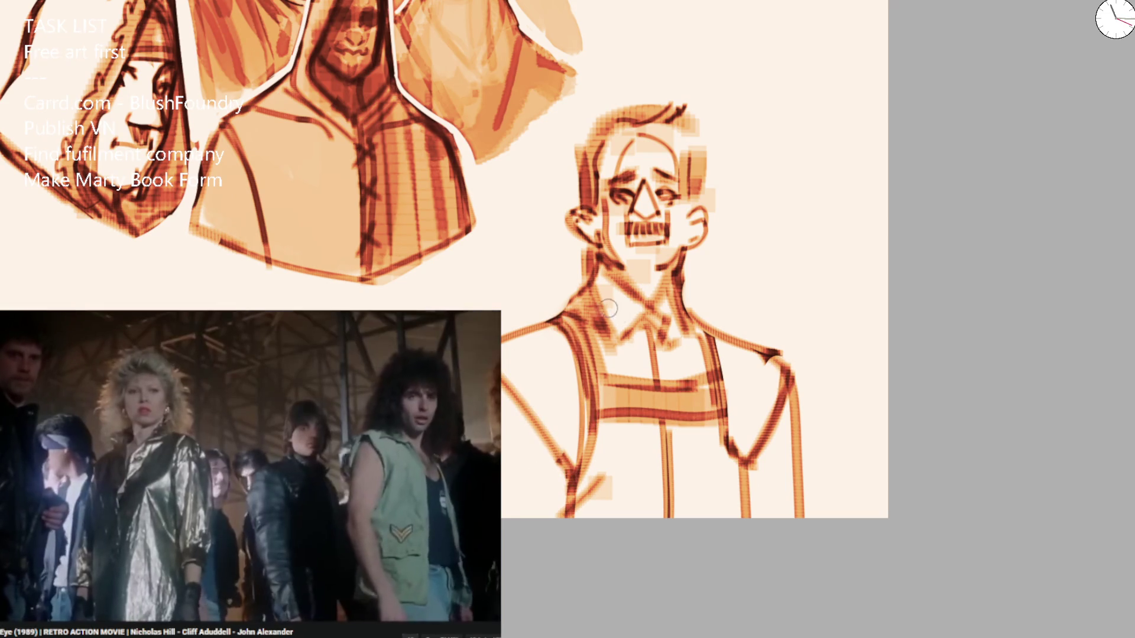
# Replace the dark tie strokes with a lighter V-collar and add button marks down the shirt.
pyautogui.moveTo(600, 273)
pyautogui.mouseDown()
pyautogui.moveTo(654, 294)
pyautogui.moveTo(621, 284)
pyautogui.moveTo(605, 305)
pyautogui.moveTo(603, 267)
pyautogui.mouseUp()
pyautogui.press('e')
pyautogui.hotkey('ctrl', 'z')
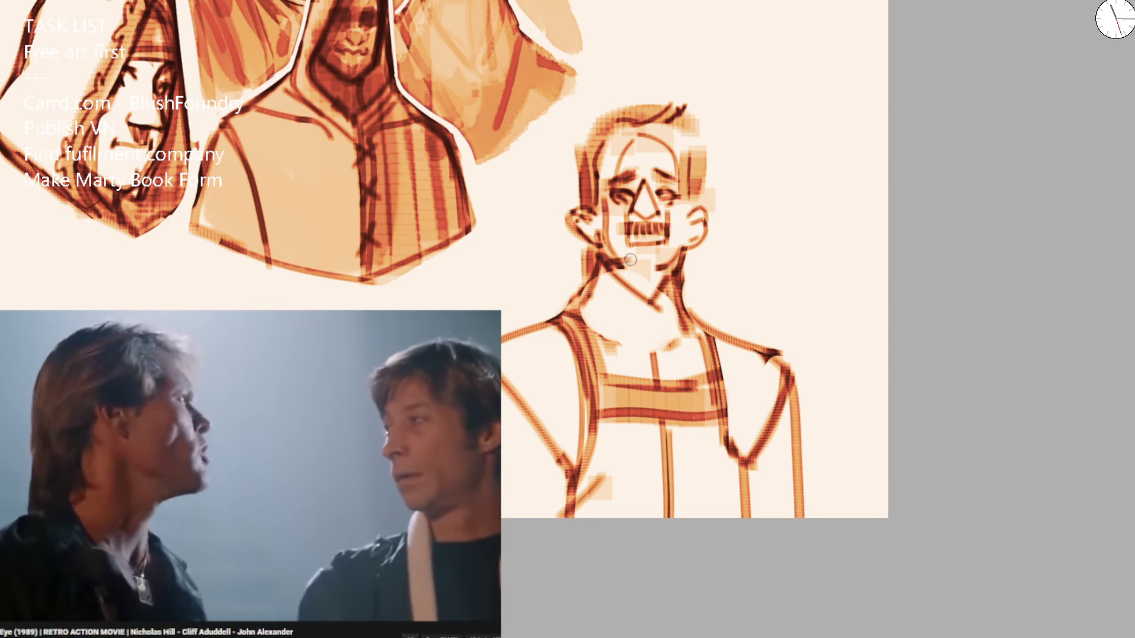
pyautogui.moveTo(665, 288)
pyautogui.mouseDown()
pyautogui.moveTo(618, 342)
pyautogui.moveTo(673, 346)
pyautogui.mouseUp()
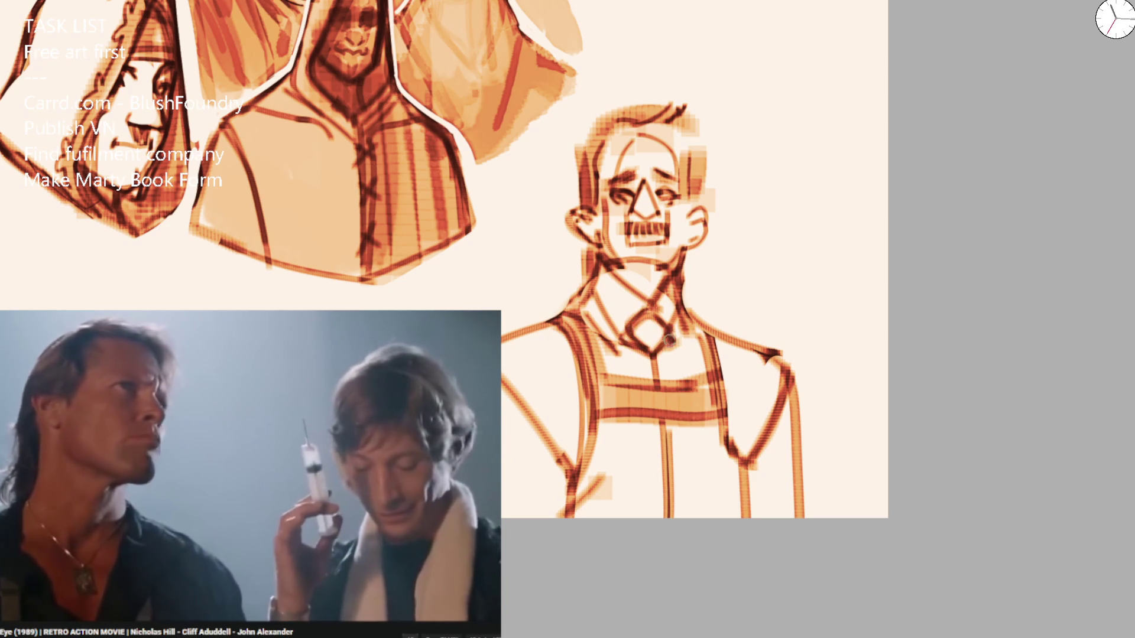
pyautogui.hotkey('ctrl', 'z')
pyautogui.moveTo(629, 317)
pyautogui.mouseDown()
pyautogui.moveTo(660, 354)
pyautogui.moveTo(652, 381)
pyautogui.mouseUp()
pyautogui.moveTo(656, 450); pyautogui.dragTo(662, 464)
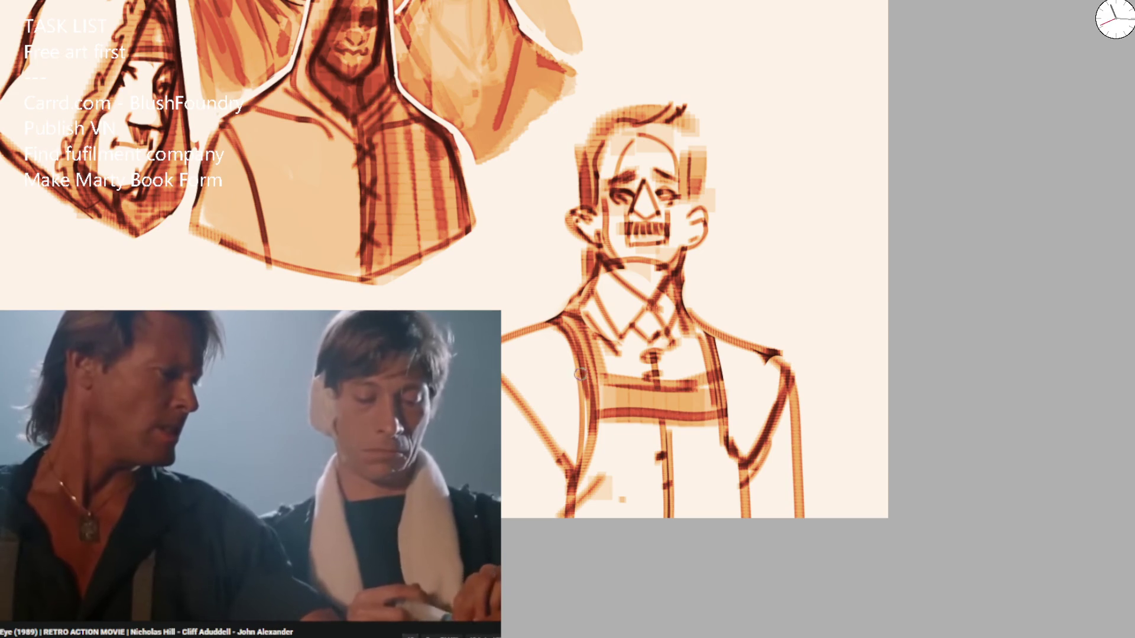
pyautogui.moveTo(580, 374); pyautogui.dragTo(733, 262)
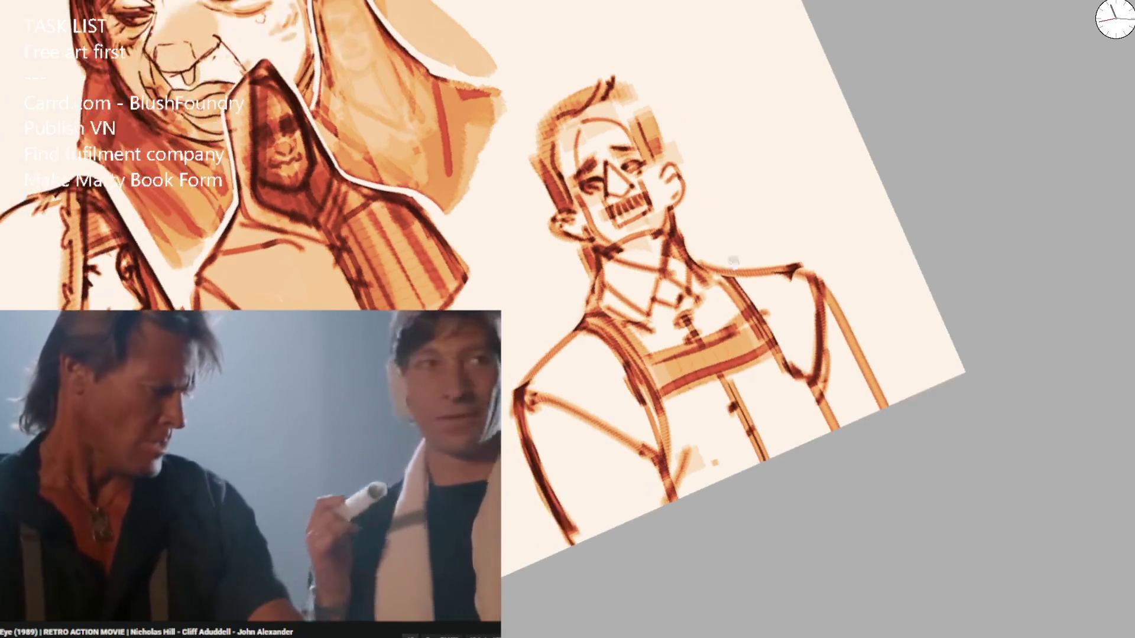
# Hatch the plaid band across the chest in several darker passes.
pyautogui.moveTo(661, 358); pyautogui.dragTo(740, 323)
pyautogui.moveTo(654, 377); pyautogui.dragTo(761, 331)
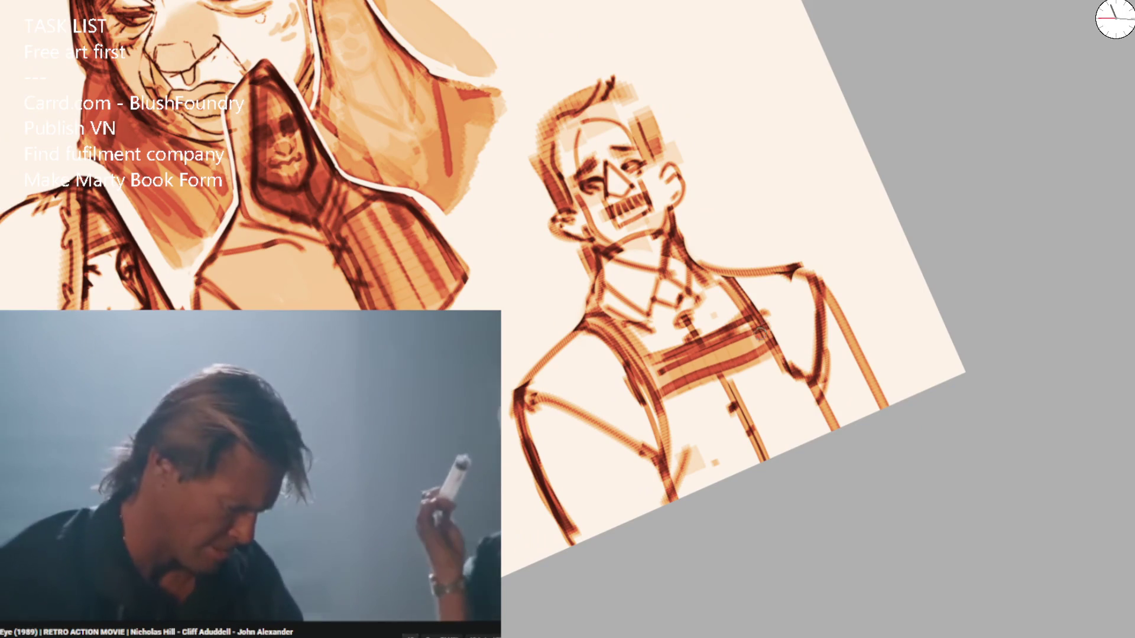
pyautogui.moveTo(670, 374); pyautogui.dragTo(741, 348)
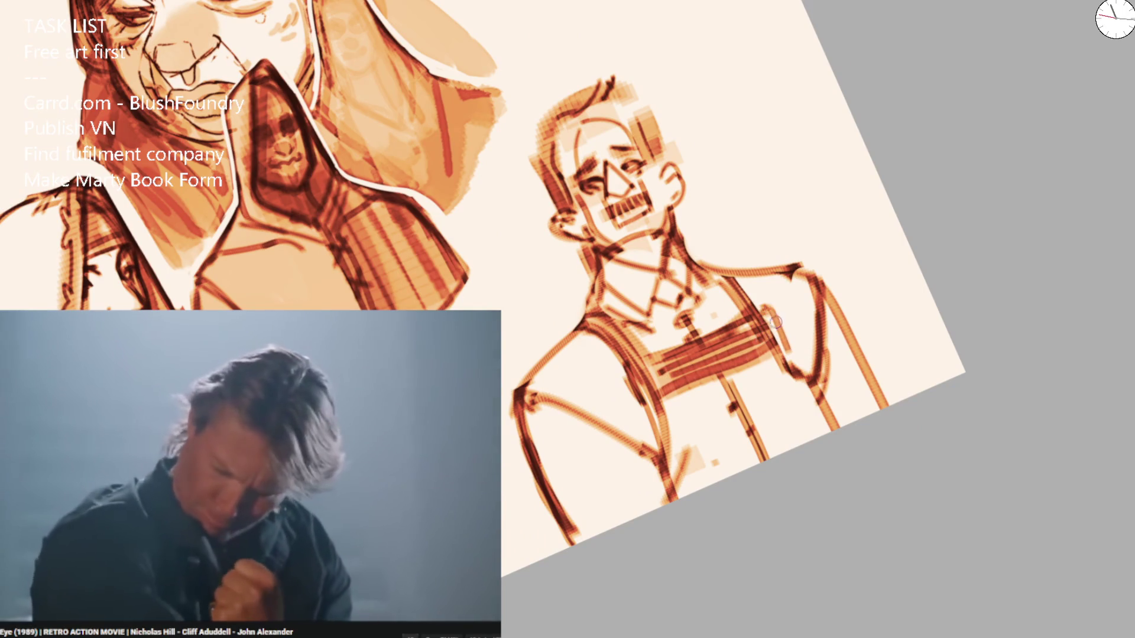
pyautogui.hotkey('ctrl', '0')
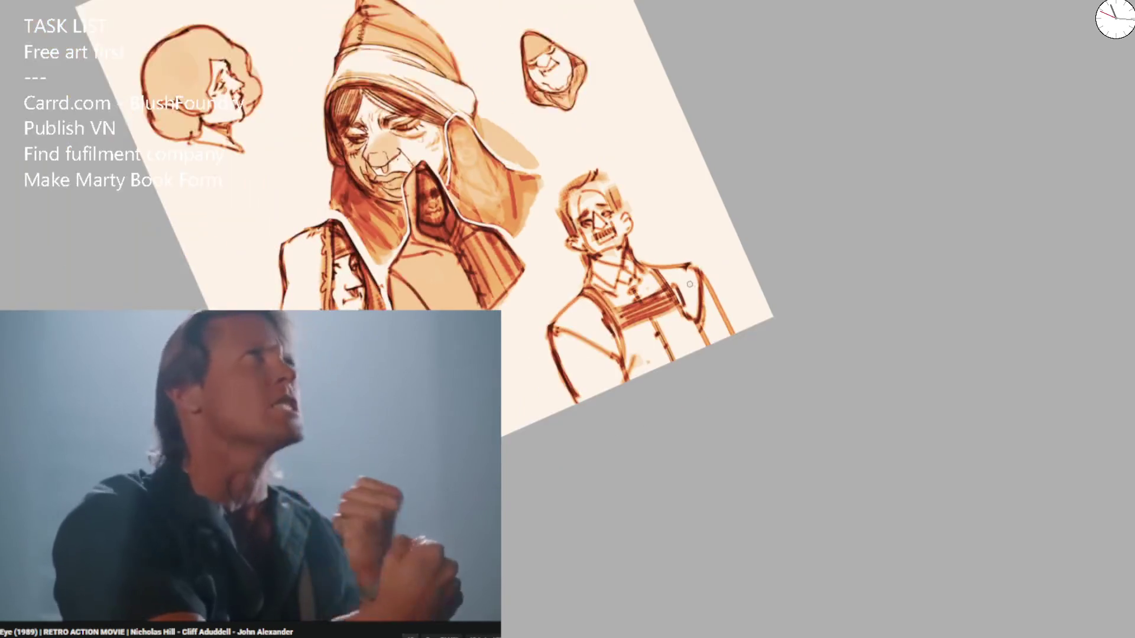
pyautogui.scroll(3, 648, 303)
# Undo the stray vest strokes and redraw the right strap line from the shoulder down.
pyautogui.moveTo(618, 281)
pyautogui.mouseDown()
pyautogui.moveTo(650, 420)
pyautogui.moveTo(676, 440)
pyautogui.mouseUp()
pyautogui.hotkey('ctrl', 'z')
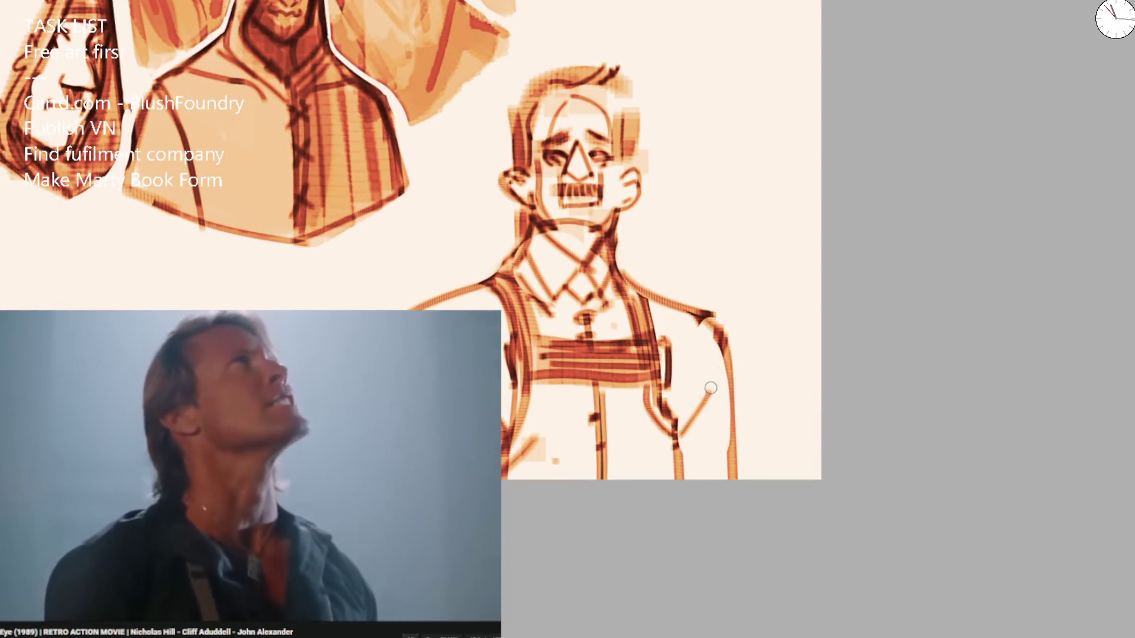
pyautogui.hotkey('ctrl', 'z')
pyautogui.moveTo(728, 349); pyautogui.dragTo(709, 417)
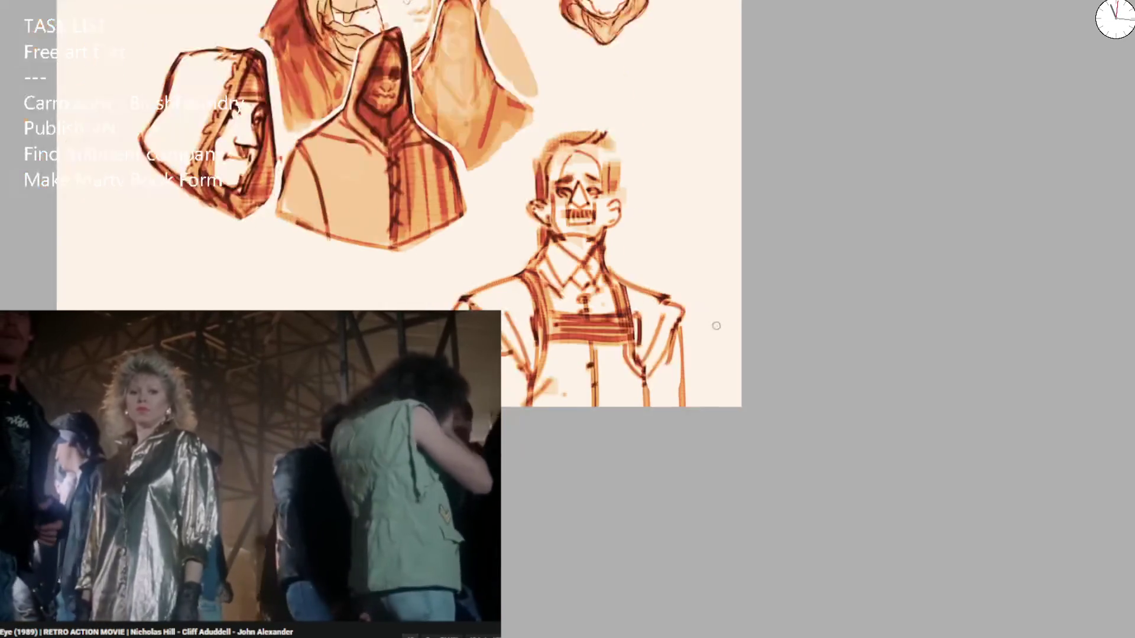
pyautogui.press('-')
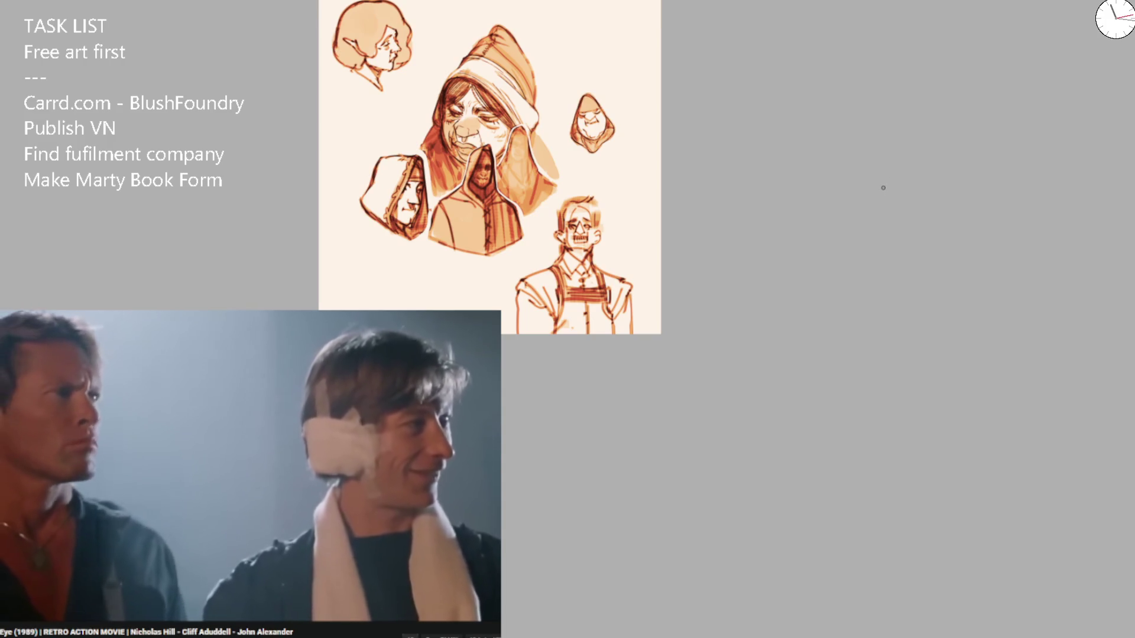
# Rewind the reference movie about thirty seconds.
pyautogui.press('k')
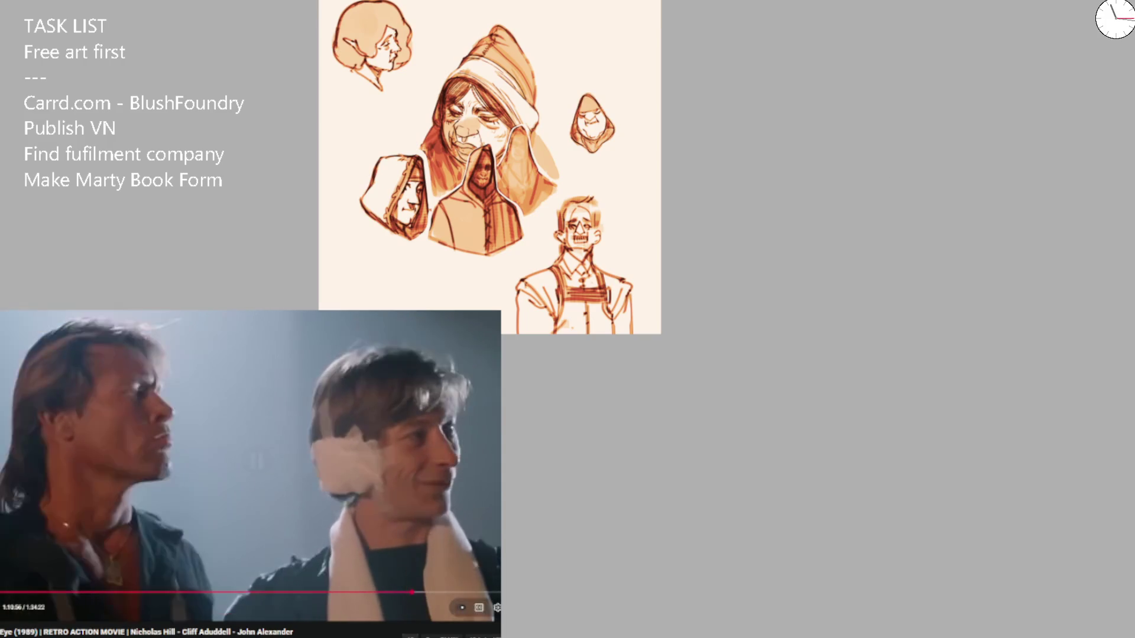
pyautogui.press('Left')
pyautogui.press('Left')
pyautogui.press('Left')
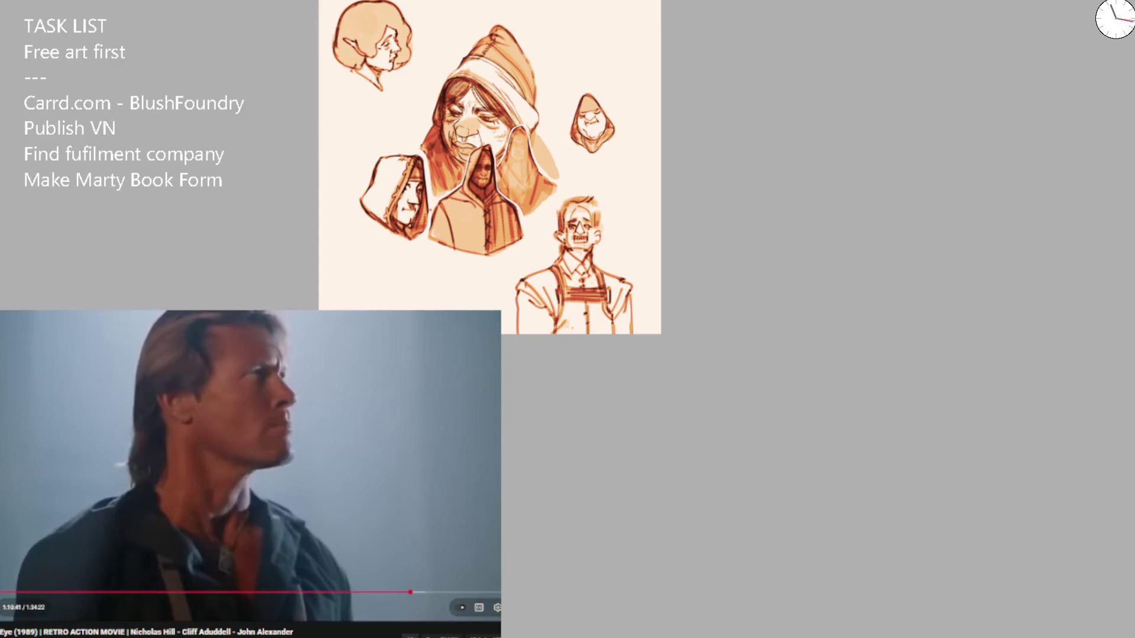
pyautogui.press('Left')
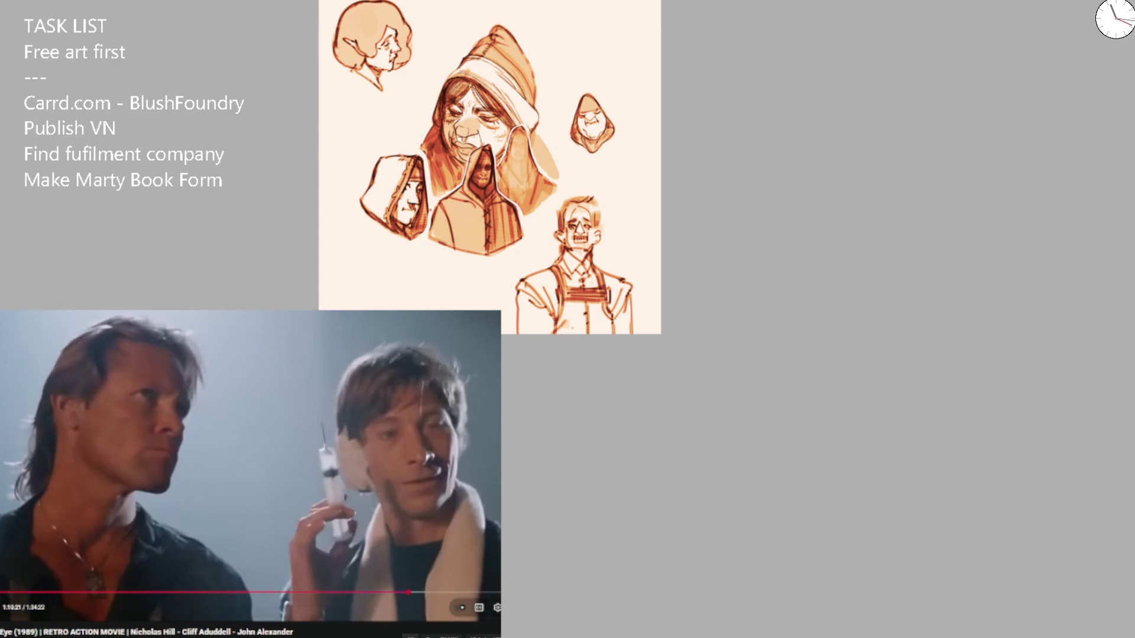
pyautogui.press('Left')
pyautogui.press('Left')
pyautogui.press('Left')
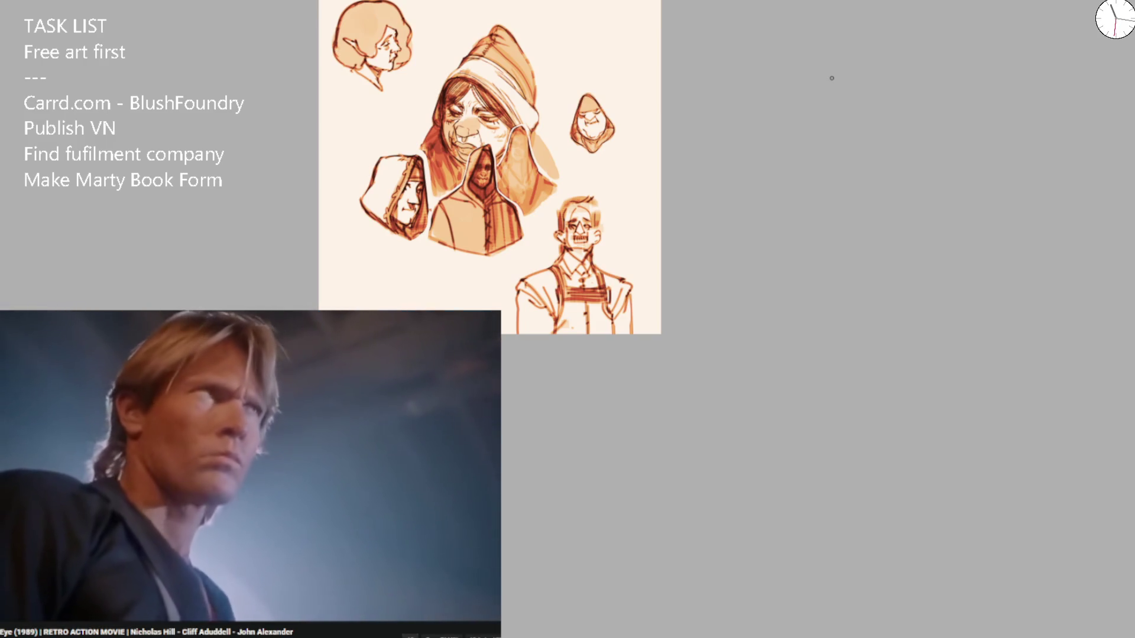
# Draw the left edge of the man's head and erase the vertical lower-jacket lines.
pyautogui.scroll(5, 594, 227)
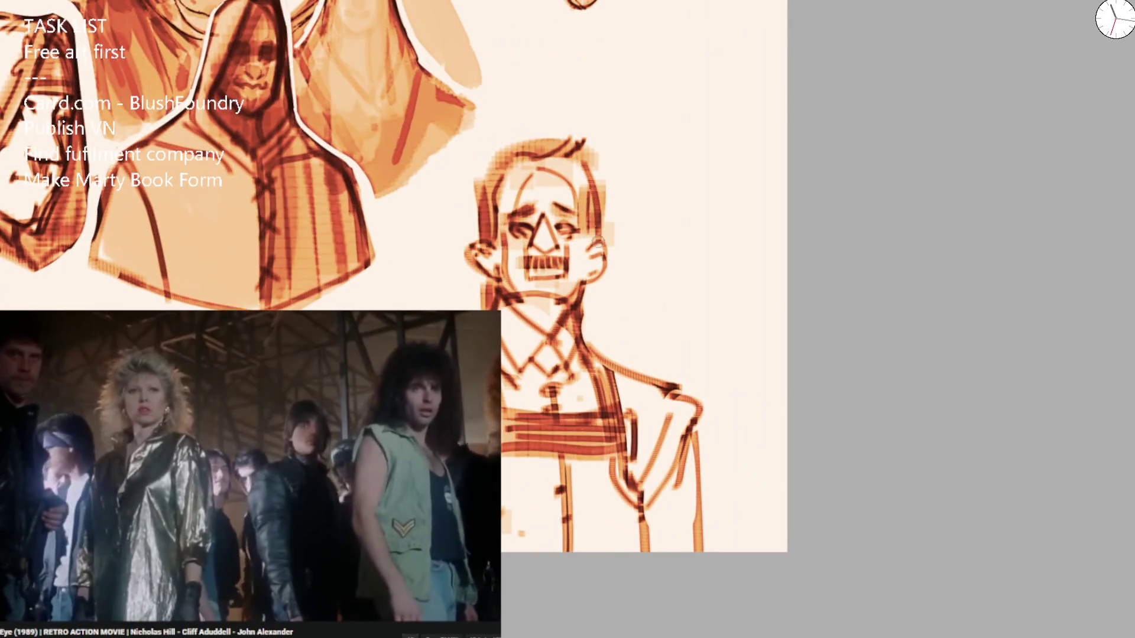
pyautogui.moveTo(501, 159)
pyautogui.mouseDown()
pyautogui.moveTo(483, 258)
pyautogui.moveTo(588, 321)
pyautogui.moveTo(532, 311)
pyautogui.moveTo(561, 318)
pyautogui.mouseUp()
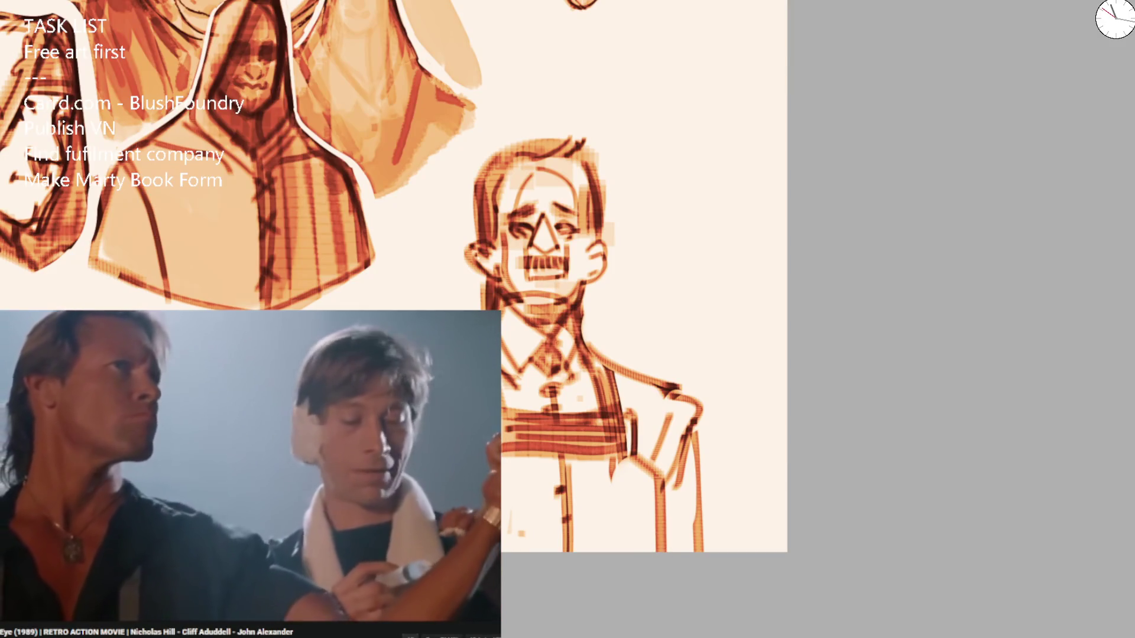
pyautogui.moveTo(661, 541)
pyautogui.mouseDown()
pyautogui.moveTo(631, 463)
pyautogui.moveTo(647, 532)
pyautogui.moveTo(619, 476)
pyautogui.mouseUp()
pyautogui.moveTo(548, 483); pyautogui.dragTo(554, 529)
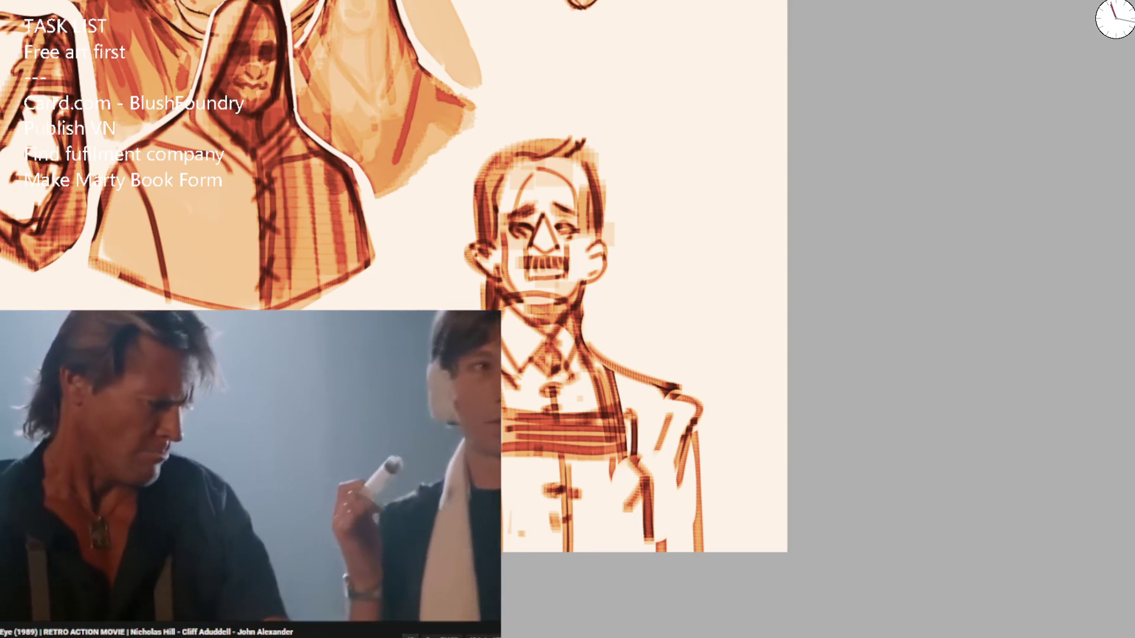
pyautogui.scroll(-2, 615, 289)
pyautogui.scroll(-1, 614, 288)
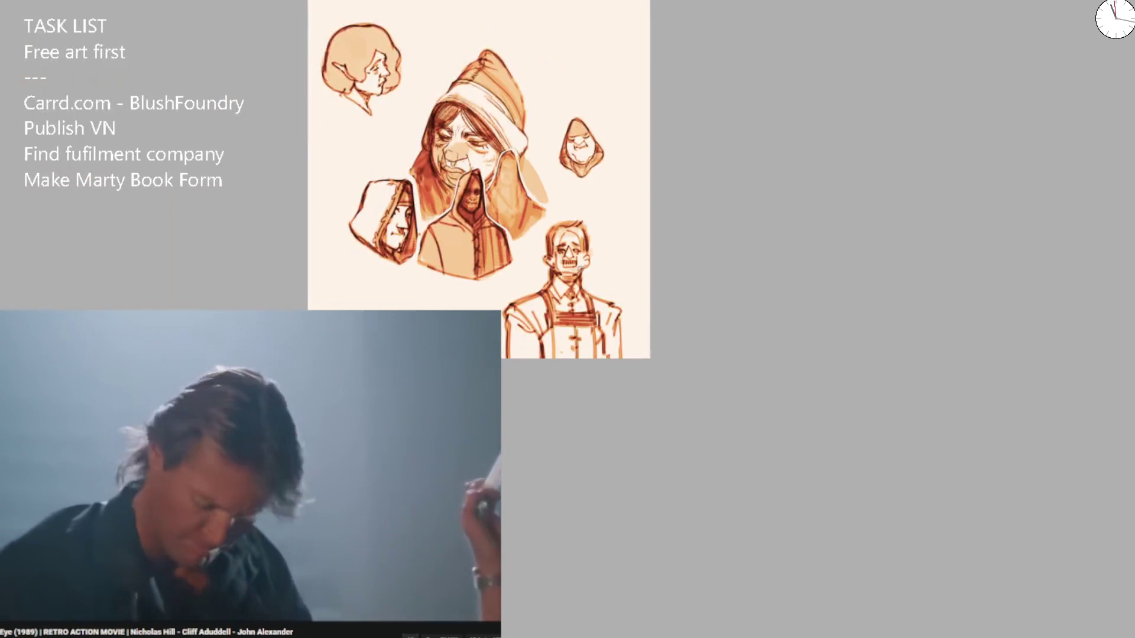
pyautogui.scroll(4, 554, 294)
# Lighten stray jacket marks, redraw the lower-left jacket edge, and rework the left shoulder and arm.
pyautogui.moveTo(554, 294); pyautogui.dragTo(539, 319)
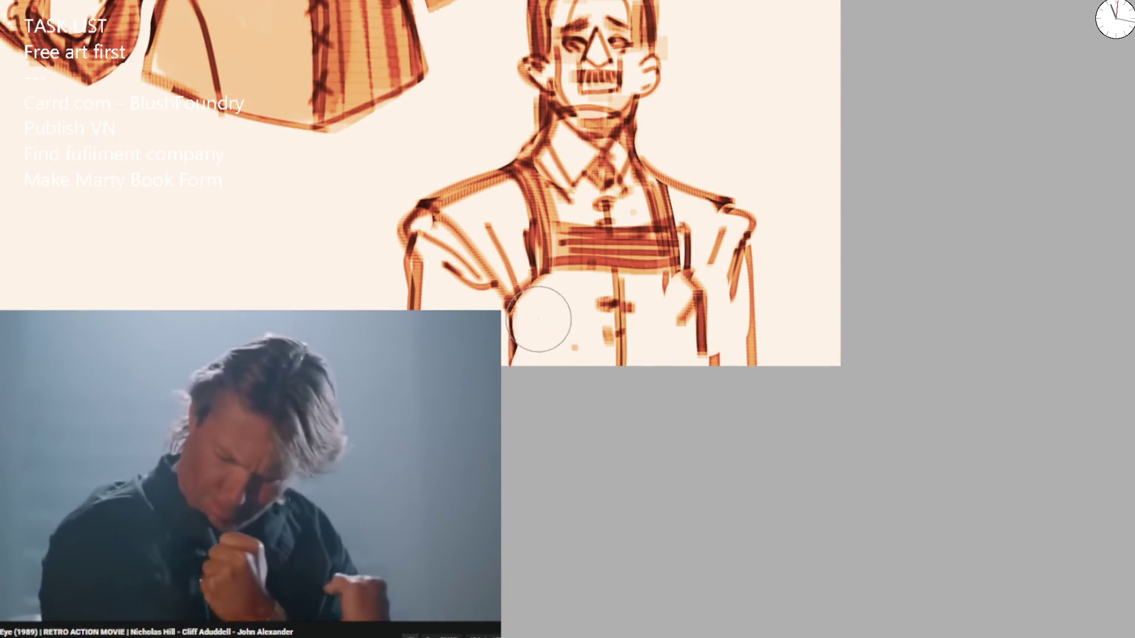
pyautogui.moveTo(672, 283)
pyautogui.mouseDown()
pyautogui.moveTo(676, 261)
pyautogui.moveTo(738, 242)
pyautogui.moveTo(710, 364)
pyautogui.mouseUp()
pyautogui.moveTo(513, 296); pyautogui.dragTo(515, 357)
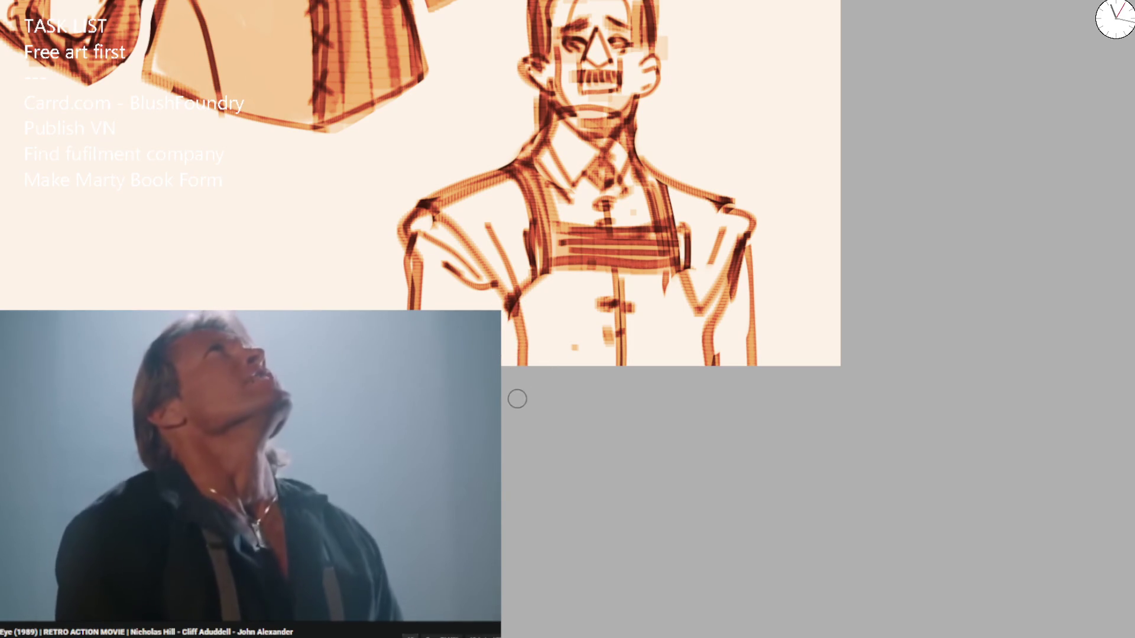
pyautogui.scroll(-3, 507, 346)
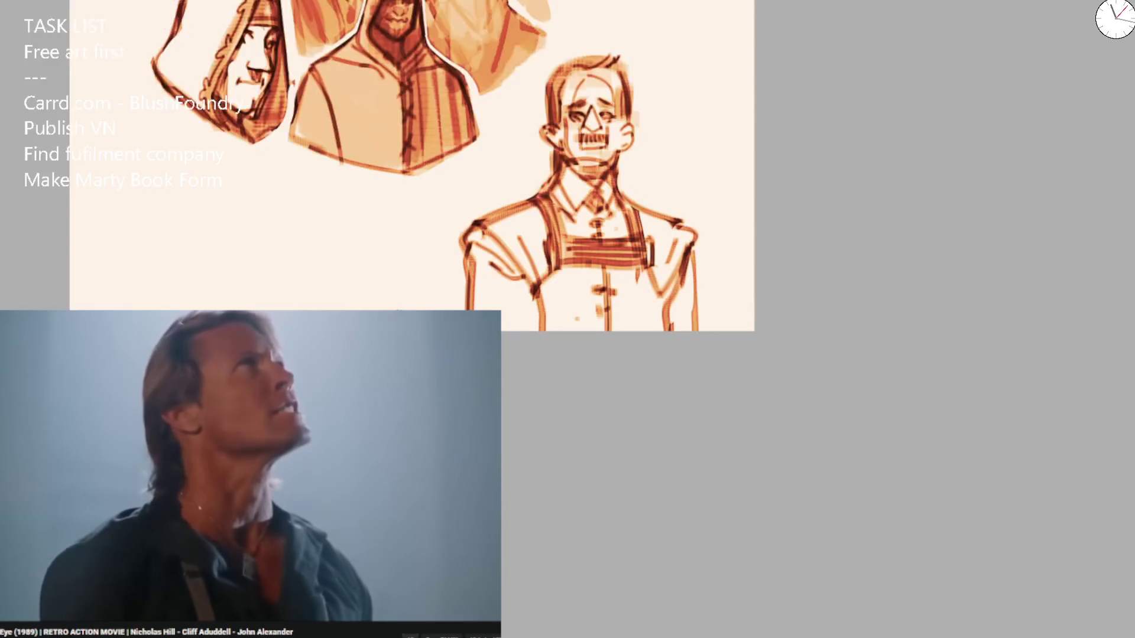
pyautogui.scroll(3, 507, 346)
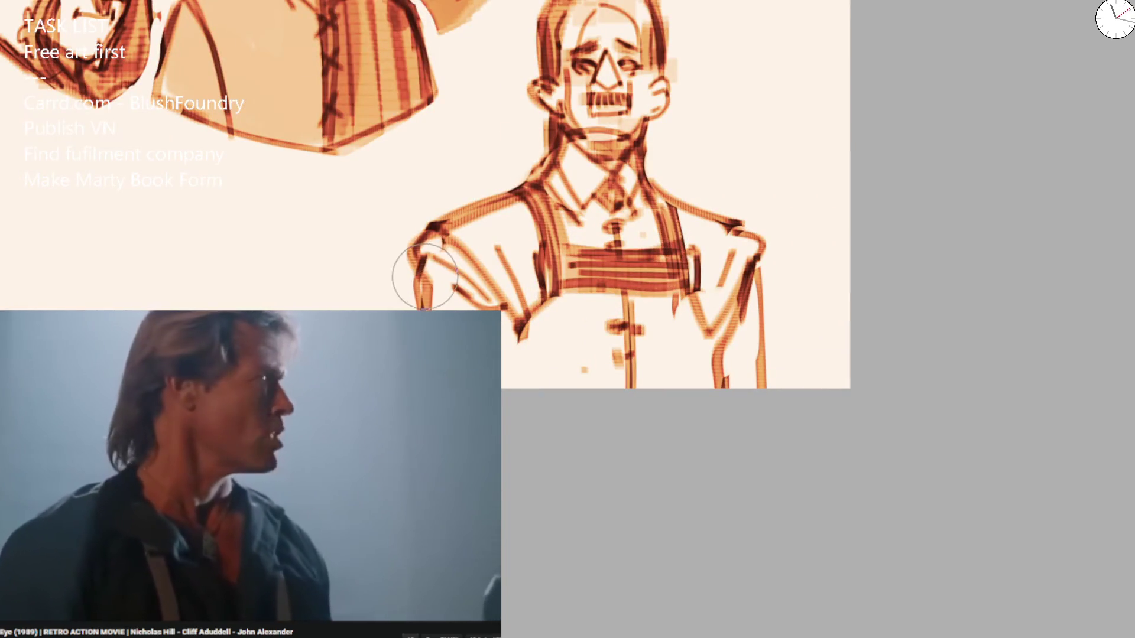
pyautogui.moveTo(421, 309); pyautogui.dragTo(408, 247)
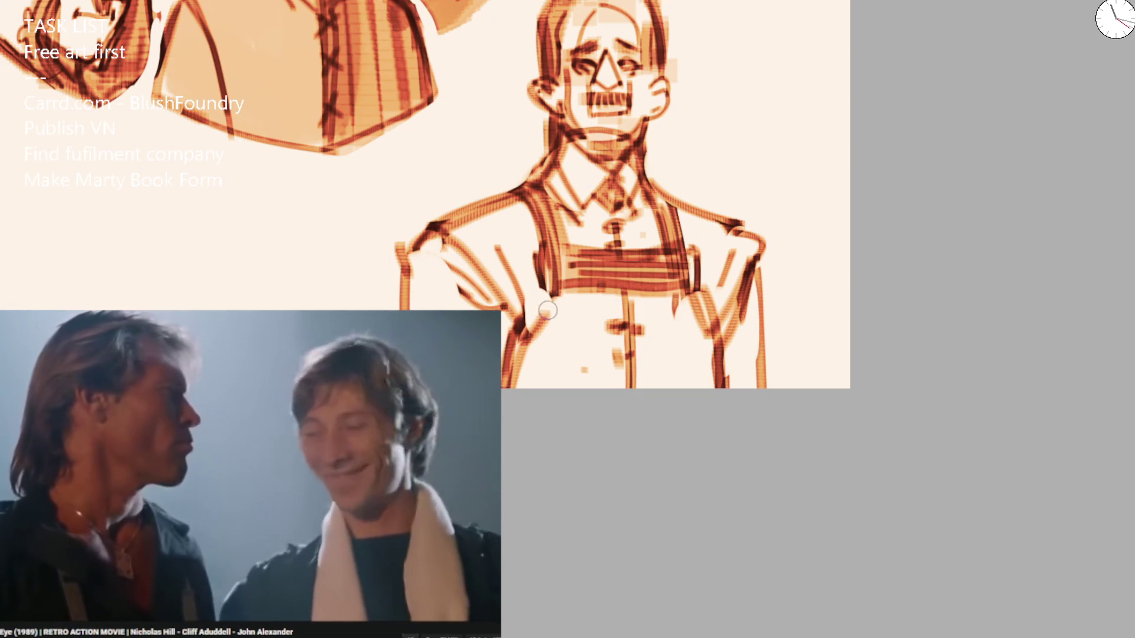
pyautogui.moveTo(549, 274); pyautogui.dragTo(524, 332)
# Redraw the right arm's inner and outer lines in clean single strokes.
pyautogui.moveTo(702, 302)
pyautogui.mouseDown()
pyautogui.moveTo(689, 324)
pyautogui.moveTo(718, 275)
pyautogui.moveTo(680, 322)
pyautogui.moveTo(720, 324)
pyautogui.mouseUp()
pyautogui.press('e')
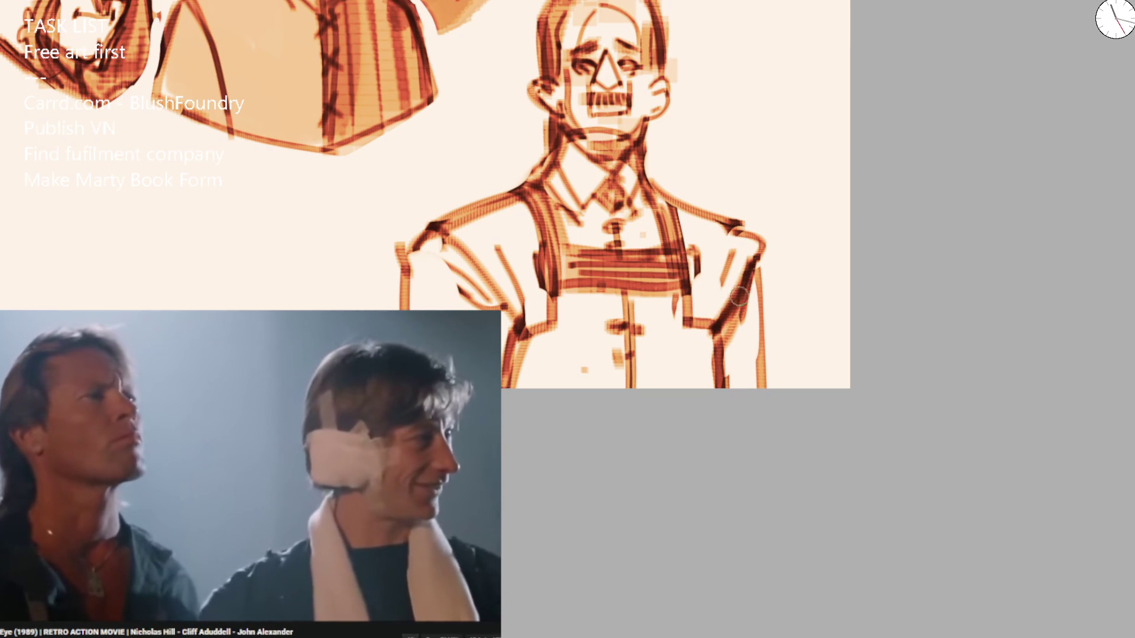
pyautogui.moveTo(762, 244); pyautogui.dragTo(726, 325)
pyautogui.moveTo(757, 264); pyautogui.dragTo(744, 412)
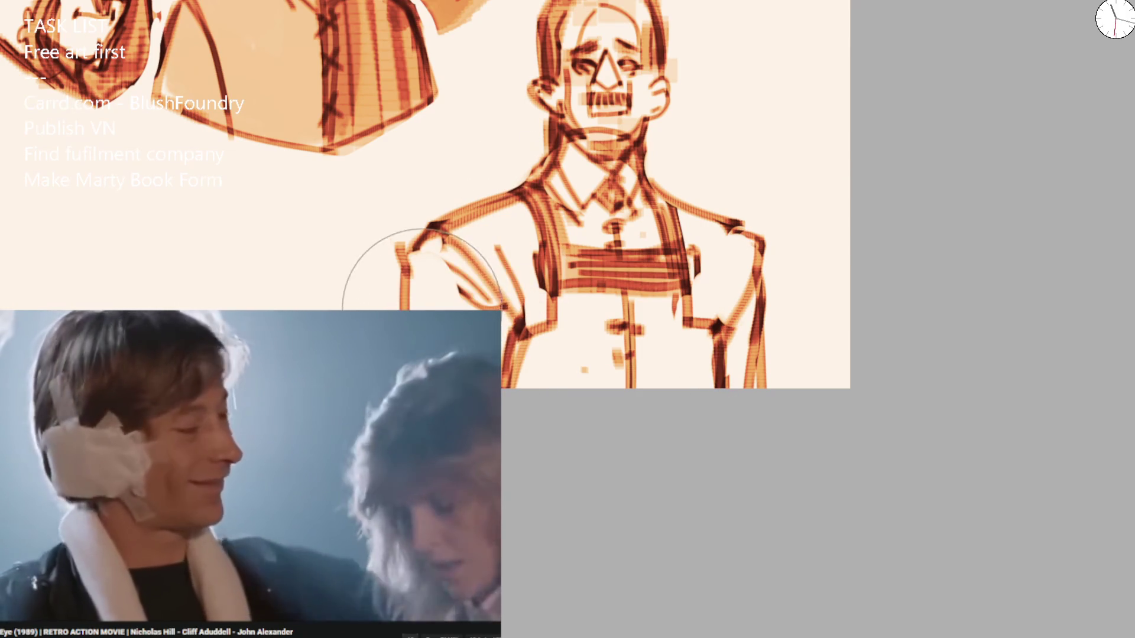
# Wash tan shading over both shoulders, arms, chest and belly, then lasso-select the torso.
pyautogui.moveTo(417, 306)
pyautogui.mouseDown()
pyautogui.moveTo(479, 237)
pyautogui.moveTo(467, 272)
pyautogui.mouseUp()
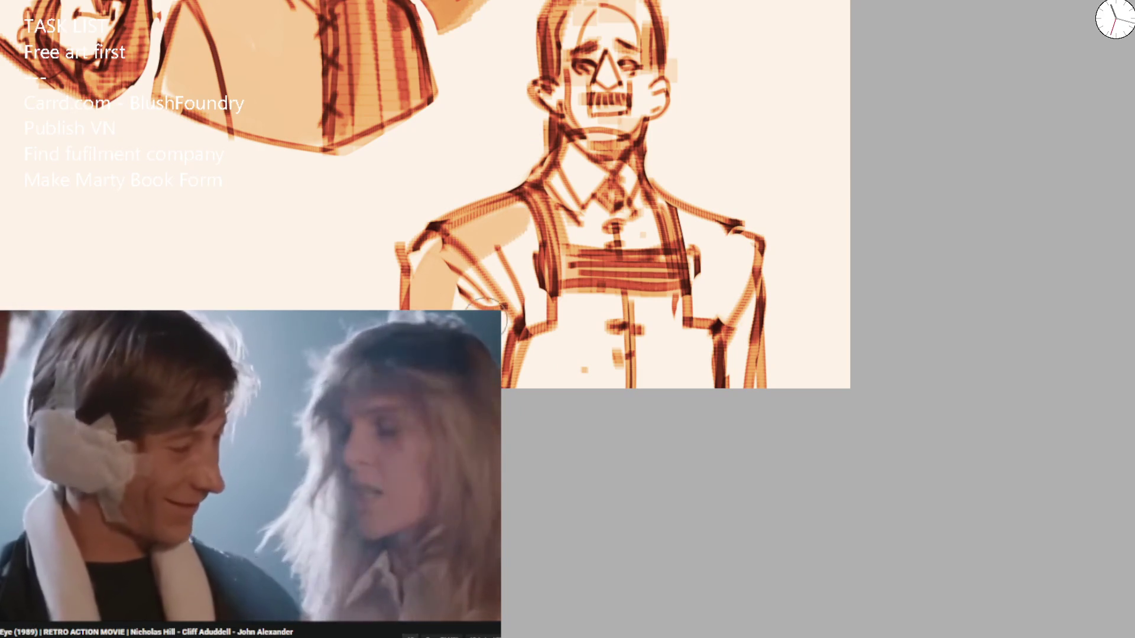
pyautogui.moveTo(680, 204); pyautogui.dragTo(752, 246)
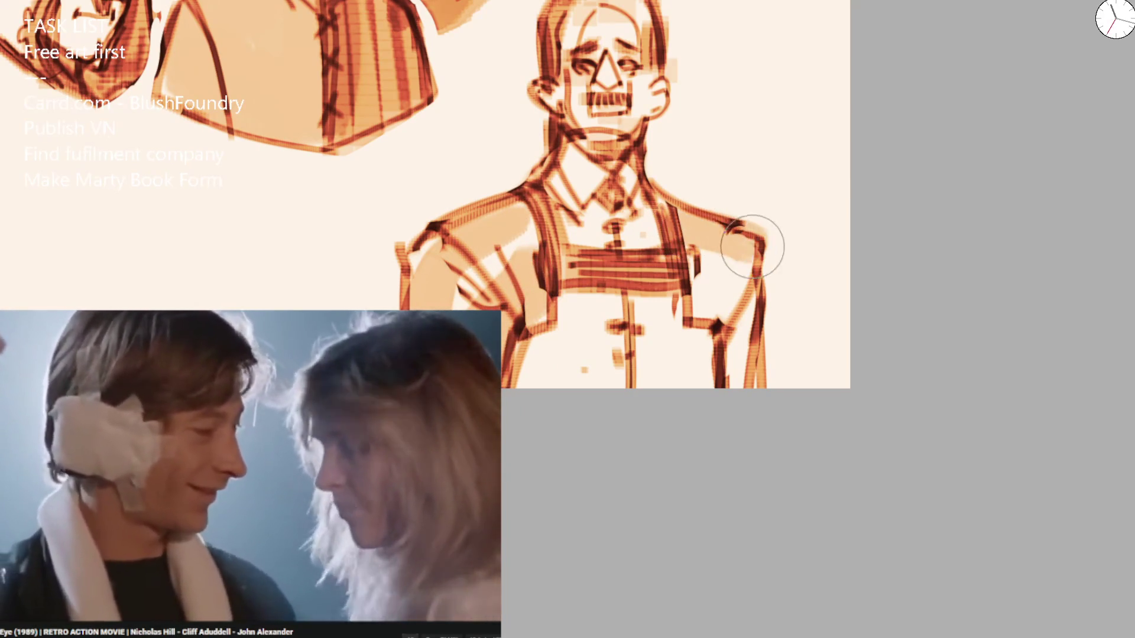
pyautogui.moveTo(605, 262); pyautogui.dragTo(581, 195)
pyautogui.moveTo(591, 331)
pyautogui.mouseDown()
pyautogui.moveTo(616, 354)
pyautogui.moveTo(600, 355)
pyautogui.moveTo(624, 198)
pyautogui.mouseUp()
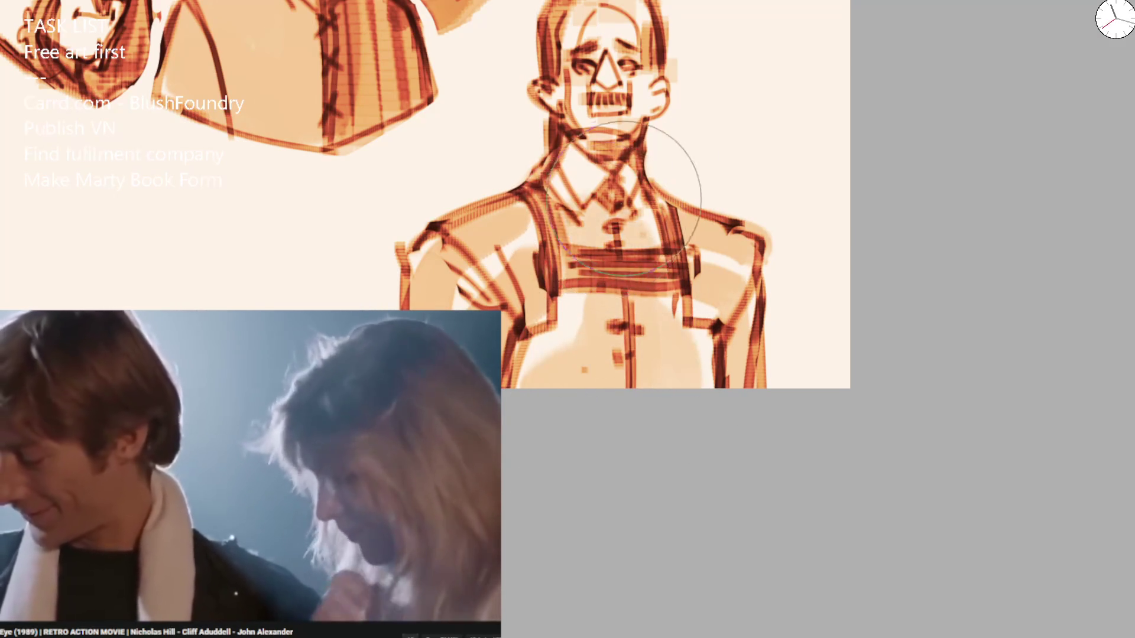
pyautogui.scroll(-5, 623, 198)
pyautogui.scroll(5, 578, 235)
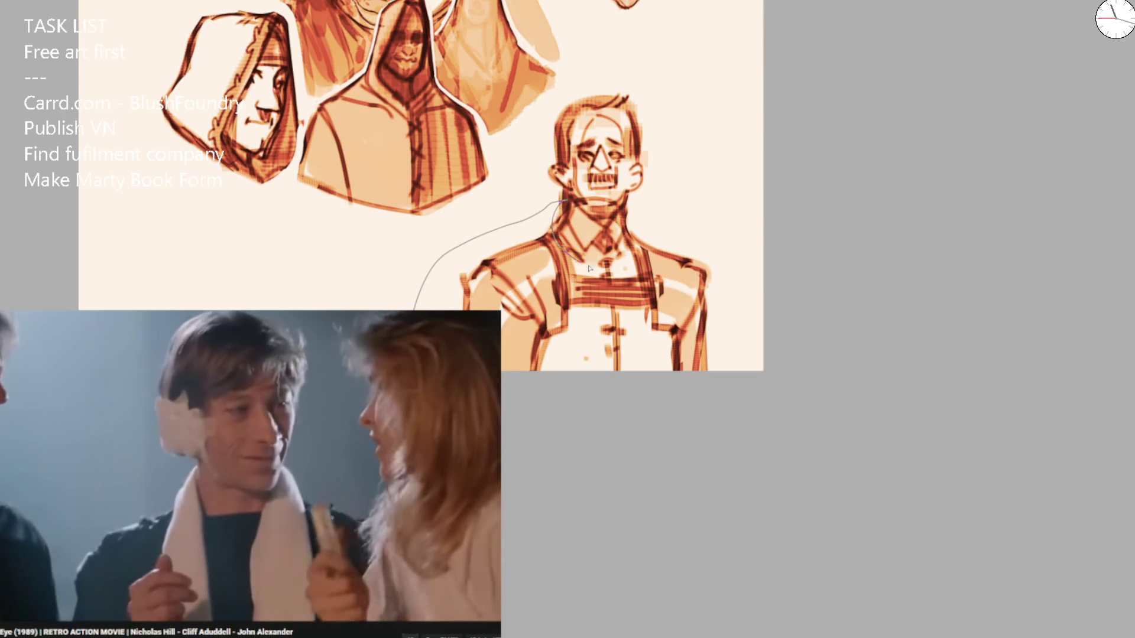
pyautogui.moveTo(722, 215); pyautogui.dragTo(792, 426)
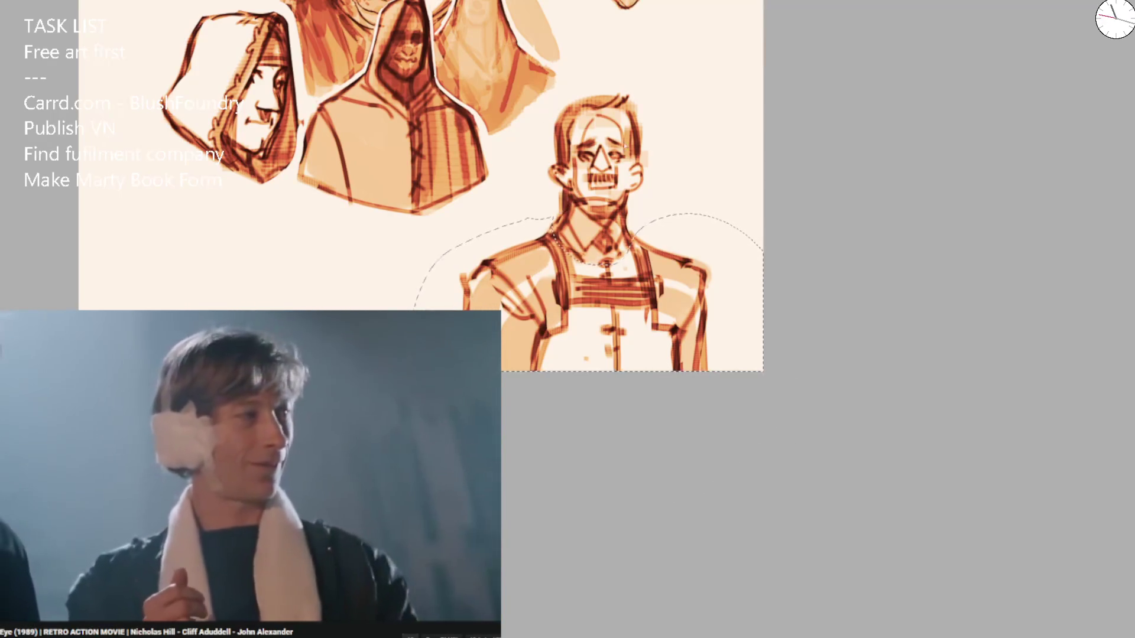
# Try resizing the selected torso with Ctrl+T, then undo the enlargement.
pyautogui.hotkey('ctrl', 't')
pyautogui.moveTo(723, 215)
pyautogui.mouseDown()
pyautogui.moveTo(689, 246)
pyautogui.moveTo(717, 233)
pyautogui.moveTo(695, 211)
pyautogui.mouseUp()
pyautogui.moveTo(674, 253); pyautogui.dragTo(673, 249)
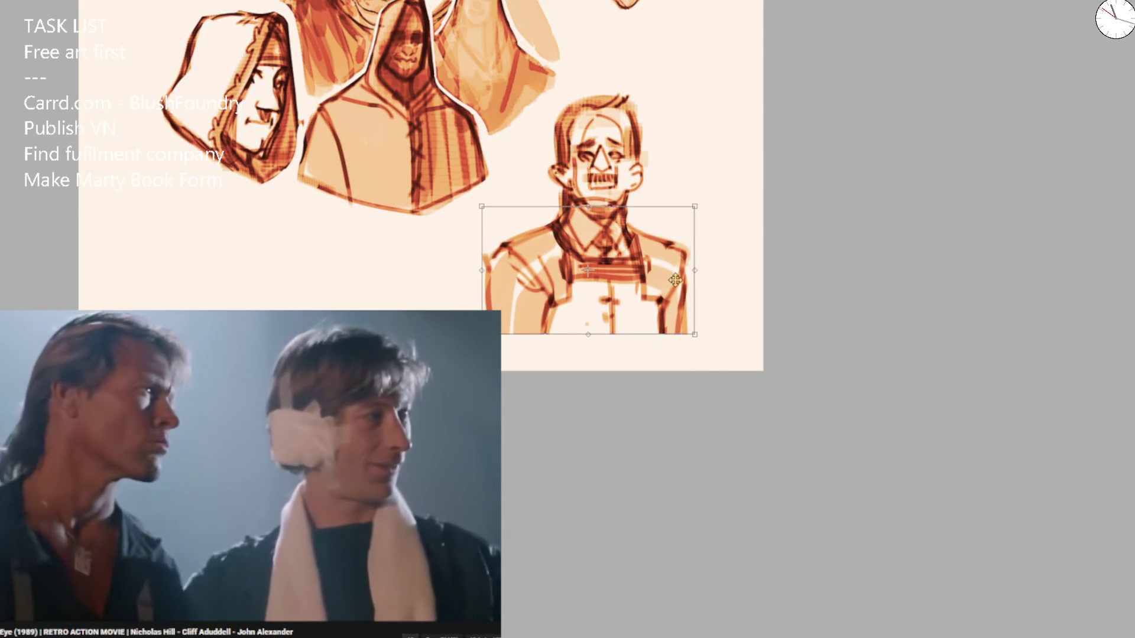
pyautogui.moveTo(675, 273); pyautogui.dragTo(688, 260)
pyautogui.press('Return')
pyautogui.hotkey('ctrl', 'z')
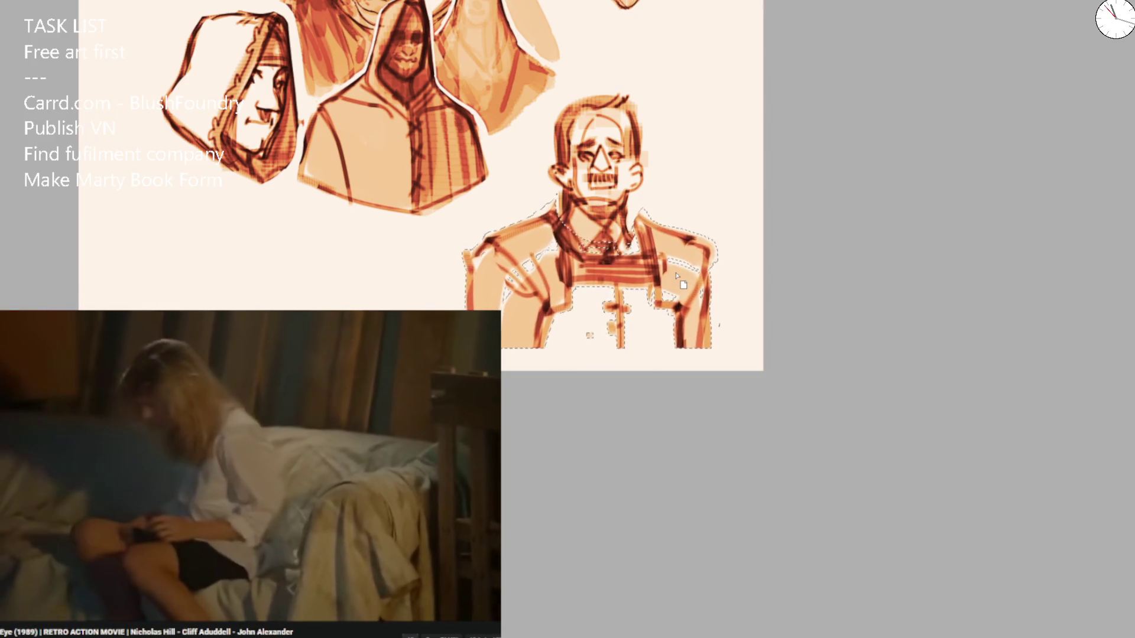
# Scale the torso down slightly and apply the transform.
pyautogui.hotkey('ctrl', 't')
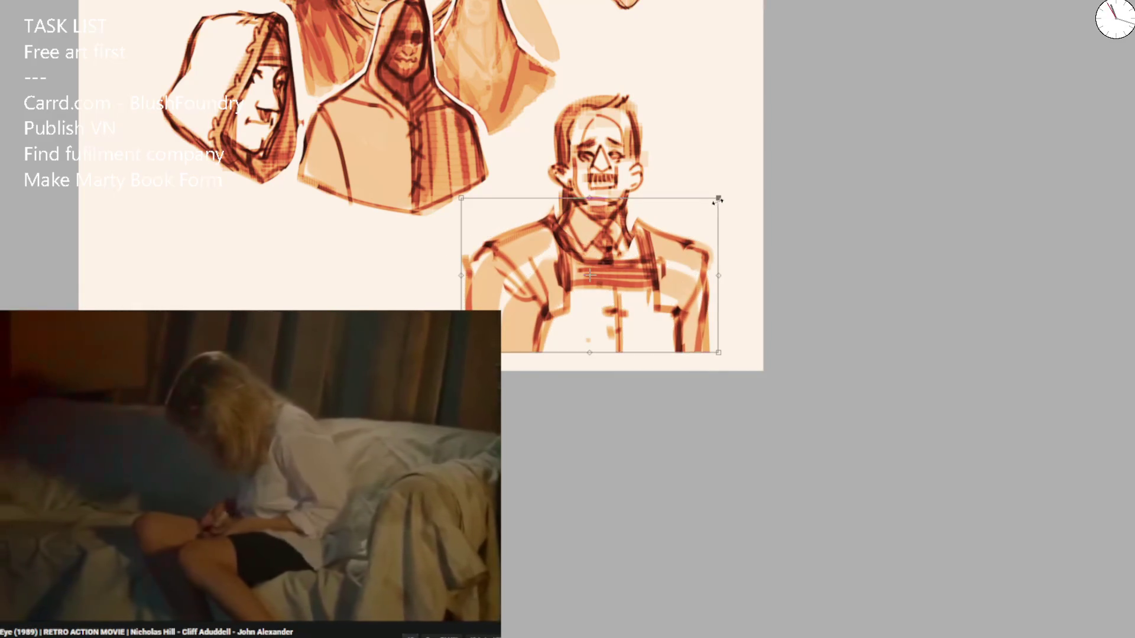
pyautogui.moveTo(718, 199); pyautogui.dragTo(698, 211)
pyautogui.press('Escape')
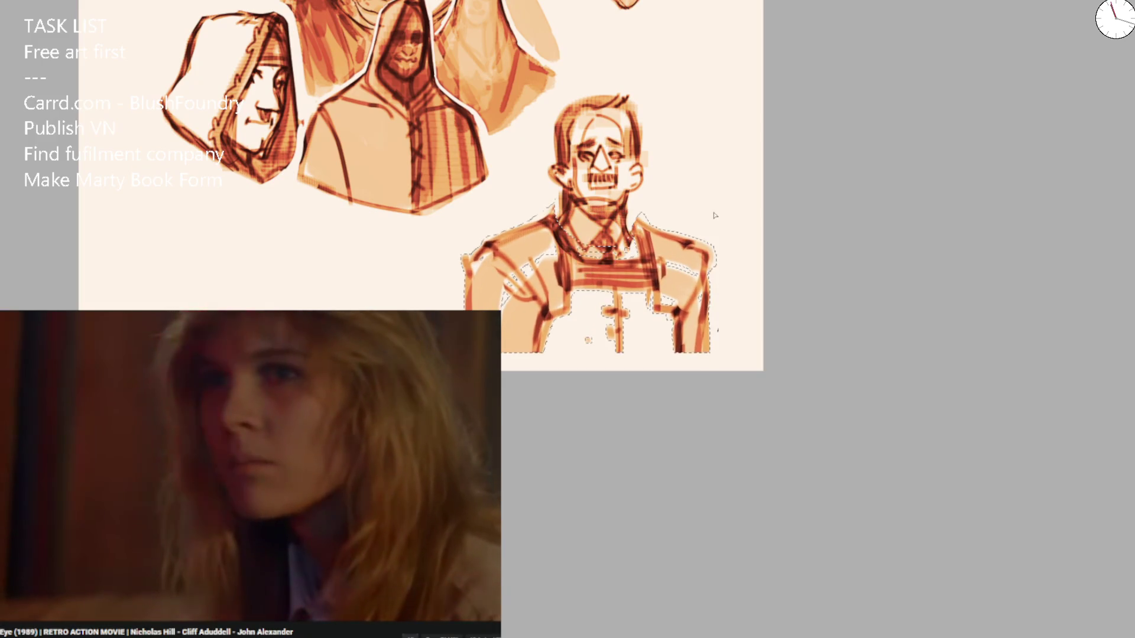
pyautogui.hotkey('ctrl', 'shift', 'z')
pyautogui.hotkey('ctrl', 'z')
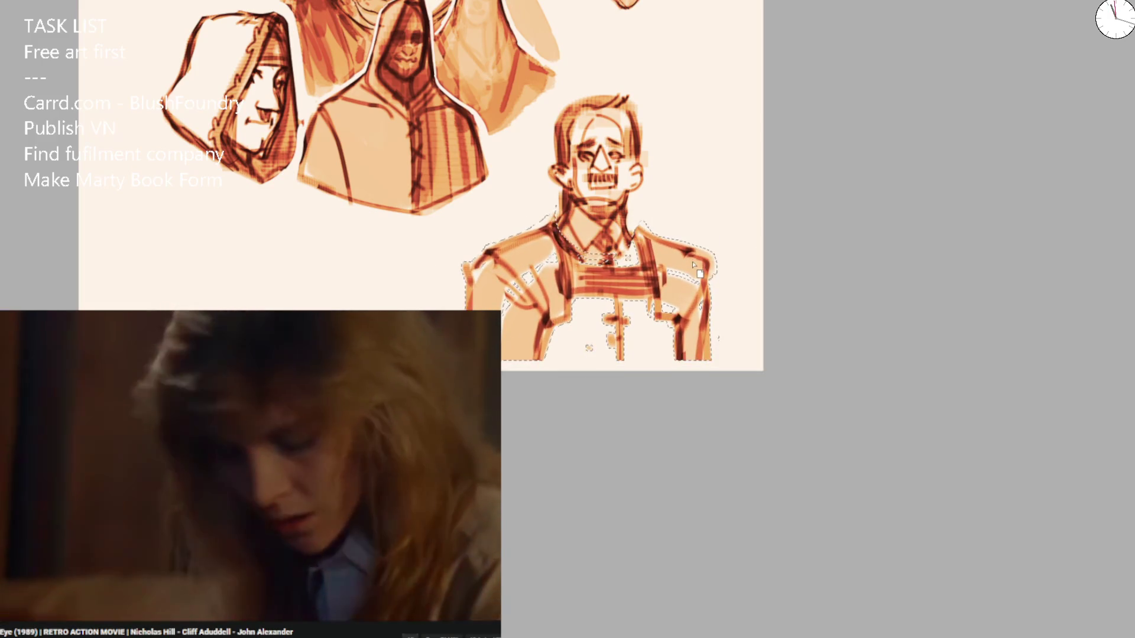
pyautogui.hotkey('ctrl', 't')
pyautogui.moveTo(729, 208); pyautogui.dragTo(708, 212)
pyautogui.press('Return')
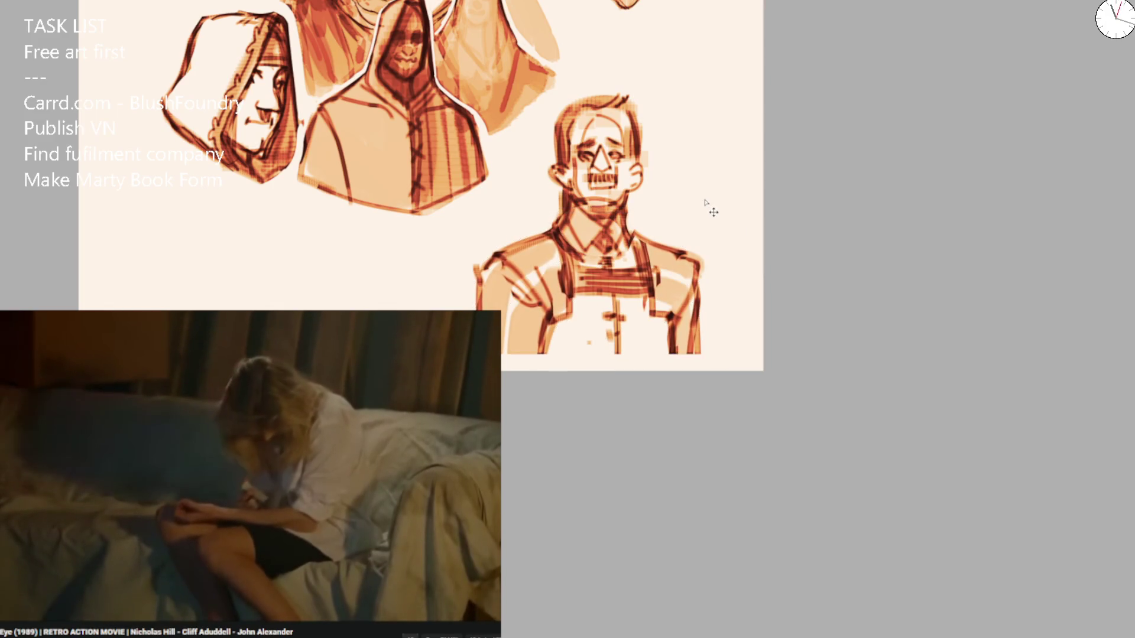
# Lasso the man's head and try shrinking it, then cancel.
pyautogui.moveTo(544, 122); pyautogui.dragTo(660, 204)
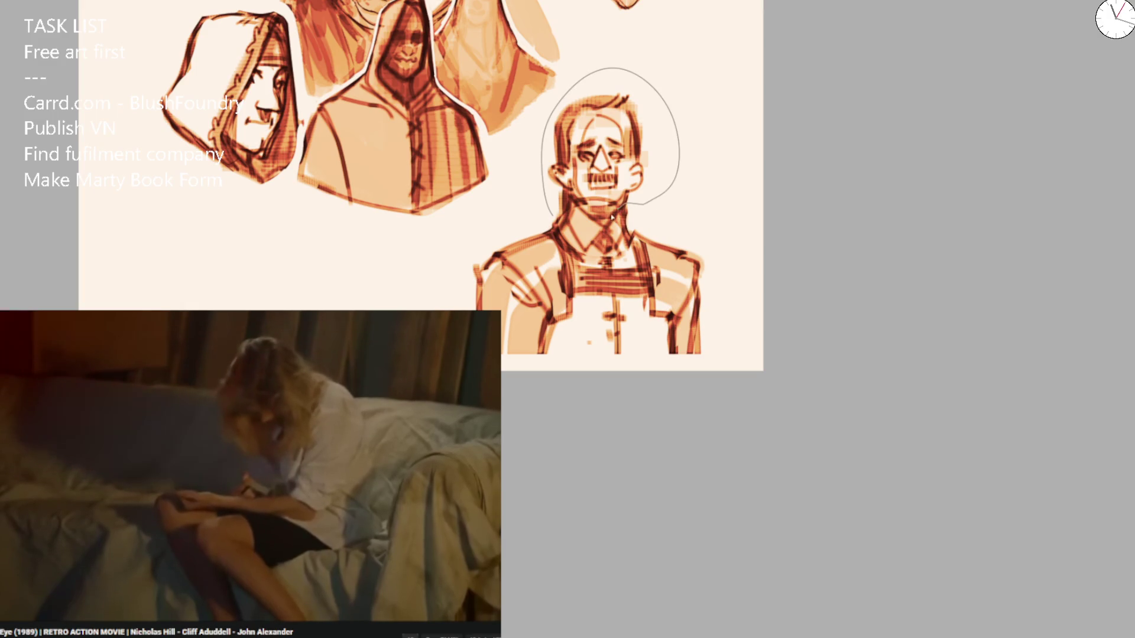
pyautogui.moveTo(571, 204); pyautogui.dragTo(566, 206)
pyautogui.hotkey('ctrl', 't')
pyautogui.moveTo(664, 93)
pyautogui.mouseDown()
pyautogui.moveTo(649, 98)
pyautogui.moveTo(625, 145)
pyautogui.mouseUp()
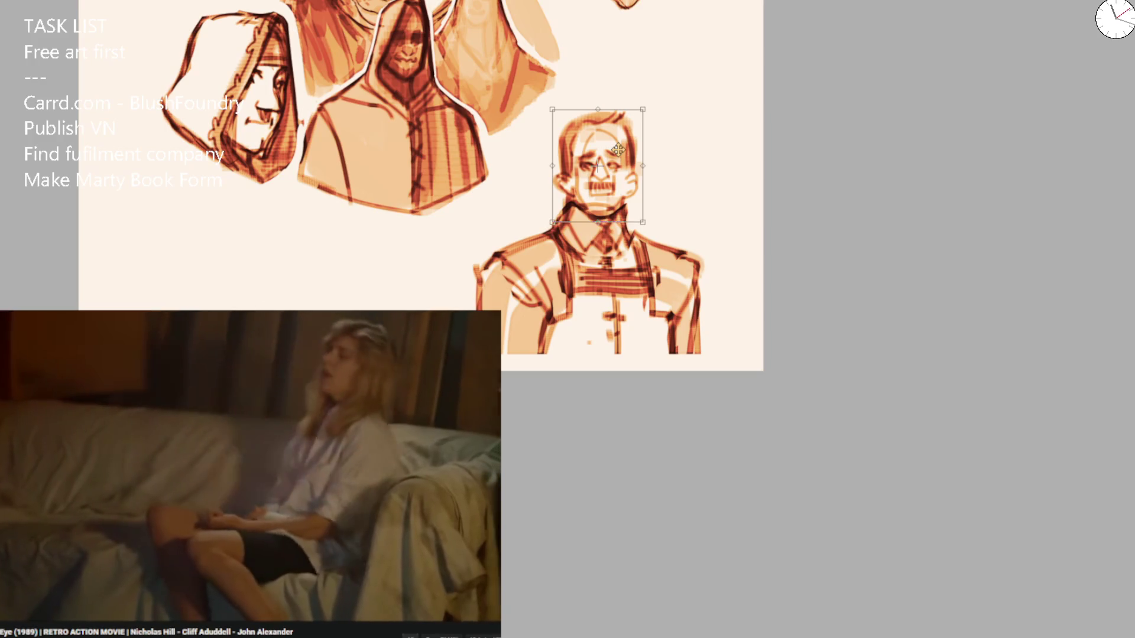
pyautogui.press('Escape')
# Reselect the head, shrink it and lower it onto the neck, then zoom out.
pyautogui.moveTo(527, 226)
pyautogui.mouseDown()
pyautogui.moveTo(529, 176)
pyautogui.moveTo(676, 209)
pyautogui.mouseUp()
pyautogui.moveTo(633, 249)
pyautogui.mouseDown()
pyautogui.moveTo(585, 263)
pyautogui.moveTo(528, 210)
pyautogui.mouseUp()
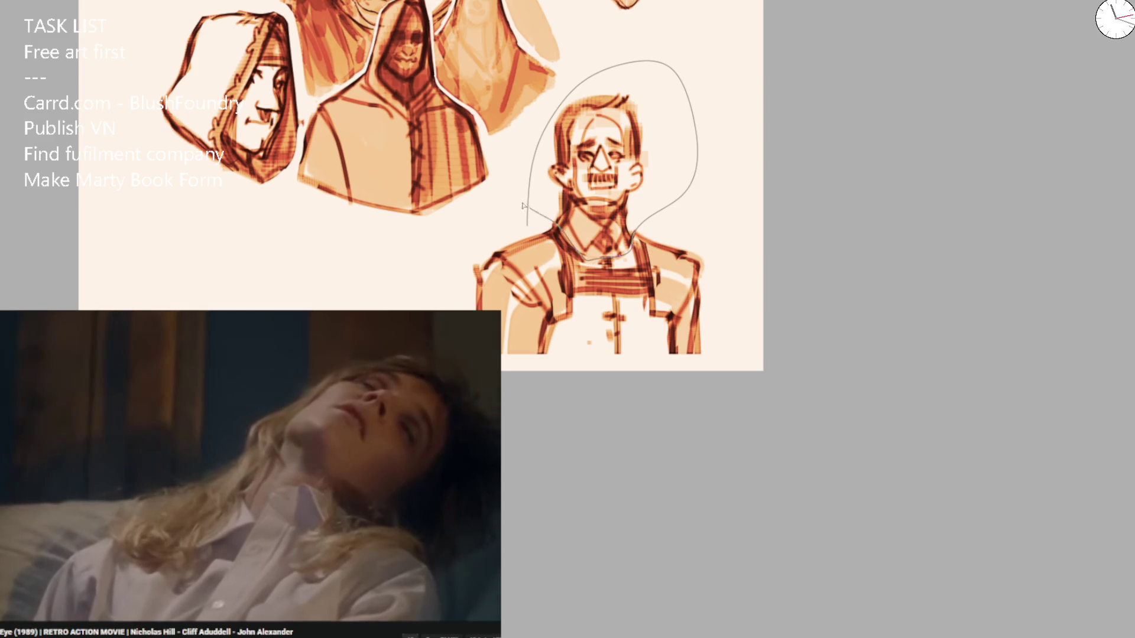
pyautogui.hotkey('ctrl', 't')
pyautogui.moveTo(595, 93); pyautogui.dragTo(645, 105)
pyautogui.press('Down')
pyautogui.press('Down')
pyautogui.press('Down')
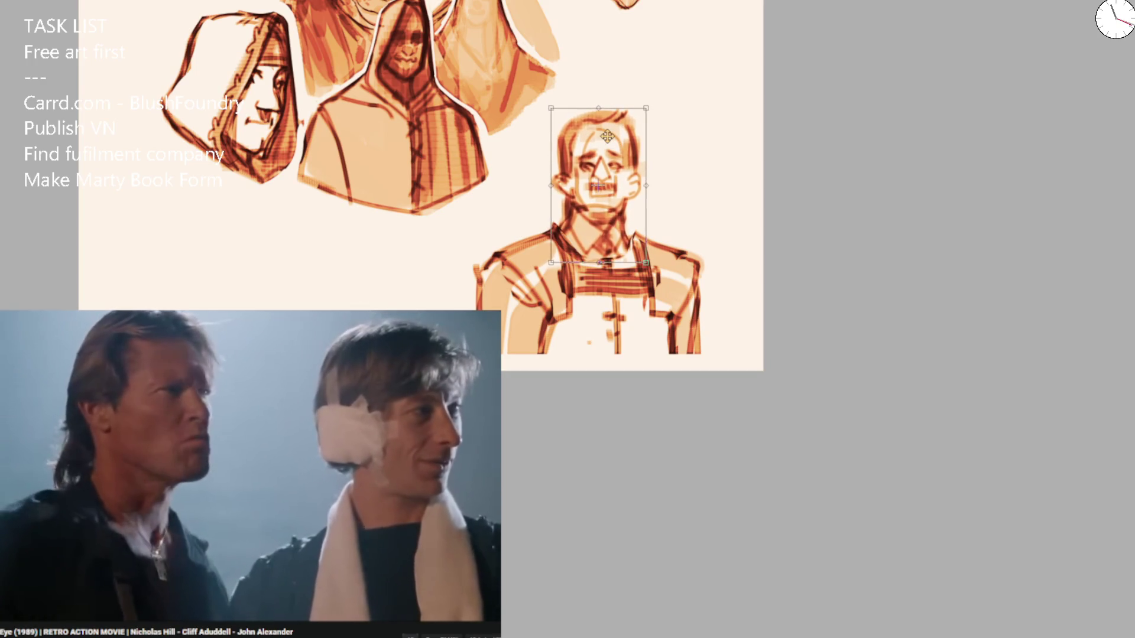
pyautogui.press('Return')
pyautogui.hotkey('ctrl', '-')
pyautogui.hotkey('ctrl', '-')
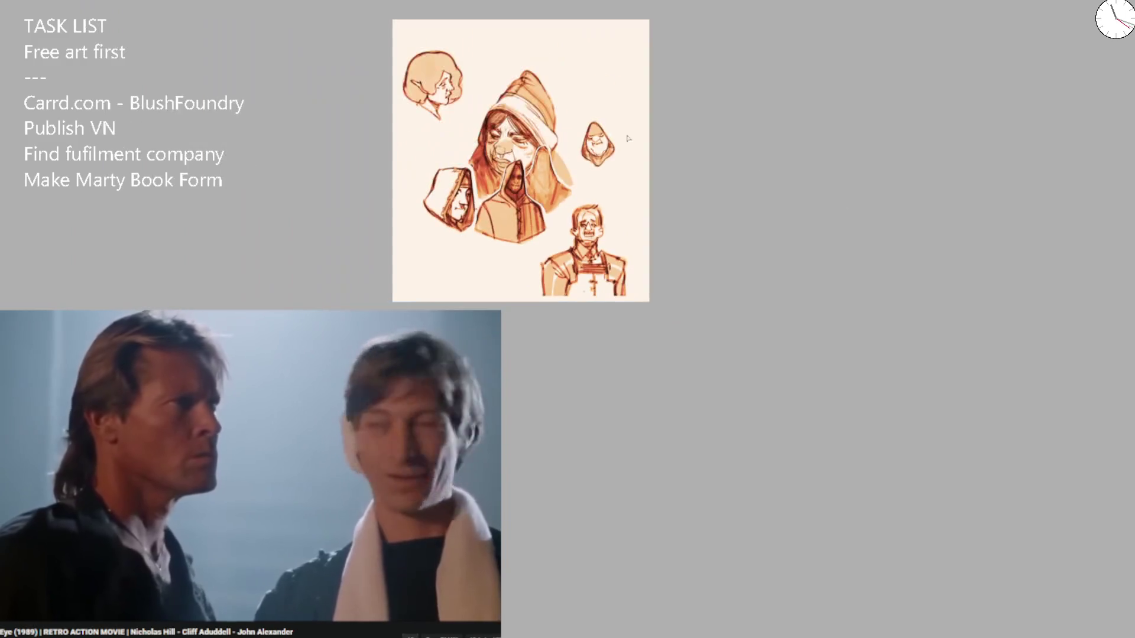
# Zoom in on the man sketch, enlarge the brush, and test a dark stroke down his shoulder.
pyautogui.hotkey('ctrl', '+')
pyautogui.hotkey('ctrl', '+')
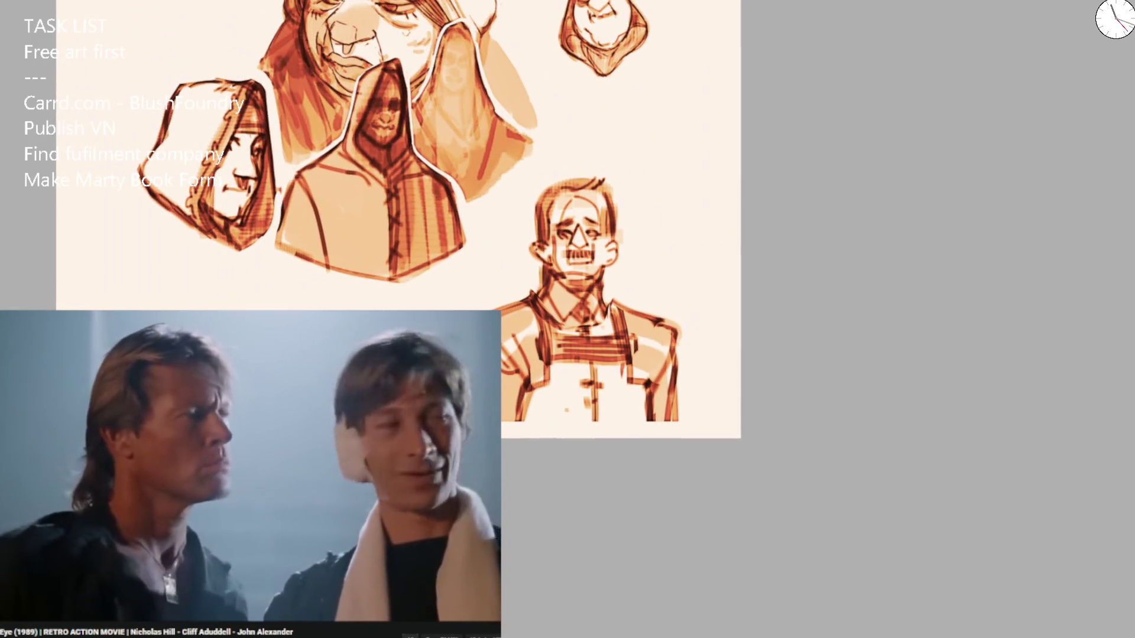
pyautogui.scroll(2, 598, 247)
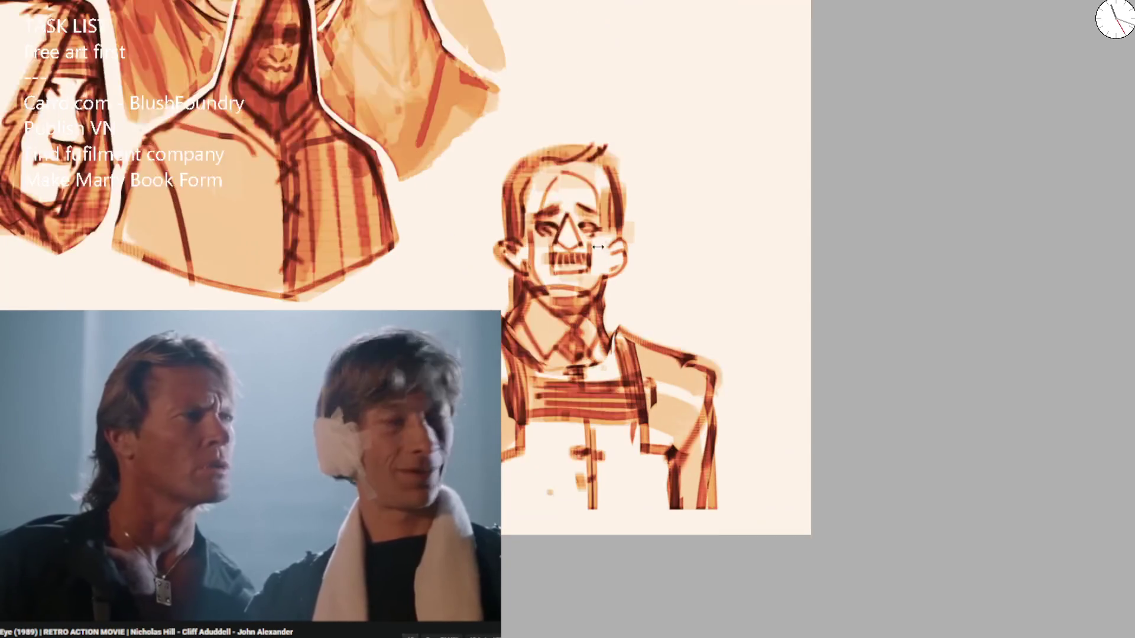
pyautogui.moveTo(555, 248)
pyautogui.mouseDown()
pyautogui.moveTo(641, 248)
pyautogui.moveTo(583, 520)
pyautogui.moveTo(658, 380)
pyautogui.moveTo(583, 139)
pyautogui.moveTo(658, 313)
pyautogui.mouseUp()
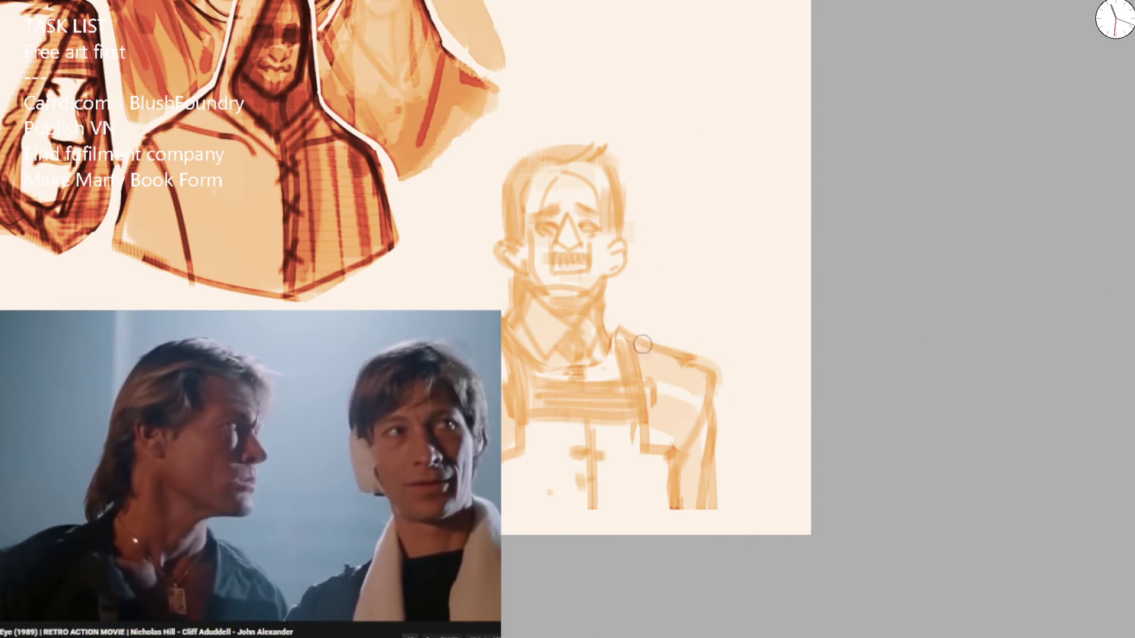
pyautogui.hotkey('ctrl', '+')
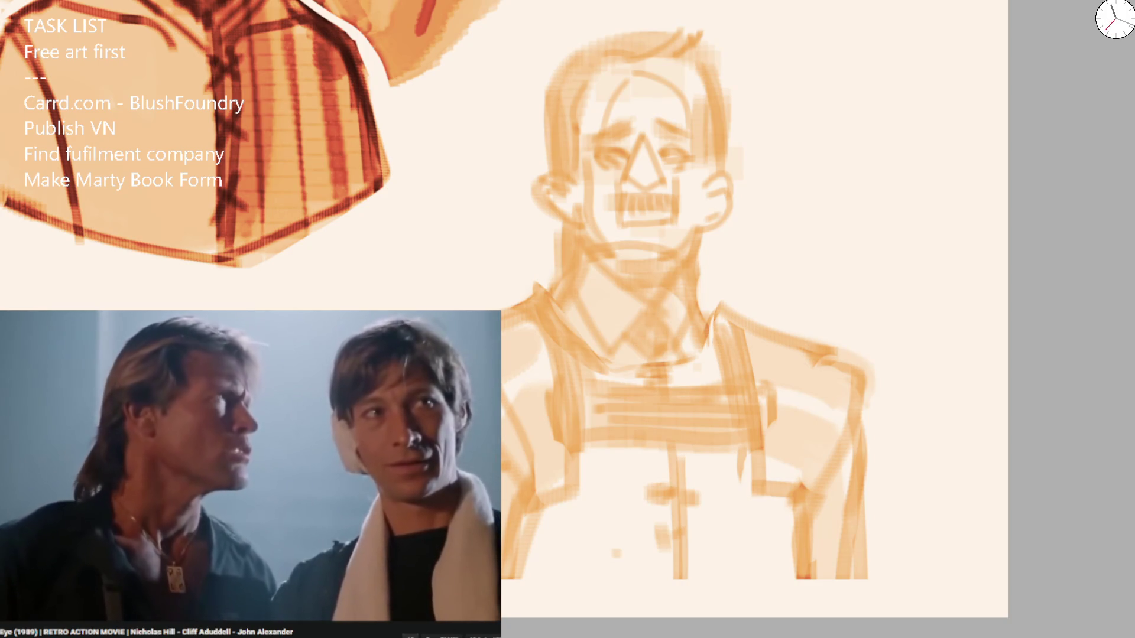
pyautogui.moveTo(557, 275)
pyautogui.mouseDown()
pyautogui.moveTo(543, 289)
pyautogui.moveTo(594, 362)
pyautogui.moveTo(527, 319)
pyautogui.moveTo(535, 294)
pyautogui.moveTo(585, 404)
pyautogui.mouseUp()
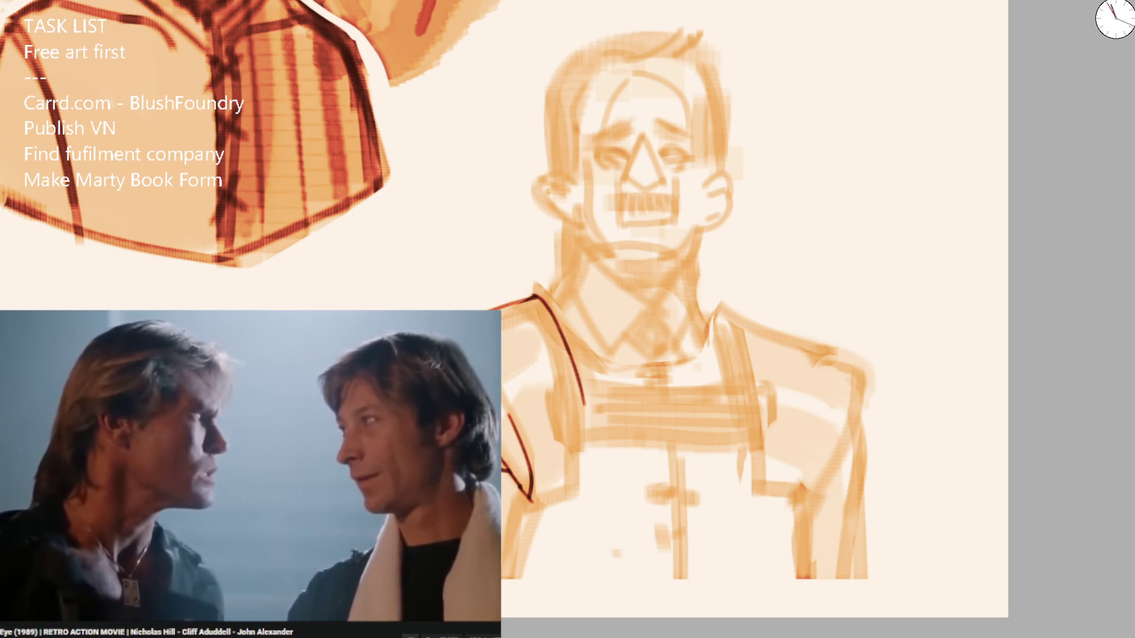
pyautogui.scroll(-5, 532, 209)
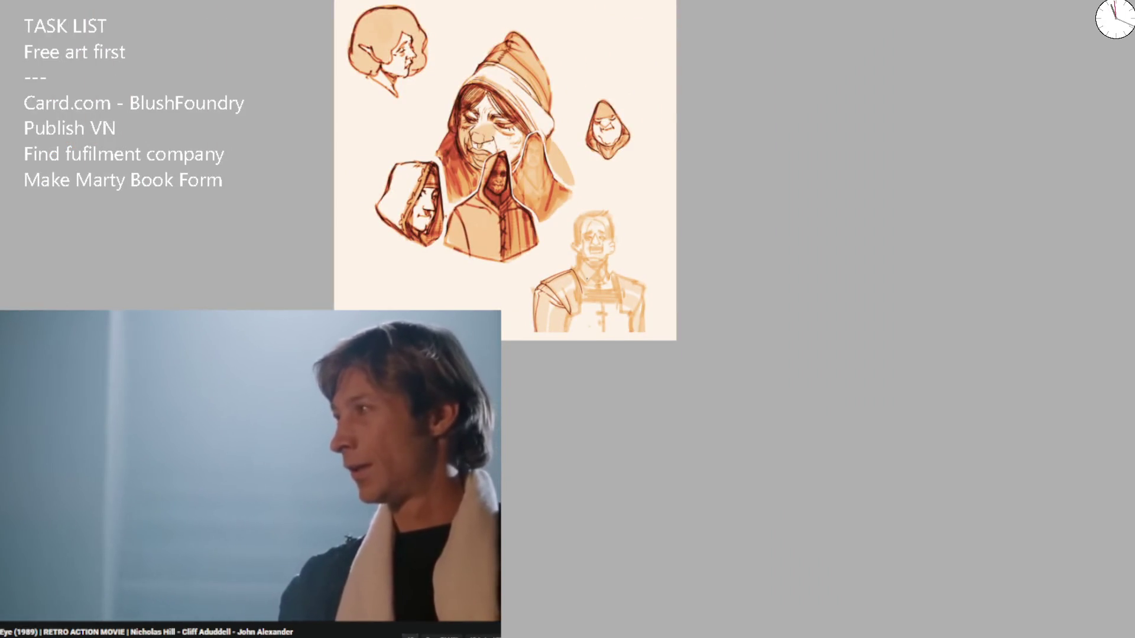
# Try outlines on the left shoulder and right sleeve, undoing stray strokes and extending the sleeve line.
pyautogui.scroll(5, 582, 275)
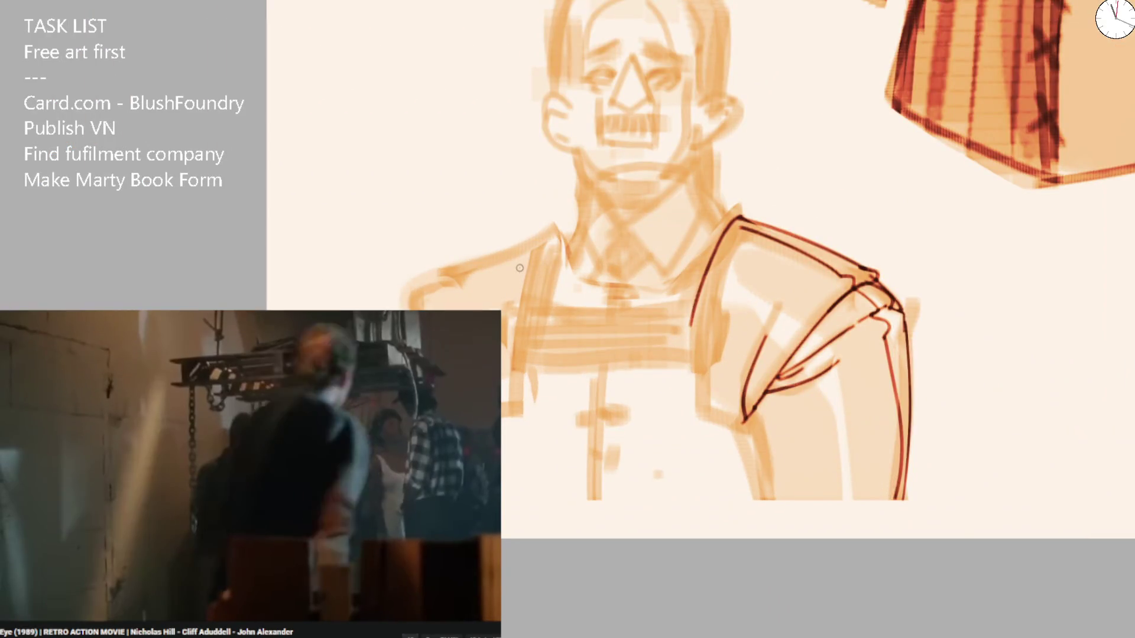
pyautogui.moveTo(551, 227); pyautogui.dragTo(433, 282)
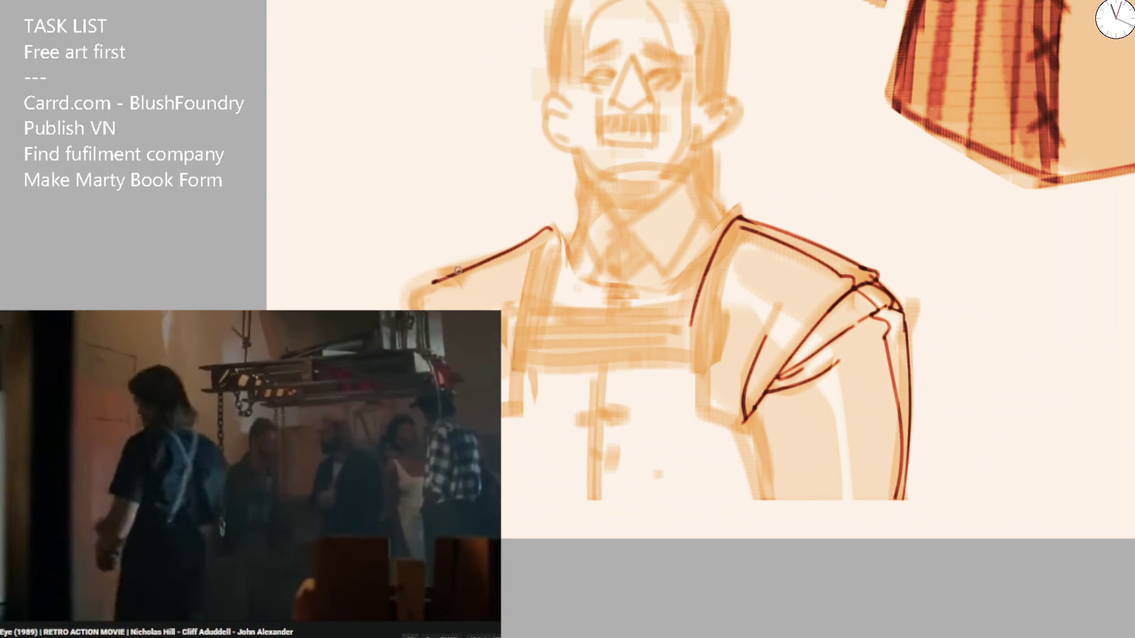
pyautogui.hotkey('ctrl', 'z')
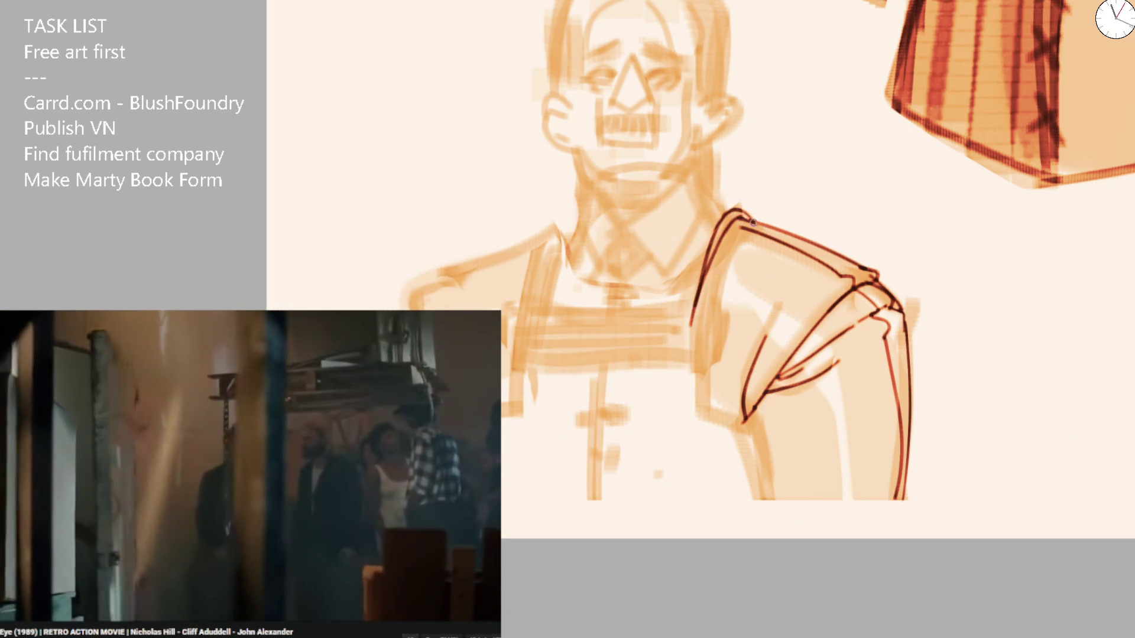
pyautogui.moveTo(697, 310)
pyautogui.mouseDown()
pyautogui.moveTo(701, 414)
pyautogui.moveTo(745, 430)
pyautogui.moveTo(707, 374)
pyautogui.moveTo(739, 220)
pyautogui.moveTo(709, 311)
pyautogui.moveTo(723, 319)
pyautogui.moveTo(720, 372)
pyautogui.moveTo(794, 273)
pyautogui.mouseUp()
pyautogui.hotkey('ctrl', 'z')
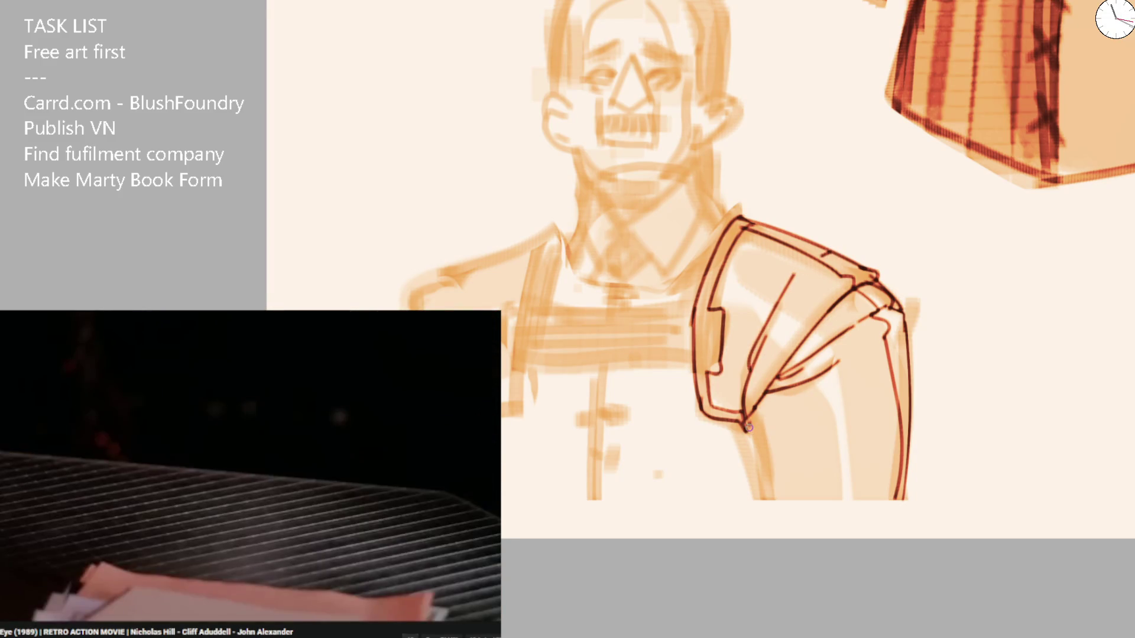
pyautogui.moveTo(752, 463); pyautogui.dragTo(752, 521)
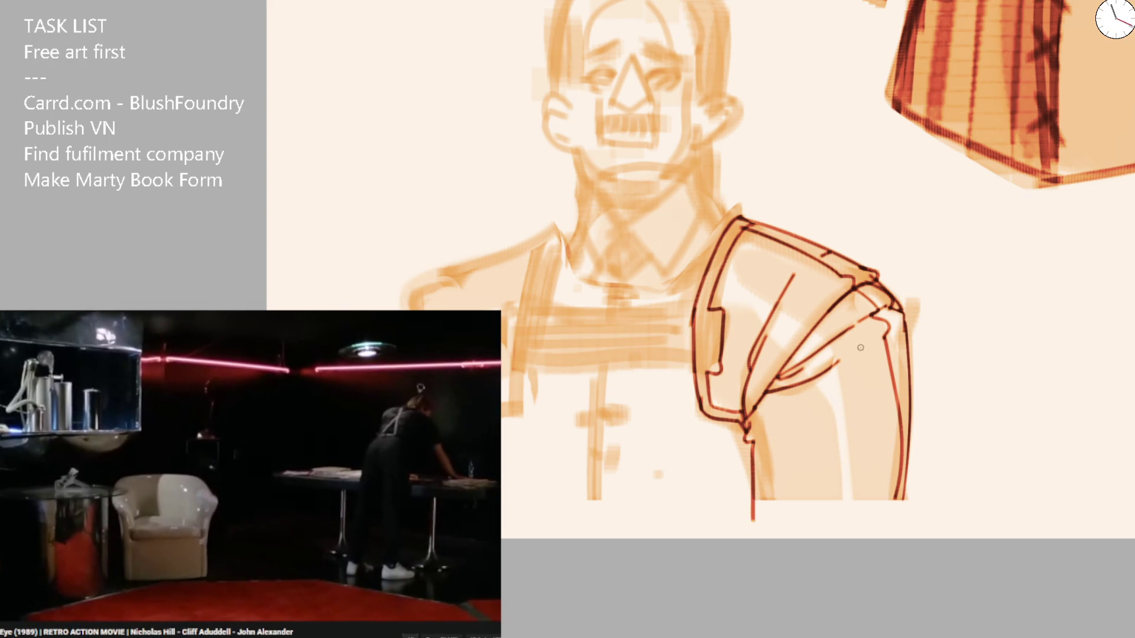
# Redraw the left shoulder, left collar and lapel, and the jacket's bottom edge.
pyautogui.hotkey('ctrl', '-')
pyautogui.hotkey('ctrl', '-')
pyautogui.hotkey('ctrl', '-')
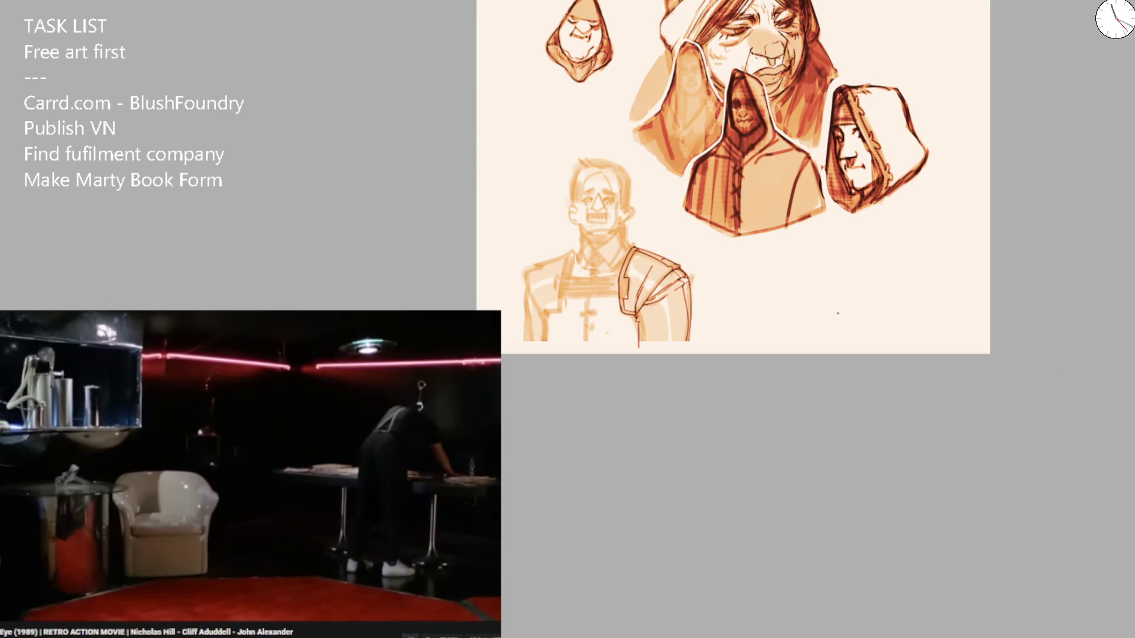
pyautogui.moveTo(834, 316); pyautogui.dragTo(849, 315)
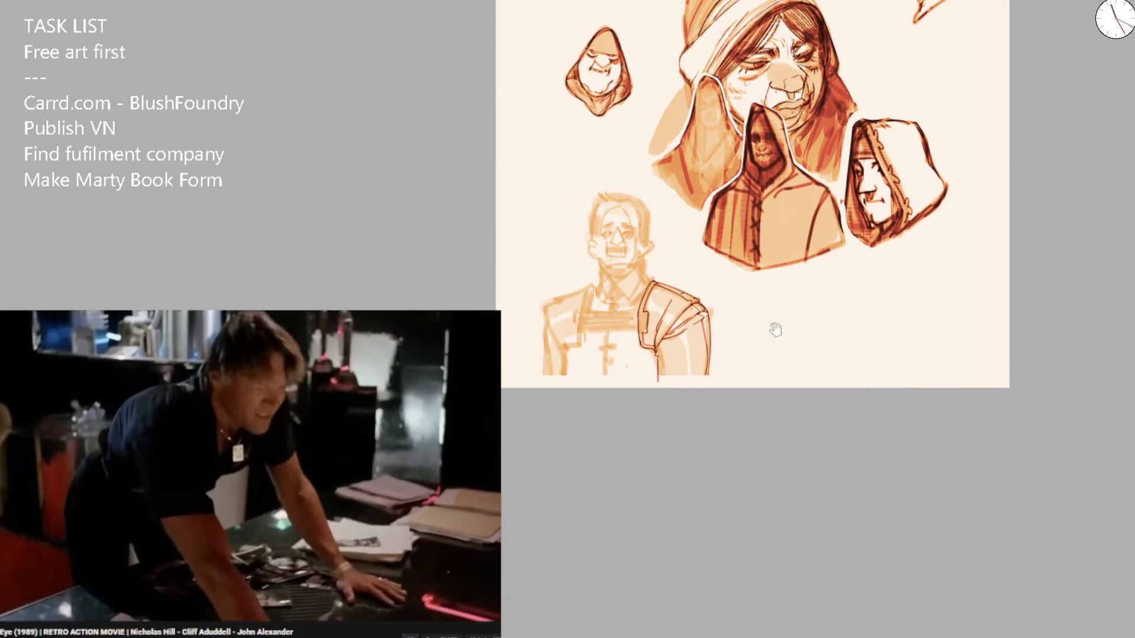
pyautogui.hotkey('ctrl', '+')
pyautogui.hotkey('ctrl', '+')
pyautogui.hotkey('ctrl', '+')
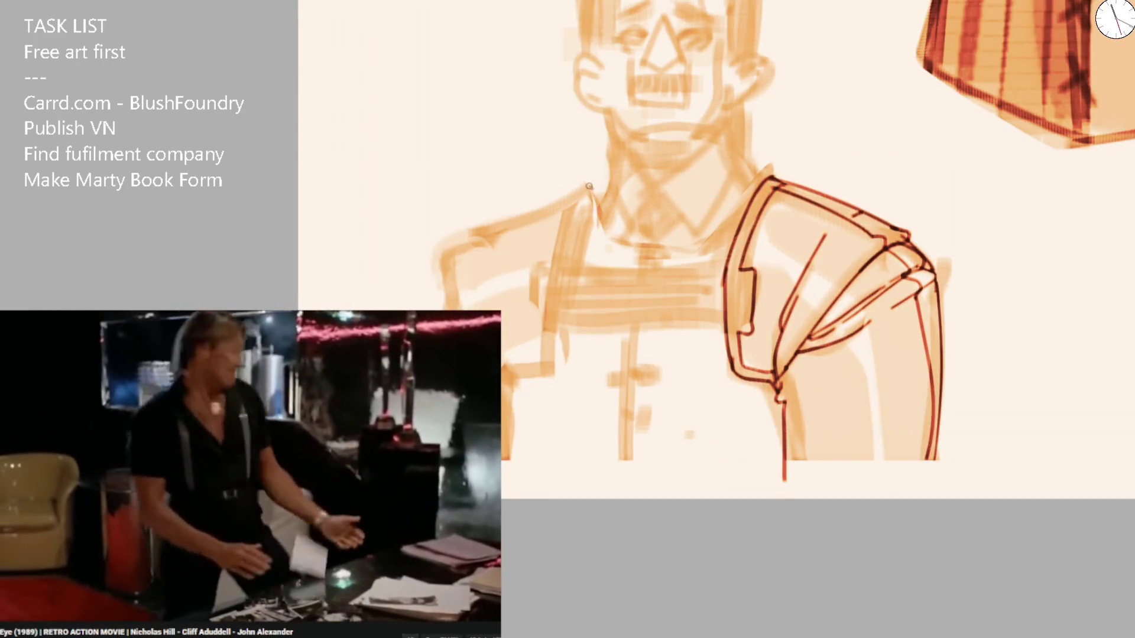
pyautogui.moveTo(579, 192)
pyautogui.mouseDown()
pyautogui.moveTo(486, 236)
pyautogui.moveTo(439, 284)
pyautogui.mouseUp()
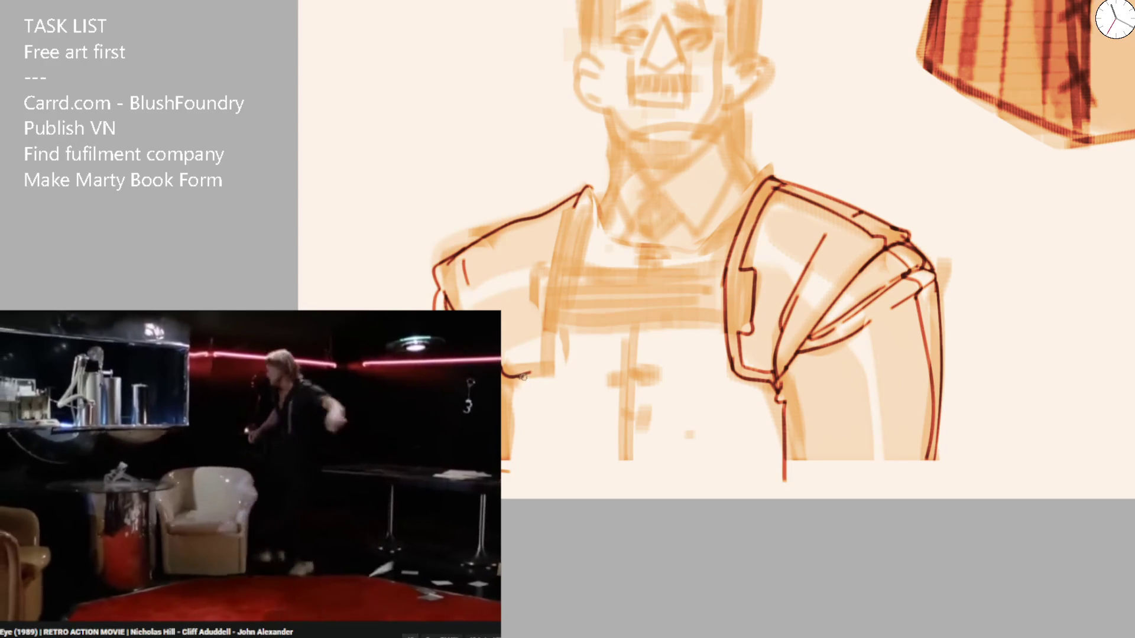
pyautogui.moveTo(566, 255)
pyautogui.mouseDown()
pyautogui.moveTo(588, 196)
pyautogui.moveTo(562, 229)
pyautogui.mouseUp()
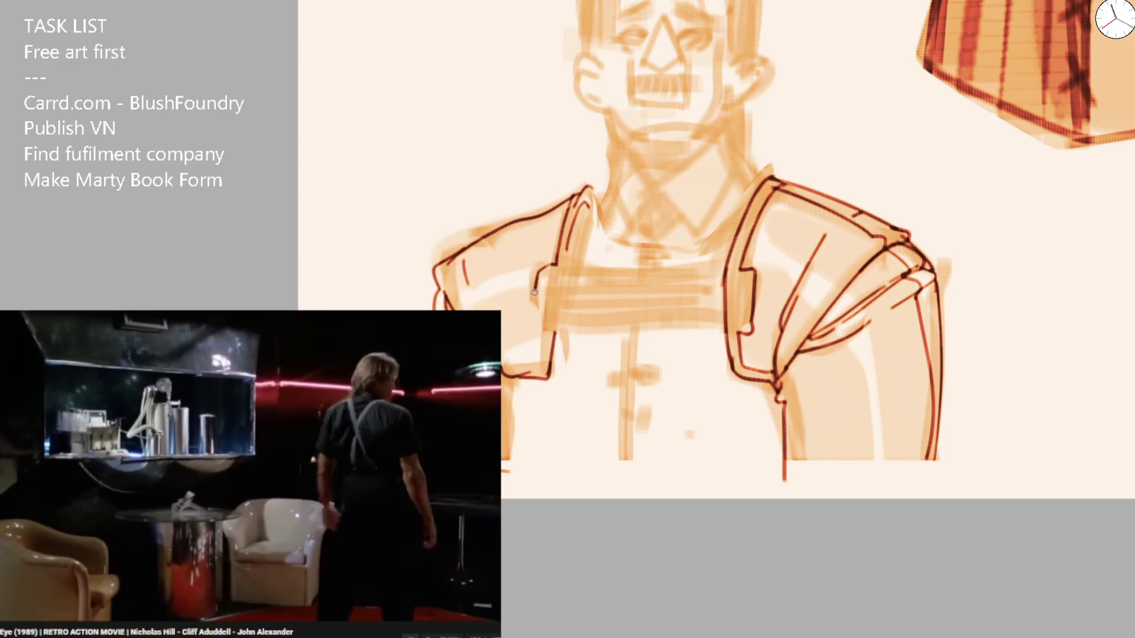
pyautogui.moveTo(533, 292); pyautogui.dragTo(545, 332)
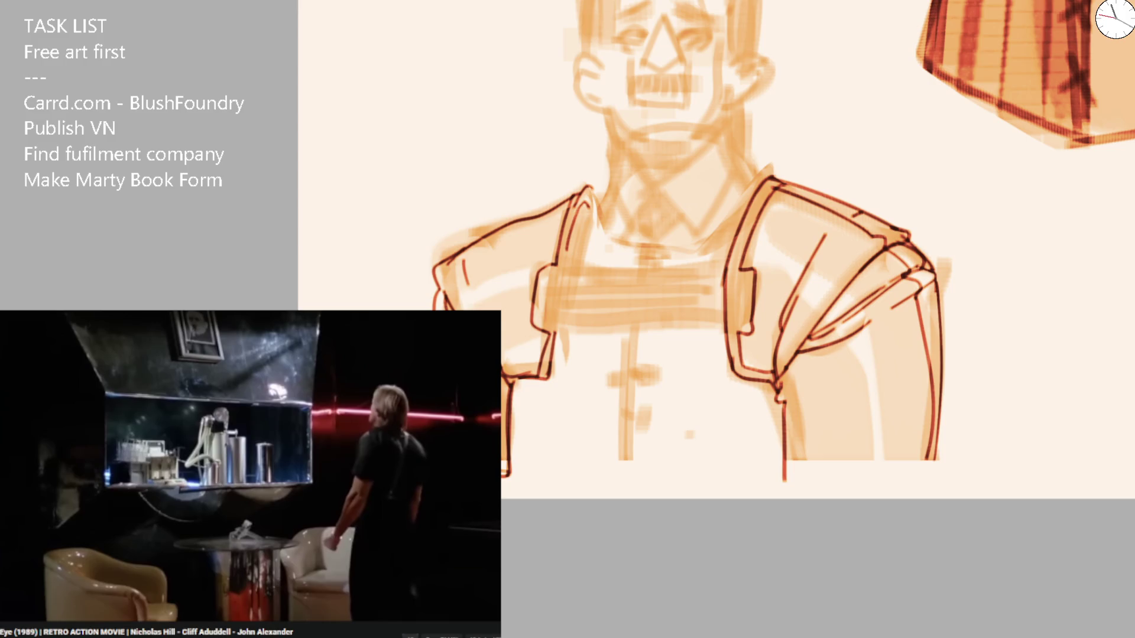
pyautogui.moveTo(783, 469); pyautogui.dragTo(938, 457)
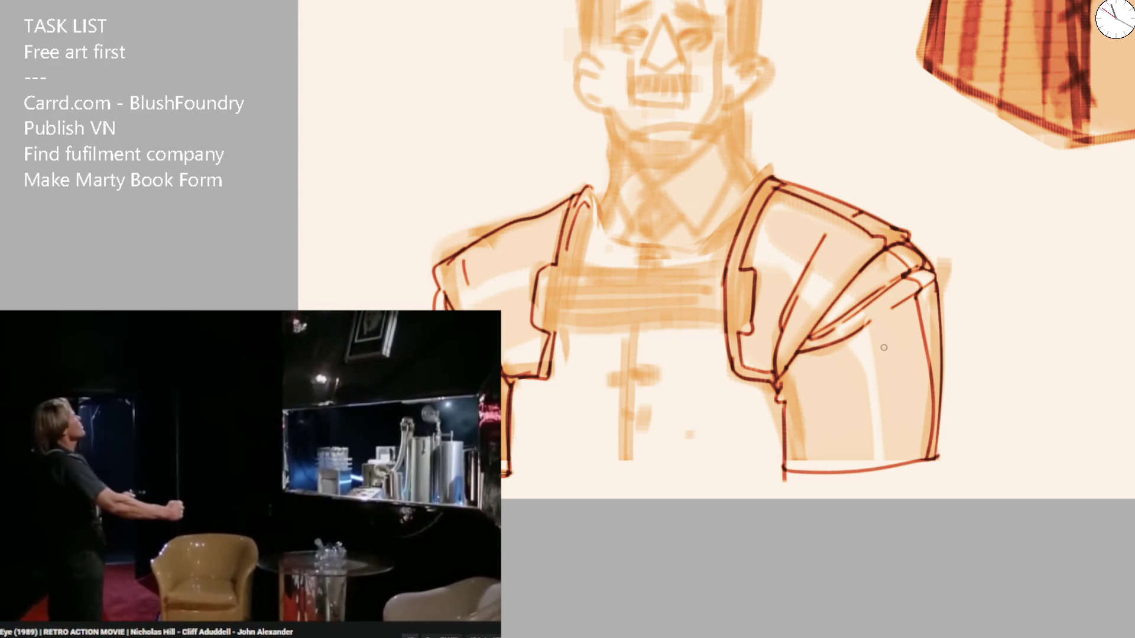
# With the view mirrored, ink the right lapel, right shoulder and a sleeve line.
pyautogui.press('m')
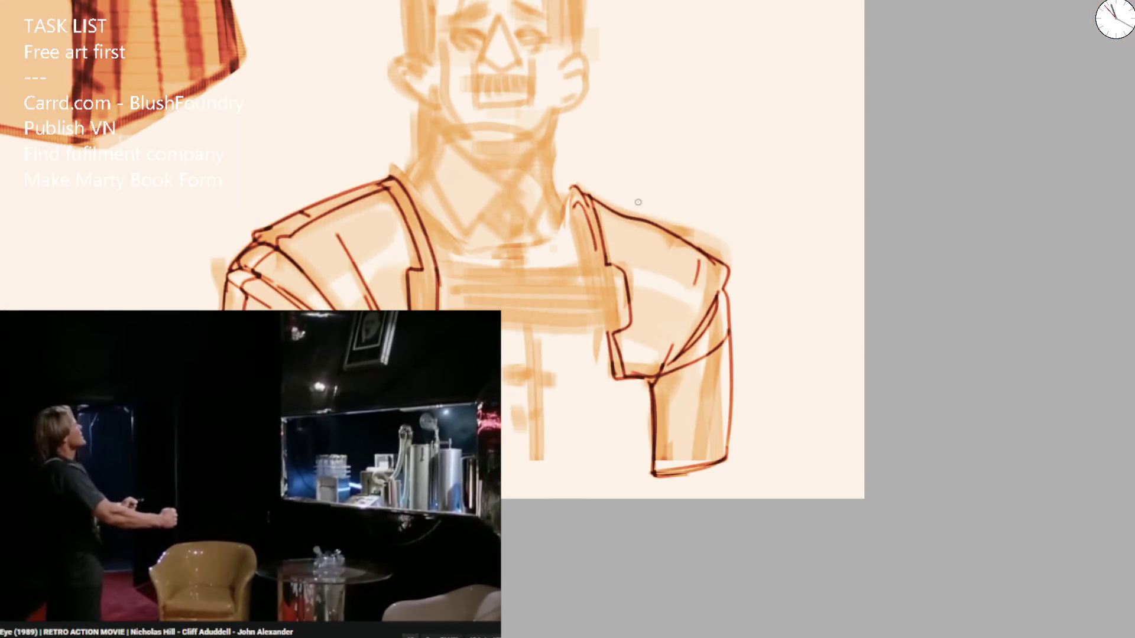
pyautogui.moveTo(565, 188)
pyautogui.mouseDown()
pyautogui.moveTo(604, 269)
pyautogui.moveTo(612, 250)
pyautogui.mouseUp()
pyautogui.moveTo(600, 202); pyautogui.dragTo(627, 299)
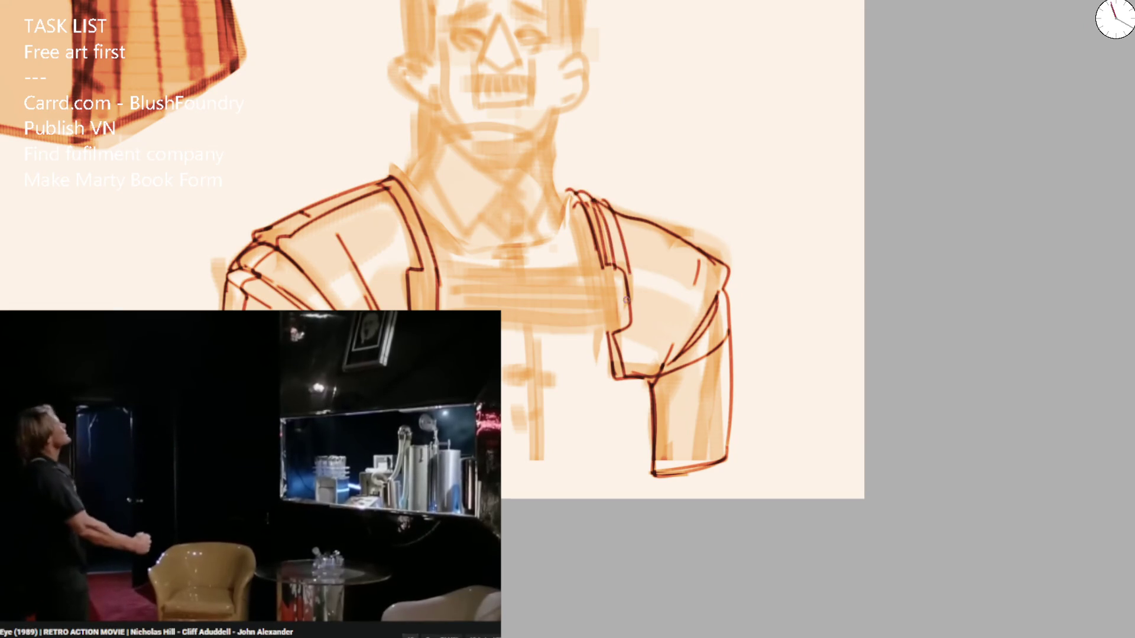
pyautogui.scroll(-3, 620, 229)
pyautogui.scroll(4, 511, 236)
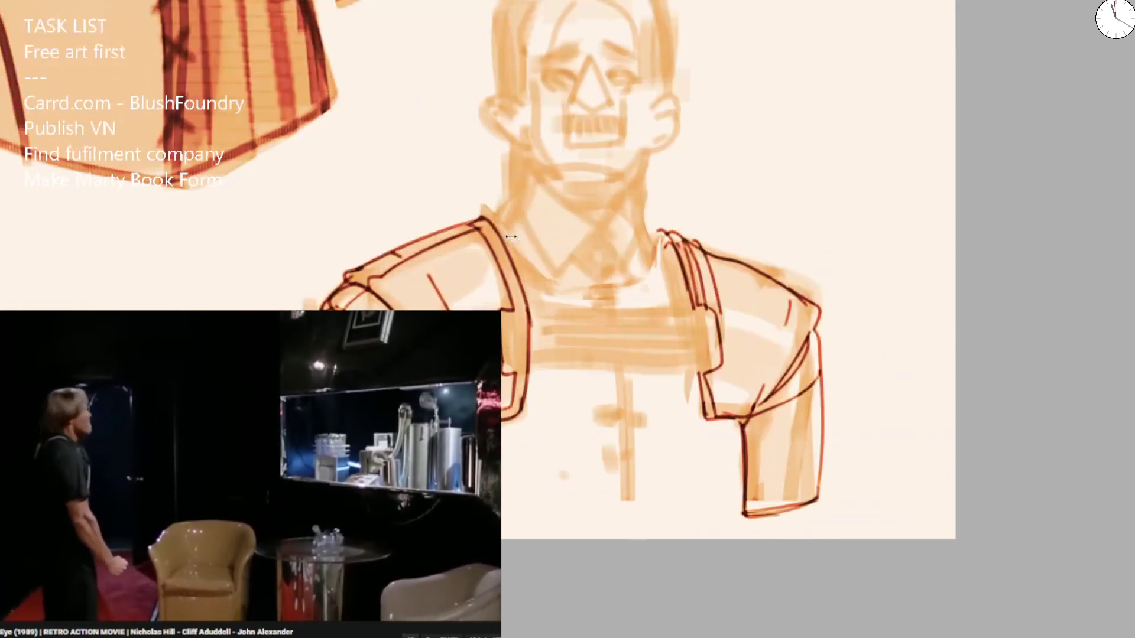
pyautogui.moveTo(648, 222); pyautogui.dragTo(677, 303)
pyautogui.moveTo(681, 362)
pyautogui.mouseDown()
pyautogui.moveTo(692, 408)
pyautogui.moveTo(732, 419)
pyautogui.mouseUp()
pyautogui.scroll(-4, 715, 413)
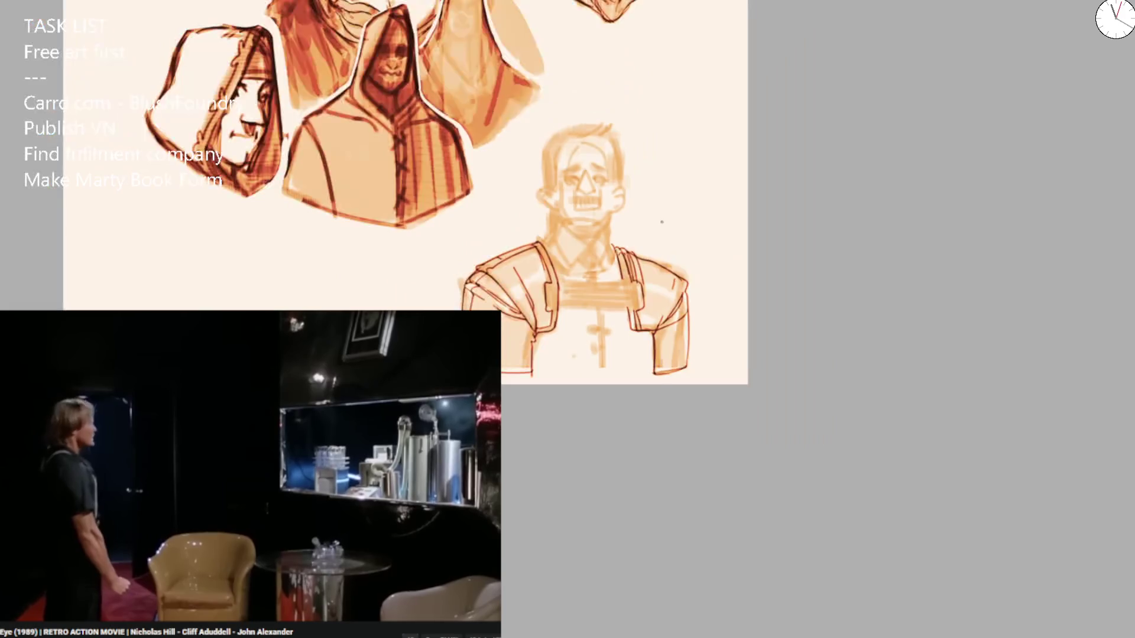
pyautogui.scroll(5, 624, 277)
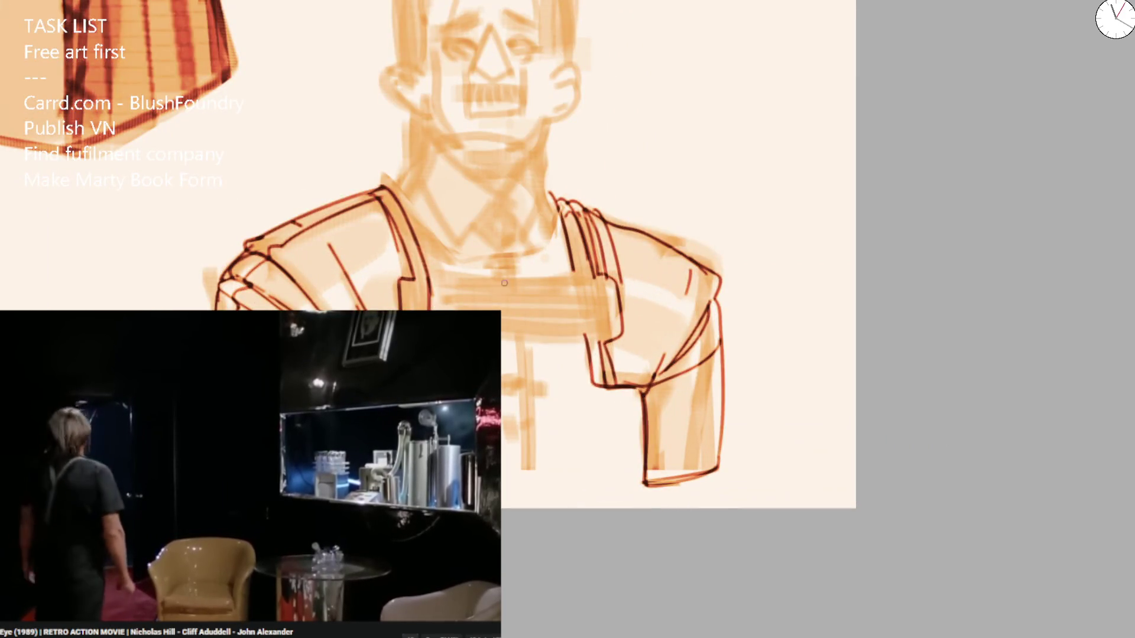
# Ink forearm lines below the sleeve cuff on a rotated view, then level it.
pyautogui.press('4')
pyautogui.press('4')
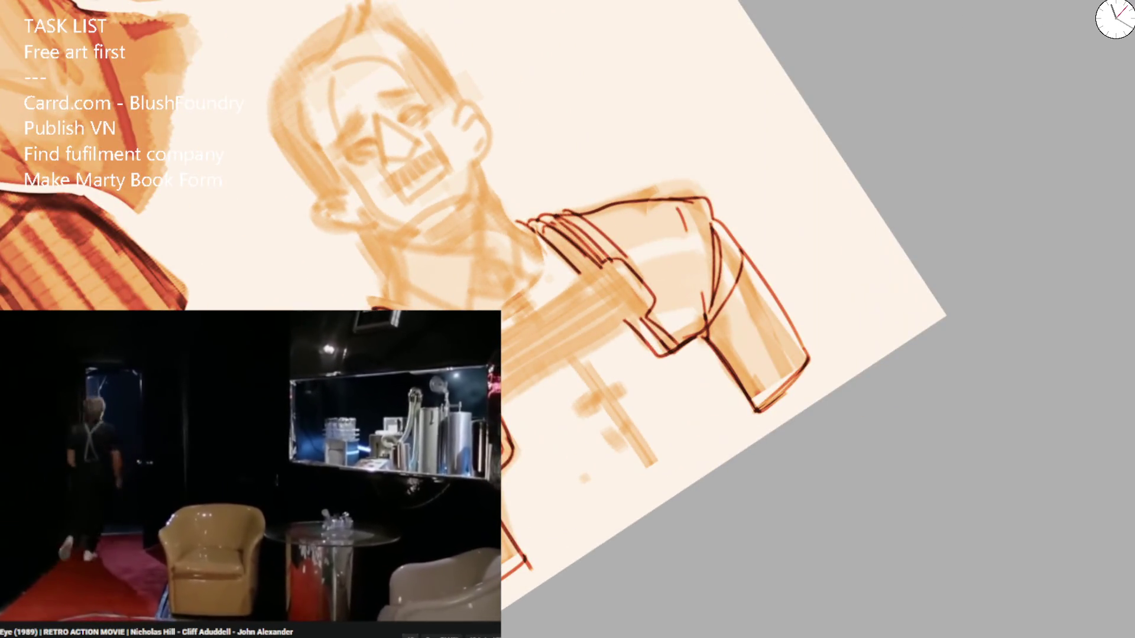
pyautogui.moveTo(502, 340); pyautogui.dragTo(615, 260)
pyautogui.moveTo(539, 381)
pyautogui.mouseDown()
pyautogui.moveTo(647, 309)
pyautogui.moveTo(612, 266)
pyautogui.mouseUp()
pyautogui.press('5')
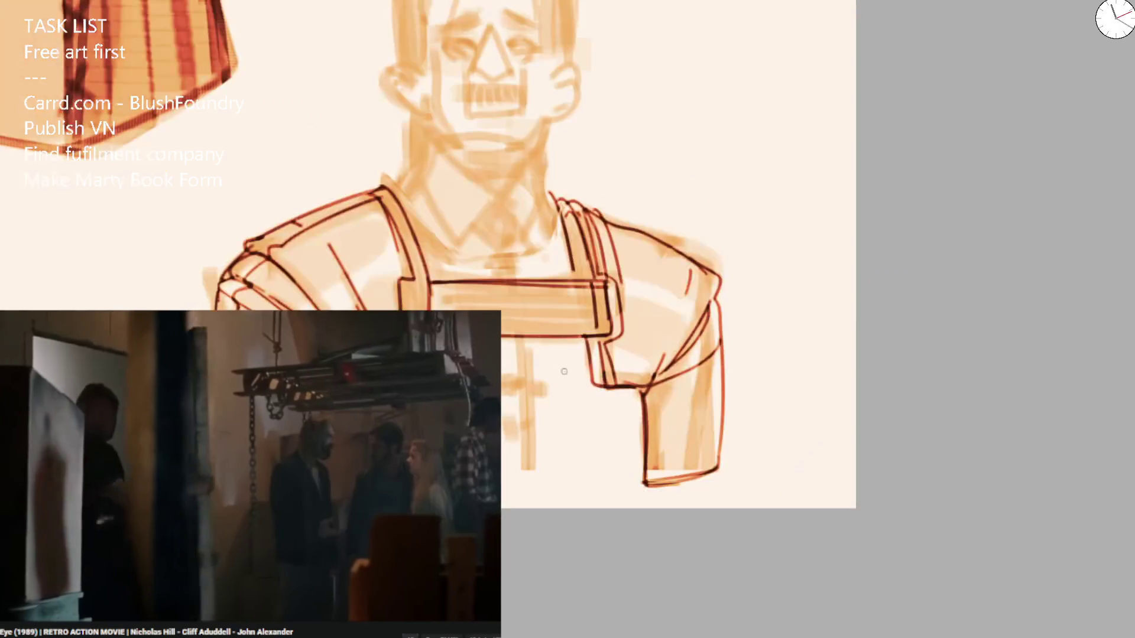
# Ink loop fasteners down the chest and bib front, mirroring the view to check.
pyautogui.moveTo(502, 383)
pyautogui.mouseDown()
pyautogui.moveTo(545, 384)
pyautogui.moveTo(533, 341)
pyautogui.moveTo(520, 338)
pyautogui.moveTo(554, 337)
pyautogui.mouseUp()
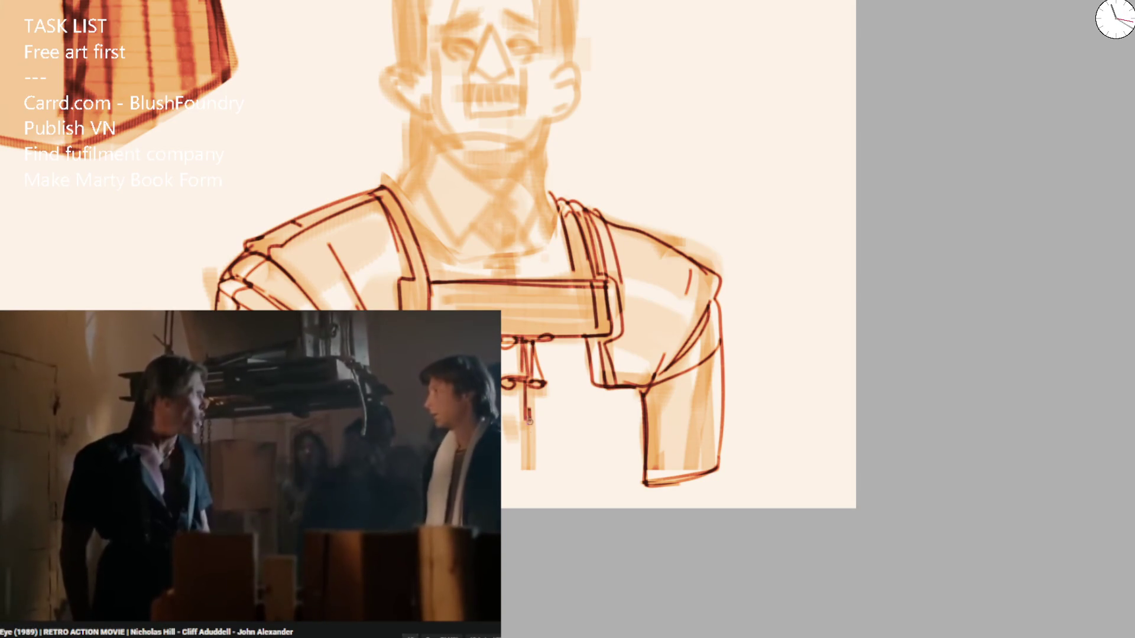
pyautogui.moveTo(536, 421); pyautogui.dragTo(530, 433)
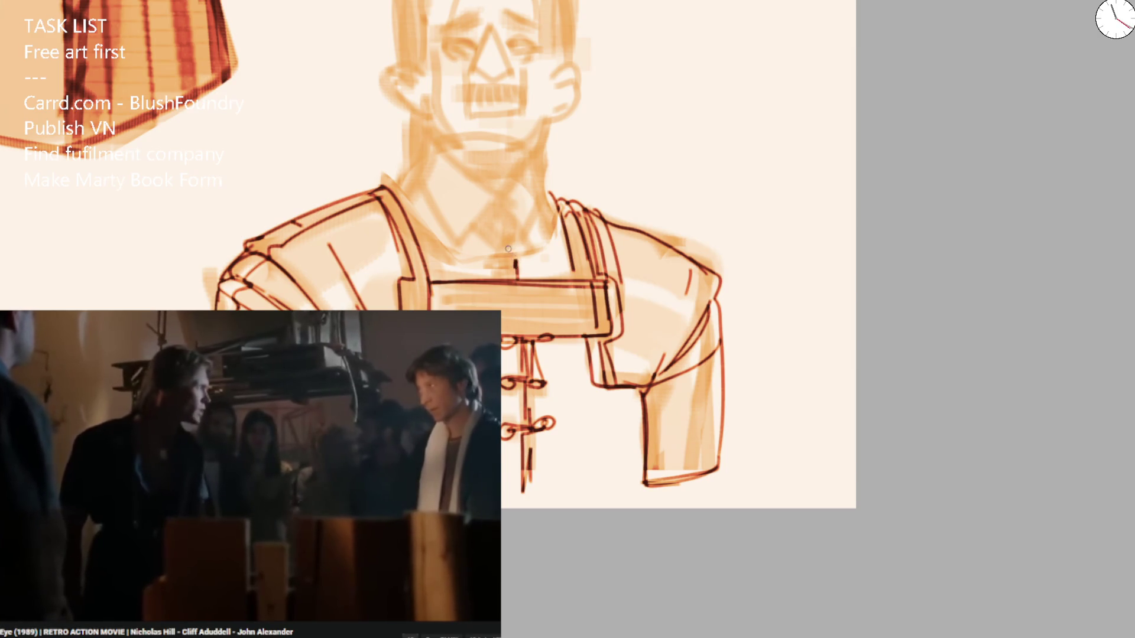
pyautogui.press('m')
pyautogui.moveTo(639, 270)
pyautogui.mouseDown()
pyautogui.moveTo(630, 263)
pyautogui.moveTo(667, 259)
pyautogui.mouseUp()
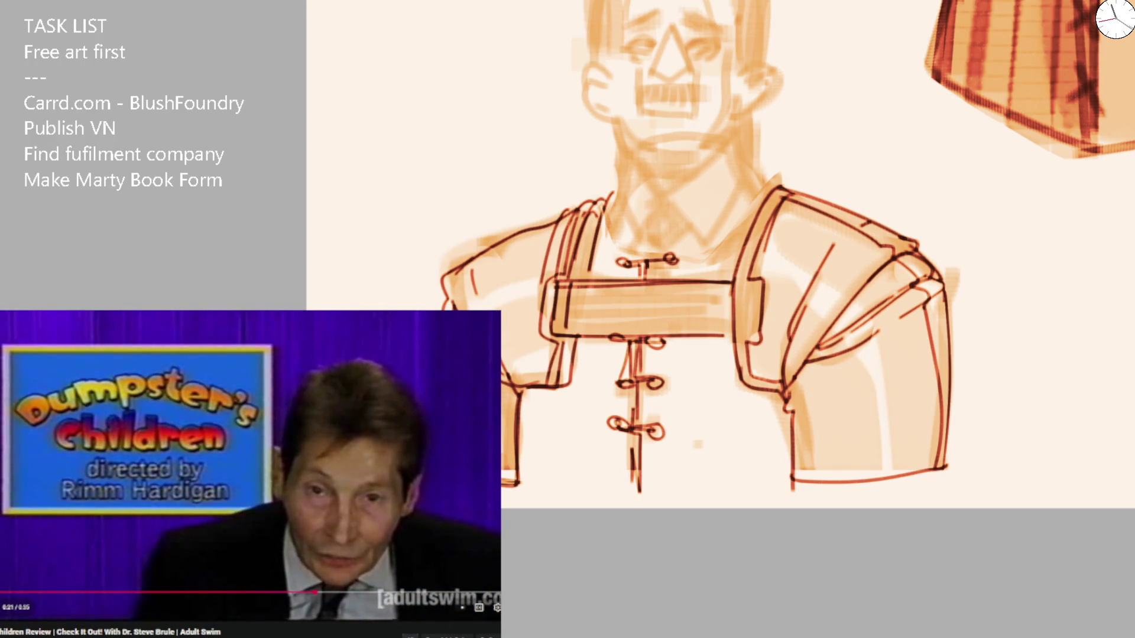
# Erase the old left shoulder ink and redraw the shoulder outline in dark ink.
pyautogui.press('space')
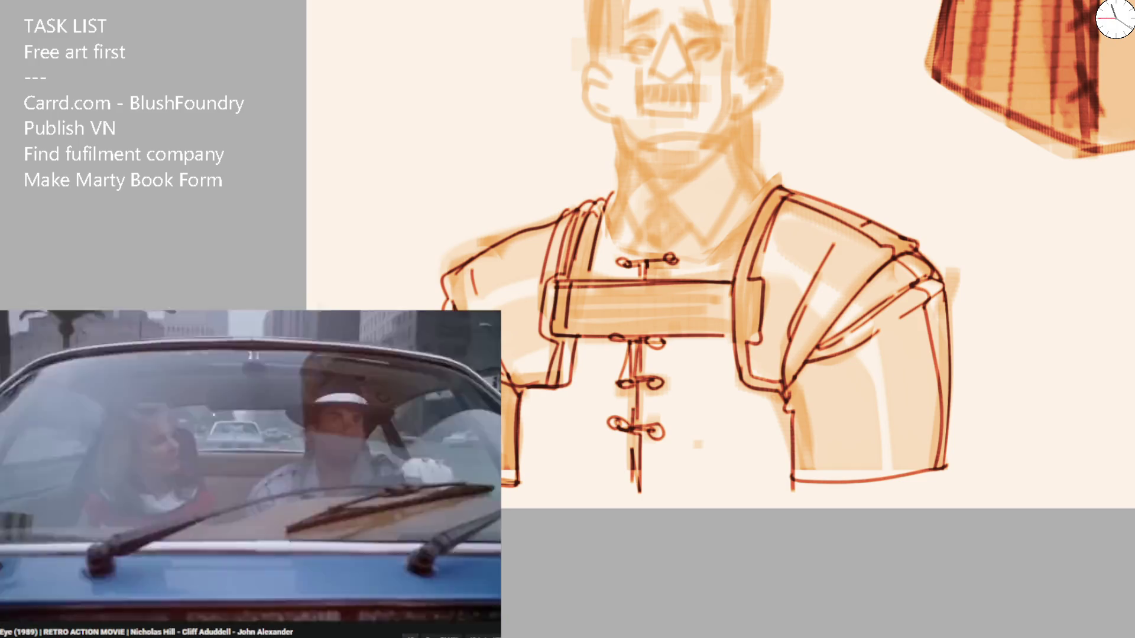
pyautogui.moveTo(569, 231); pyautogui.dragTo(536, 352)
pyautogui.scroll(2, 537, 353)
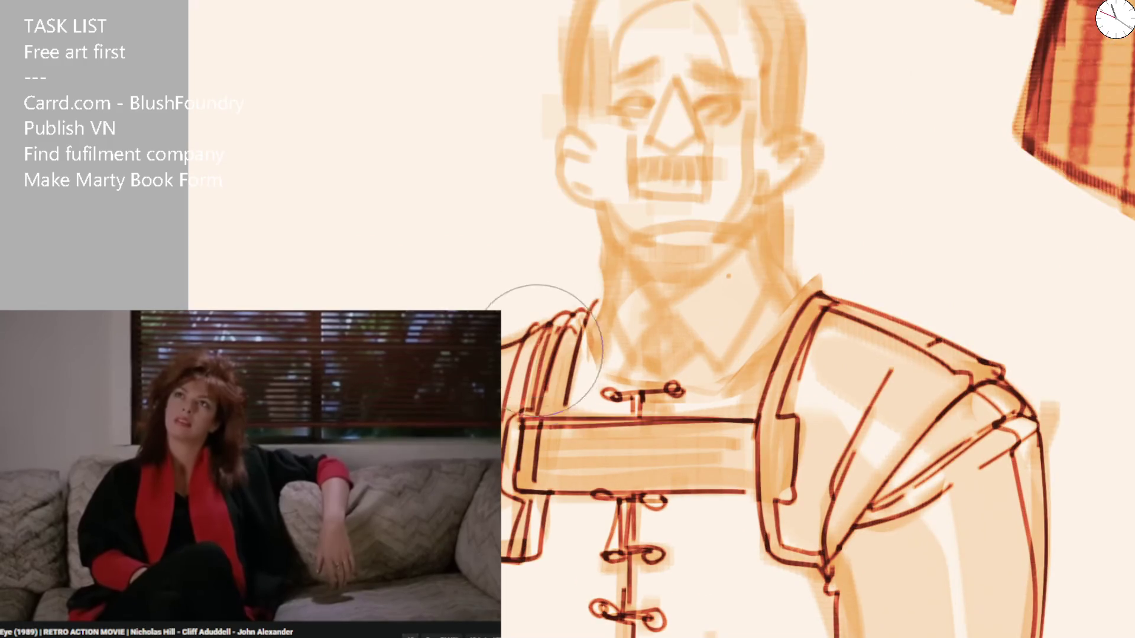
pyautogui.moveTo(536, 352)
pyautogui.mouseDown()
pyautogui.moveTo(577, 330)
pyautogui.moveTo(532, 390)
pyautogui.moveTo(520, 331)
pyautogui.mouseUp()
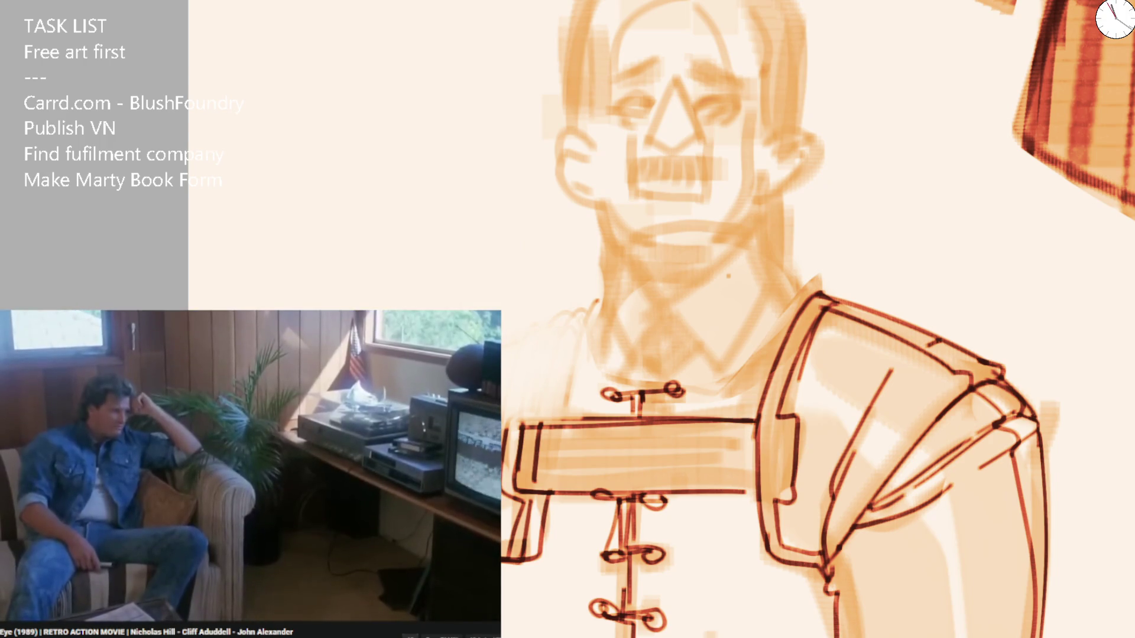
pyautogui.moveTo(511, 336)
pyautogui.mouseDown()
pyautogui.moveTo(572, 313)
pyautogui.moveTo(588, 331)
pyautogui.moveTo(566, 426)
pyautogui.mouseUp()
pyautogui.moveTo(549, 292); pyautogui.dragTo(503, 379)
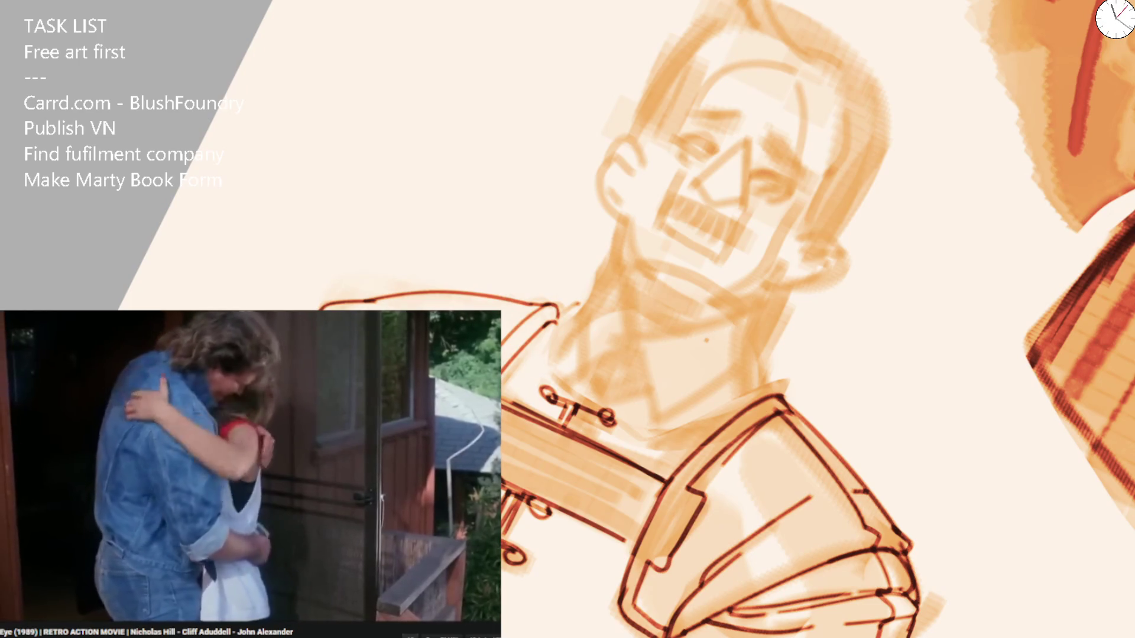
pyautogui.press('5')
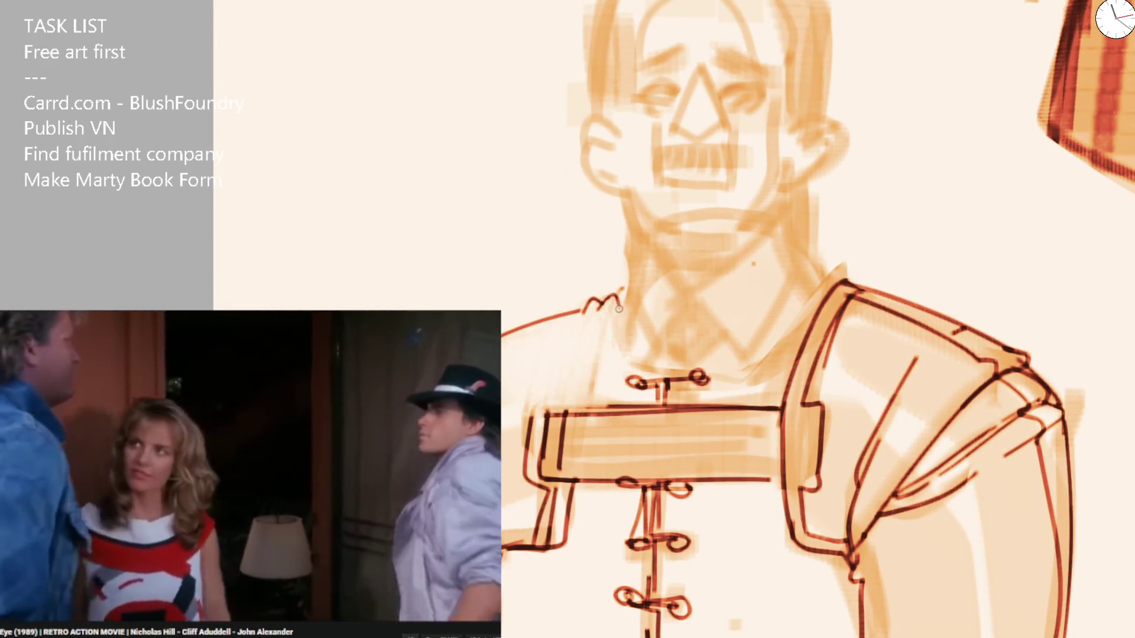
# Ink and darken the vertical strap edges down the jacket, cleaning the band's left end.
pyautogui.moveTo(585, 406); pyautogui.dragTo(608, 307)
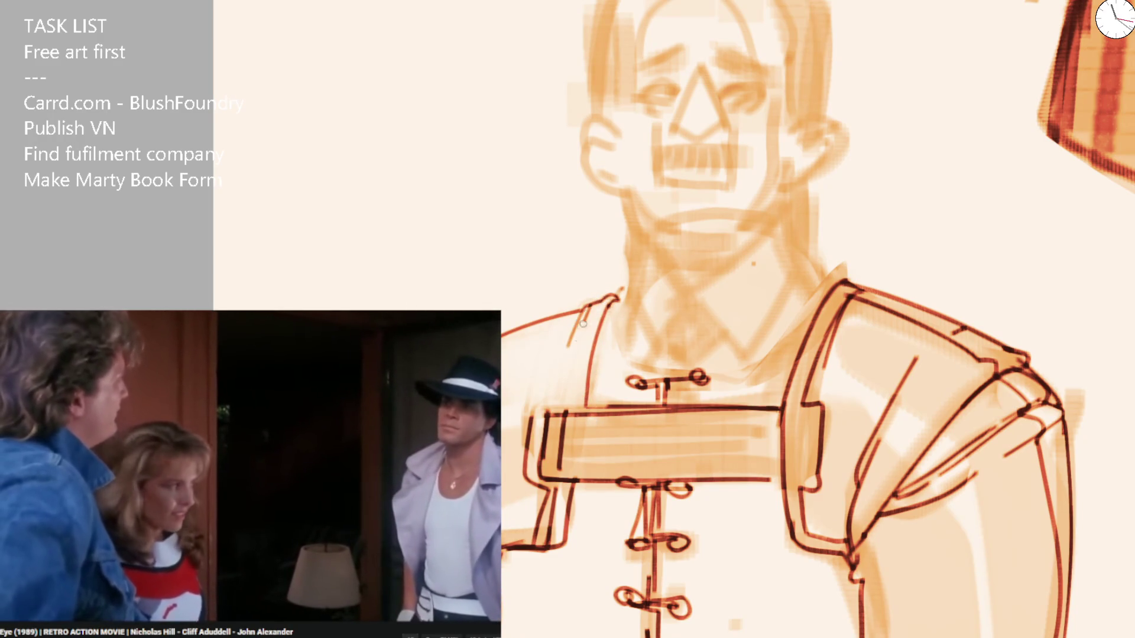
pyautogui.moveTo(603, 310); pyautogui.dragTo(580, 406)
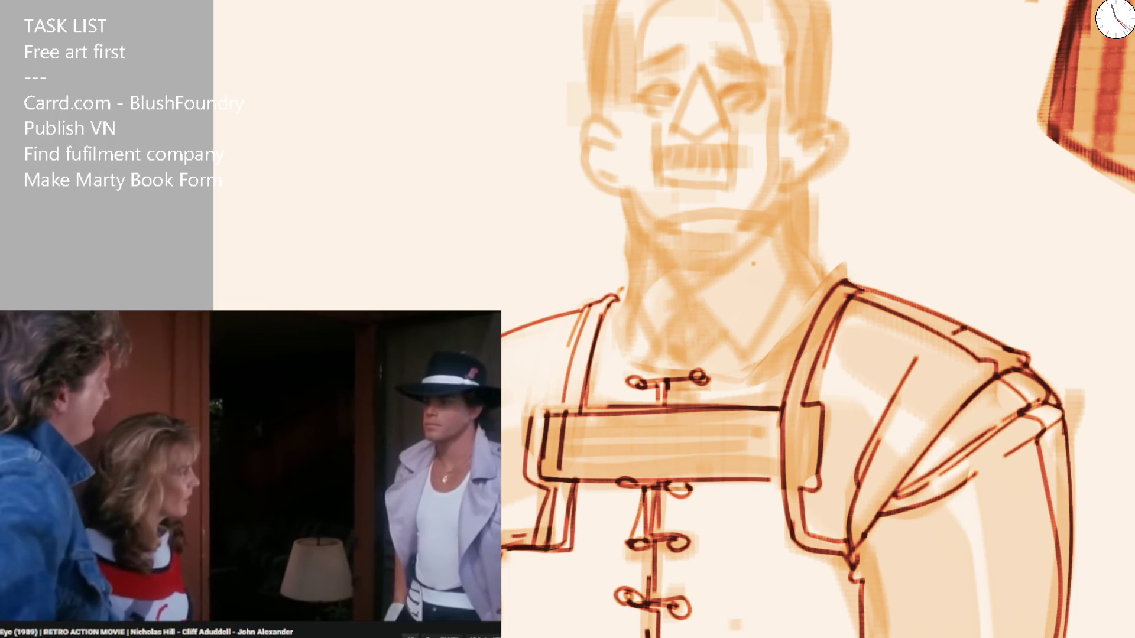
pyautogui.moveTo(561, 404); pyautogui.dragTo(564, 359)
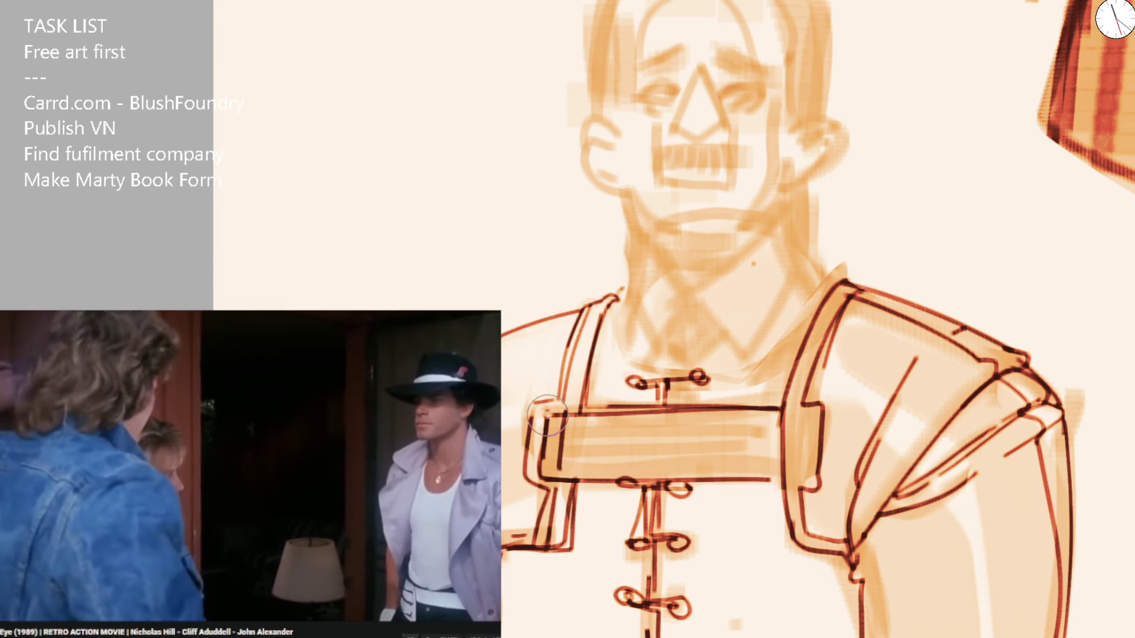
pyautogui.moveTo(554, 398); pyautogui.dragTo(556, 497)
pyautogui.press('m')
pyautogui.moveTo(567, 396)
pyautogui.mouseDown()
pyautogui.moveTo(603, 467)
pyautogui.moveTo(594, 399)
pyautogui.moveTo(627, 477)
pyautogui.mouseUp()
# Brush, erase and redraw the vertical fold strokes down the sleeve and jacket.
pyautogui.moveTo(601, 383)
pyautogui.mouseDown()
pyautogui.moveTo(617, 417)
pyautogui.moveTo(625, 502)
pyautogui.mouseUp()
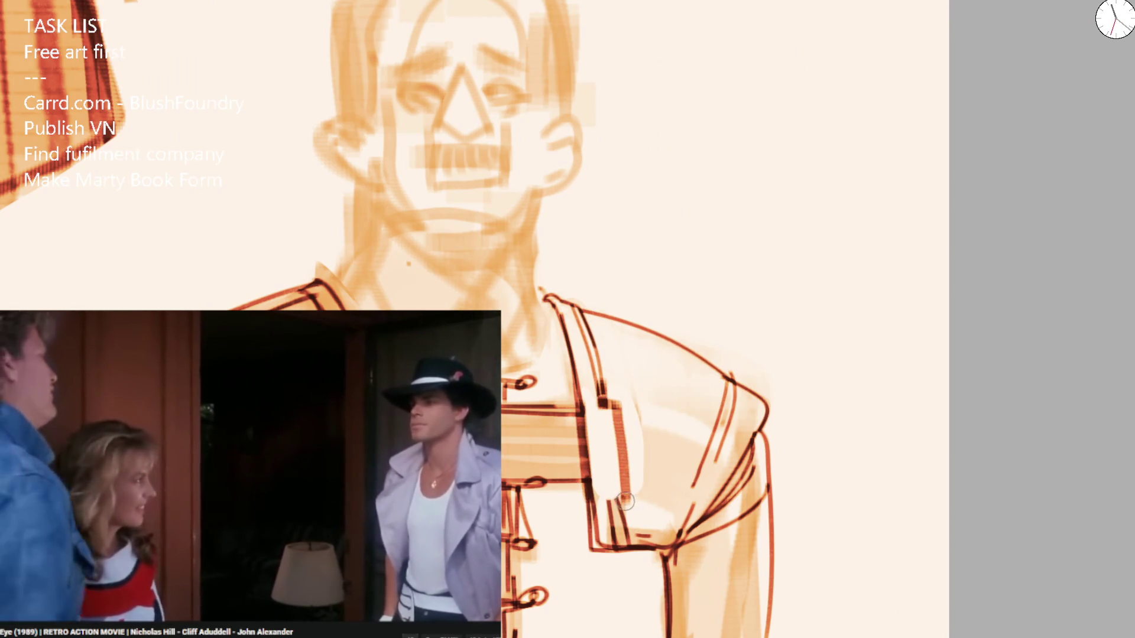
pyautogui.moveTo(593, 416); pyautogui.dragTo(608, 472)
pyautogui.moveTo(594, 362); pyautogui.dragTo(615, 535)
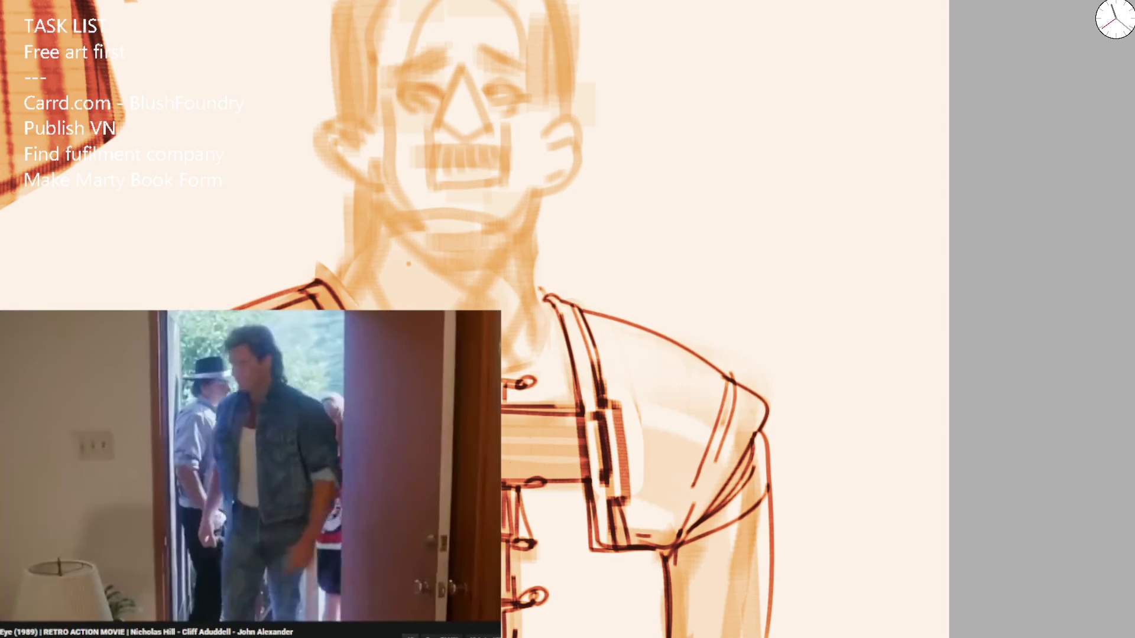
pyautogui.moveTo(620, 380)
pyautogui.mouseDown()
pyautogui.moveTo(608, 413)
pyautogui.moveTo(608, 390)
pyautogui.moveTo(615, 508)
pyautogui.mouseUp()
pyautogui.moveTo(597, 402); pyautogui.dragTo(613, 507)
pyautogui.moveTo(599, 387); pyautogui.dragTo(607, 514)
pyautogui.moveTo(598, 408)
pyautogui.mouseDown()
pyautogui.moveTo(618, 526)
pyautogui.moveTo(679, 526)
pyautogui.moveTo(614, 508)
pyautogui.moveTo(612, 532)
pyautogui.moveTo(684, 518)
pyautogui.moveTo(674, 535)
pyautogui.moveTo(715, 402)
pyautogui.moveTo(691, 355)
pyautogui.moveTo(714, 384)
pyautogui.moveTo(707, 452)
pyautogui.mouseUp()
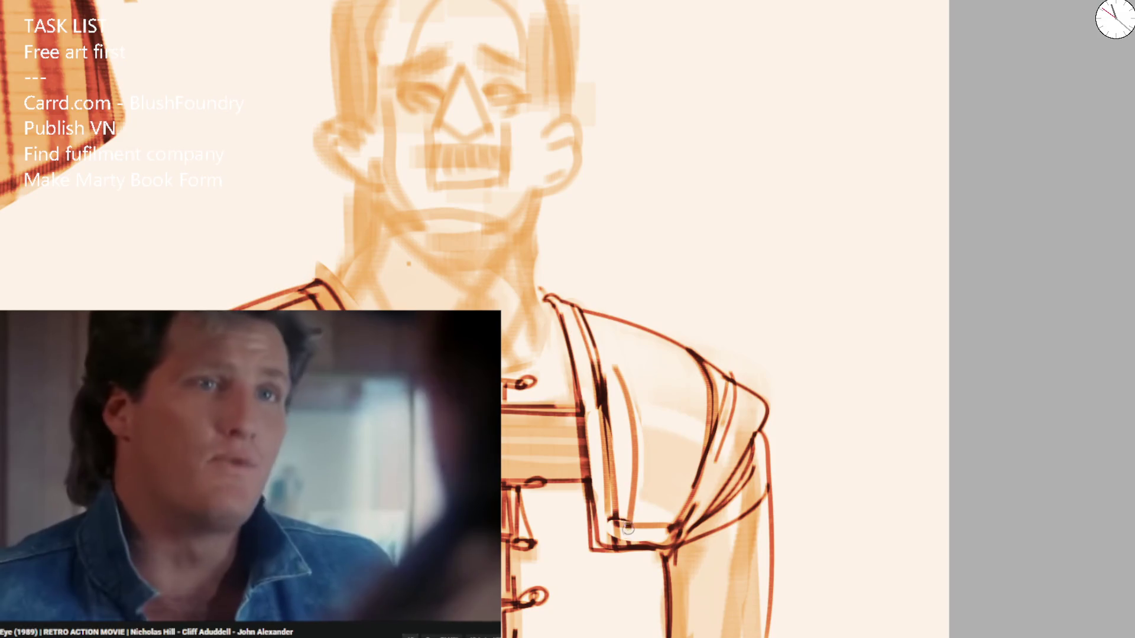
pyautogui.scroll(-5, 582, 260)
pyautogui.scroll(5, 569, 347)
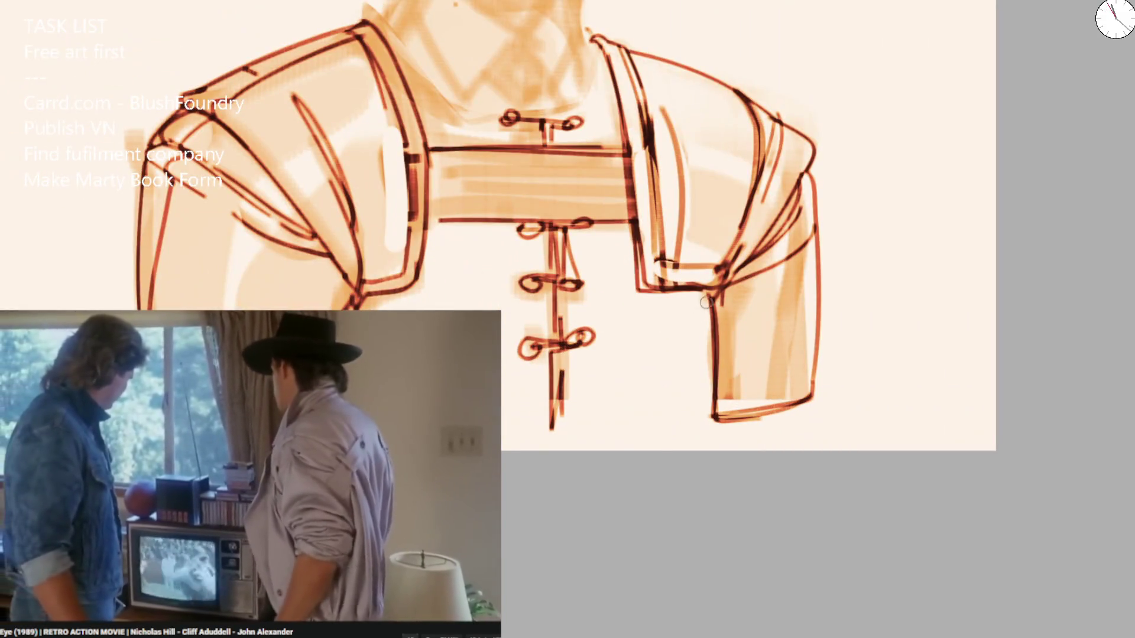
pyautogui.scroll(-2, 432, 256)
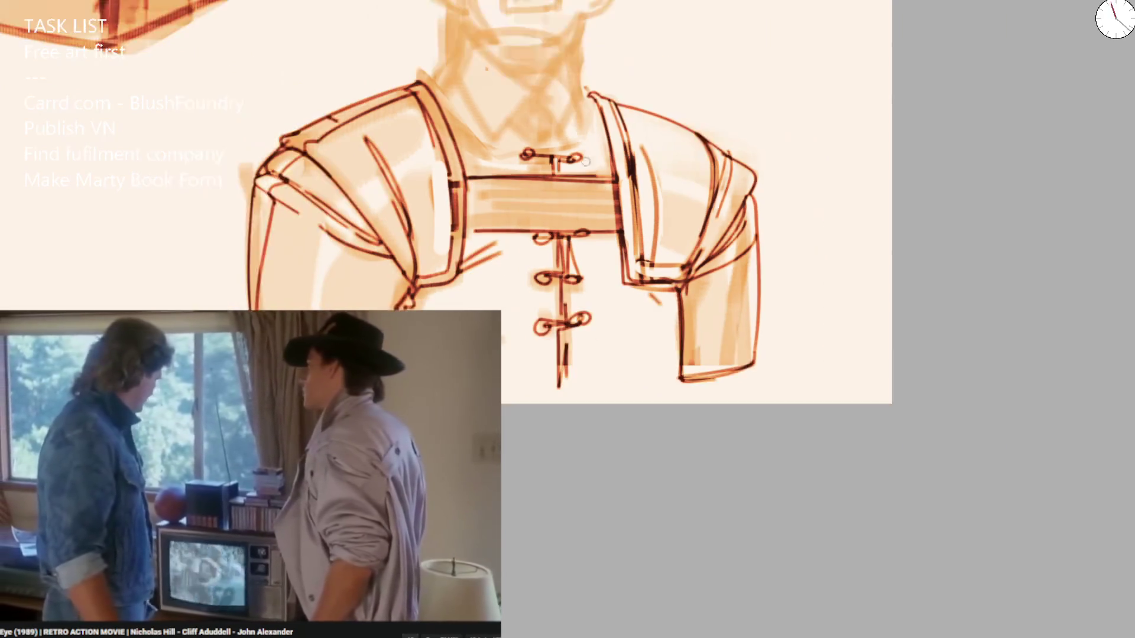
pyautogui.scroll(-4, 435, 216)
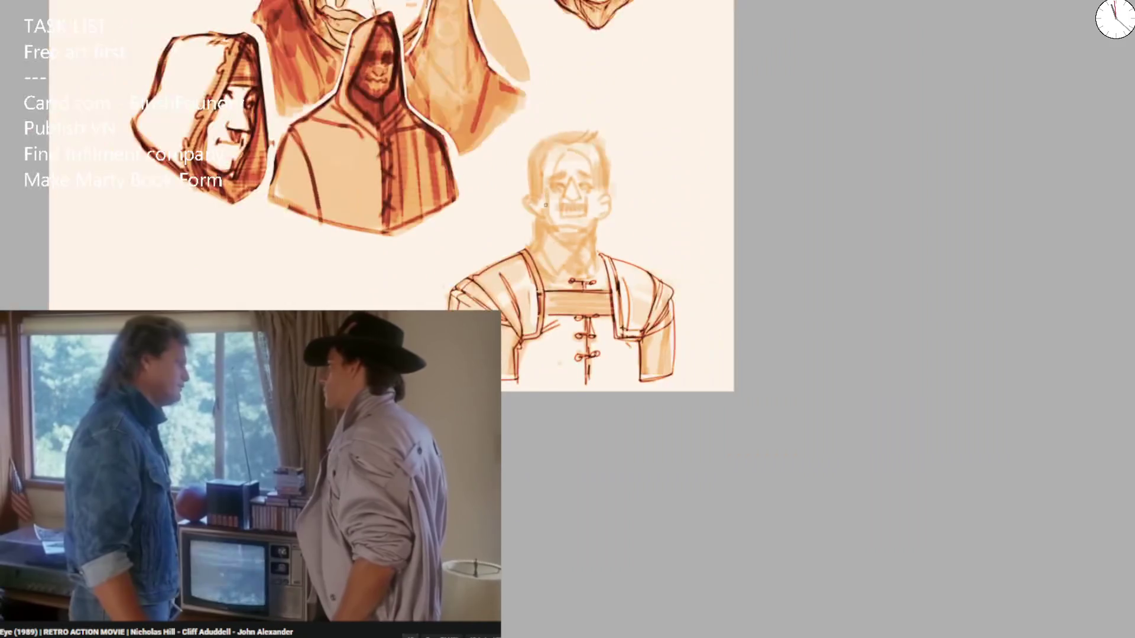
pyautogui.scroll(4, 558, 285)
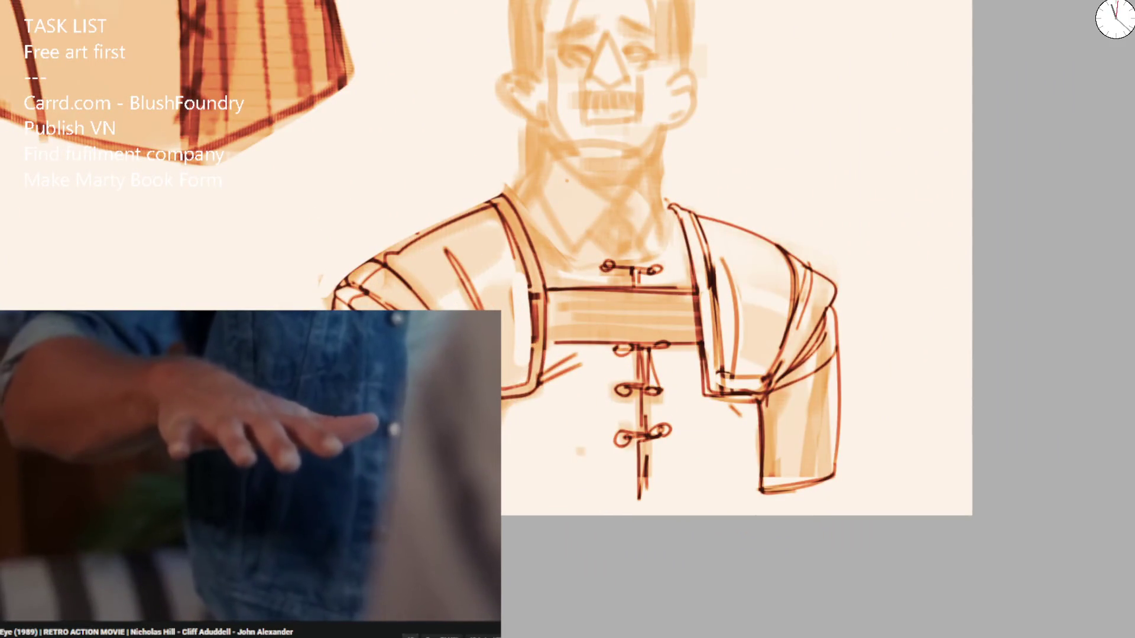
# Redraw the left shoulder darker and ink the jacket's bottom edge, undoing a trial stripe.
pyautogui.moveTo(749, 436); pyautogui.dragTo(532, 450)
pyautogui.press('e')
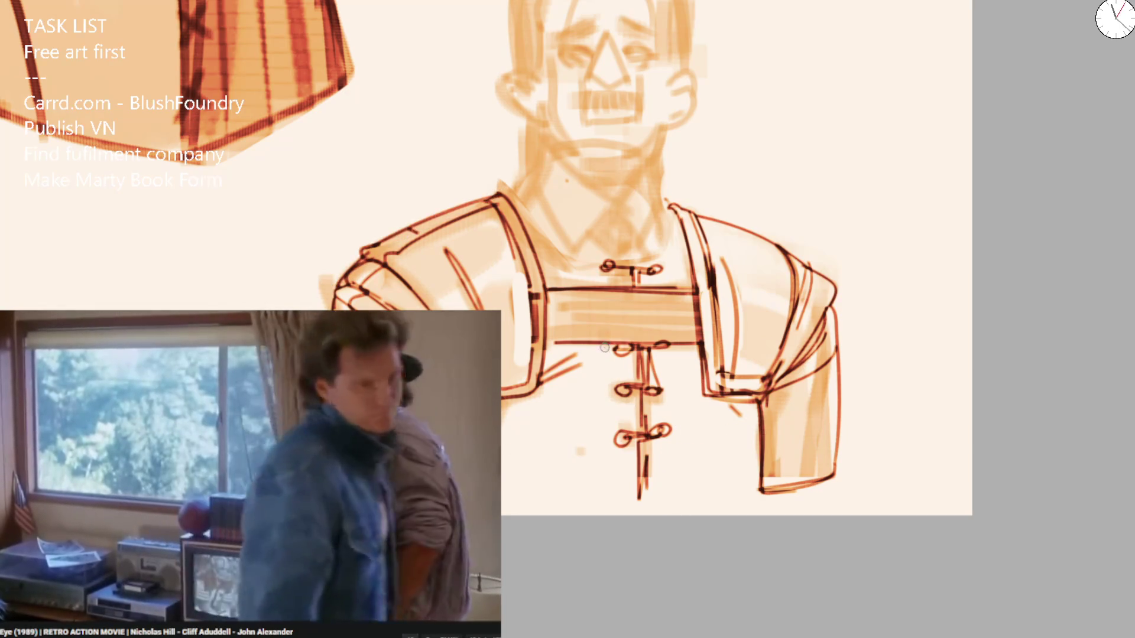
pyautogui.moveTo(350, 254); pyautogui.dragTo(482, 192)
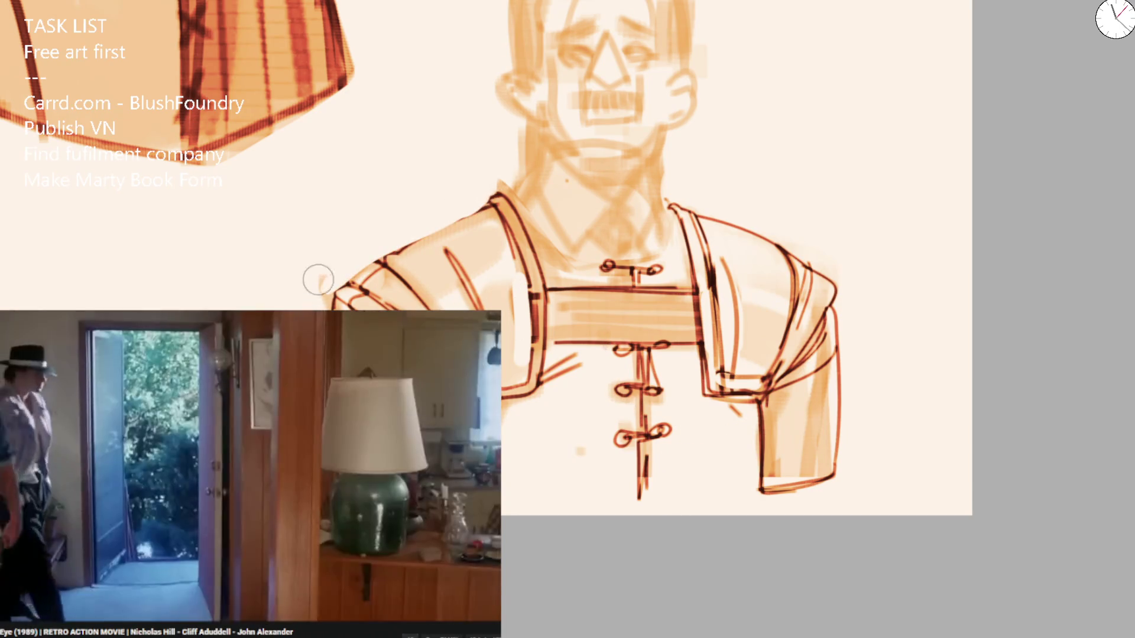
pyautogui.moveTo(346, 286); pyautogui.dragTo(481, 198)
pyautogui.moveTo(534, 405)
pyautogui.mouseDown()
pyautogui.moveTo(703, 395)
pyautogui.moveTo(746, 407)
pyautogui.mouseUp()
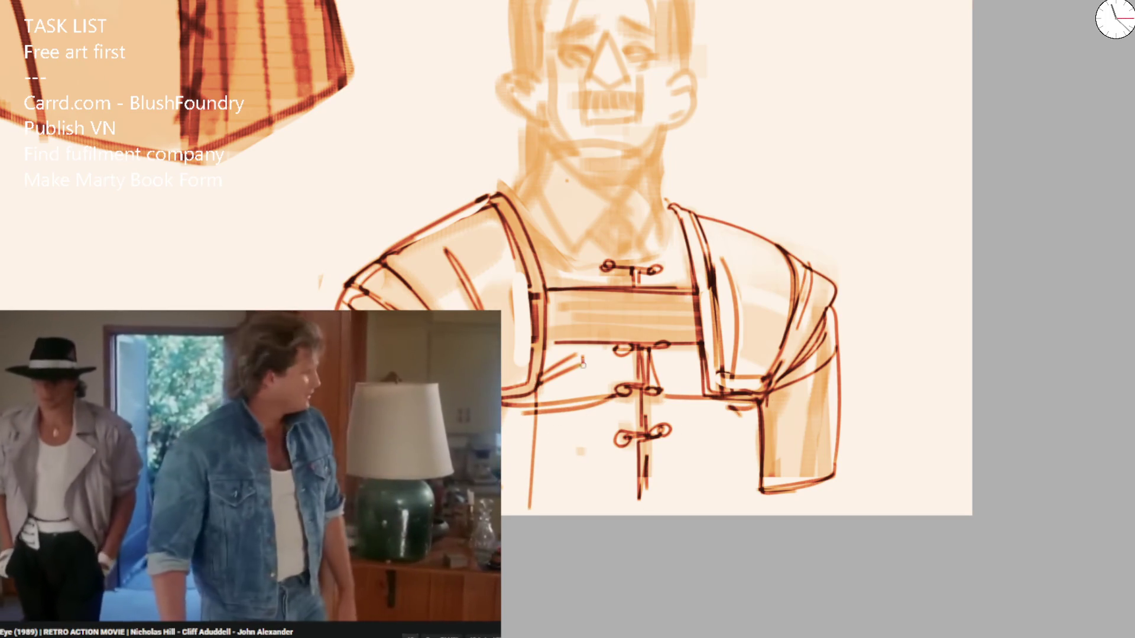
pyautogui.moveTo(582, 363); pyautogui.dragTo(579, 507)
pyautogui.hotkey('ctrl', 'z')
# Paint vertical and horizontal plaid stripes across the lower shirt and apron.
pyautogui.moveTo(555, 343); pyautogui.dragTo(556, 503)
pyautogui.moveTo(596, 348); pyautogui.dragTo(595, 493)
pyautogui.moveTo(679, 358); pyautogui.dragTo(687, 518)
pyautogui.moveTo(732, 391); pyautogui.dragTo(735, 505)
pyautogui.moveTo(565, 432); pyautogui.dragTo(725, 424)
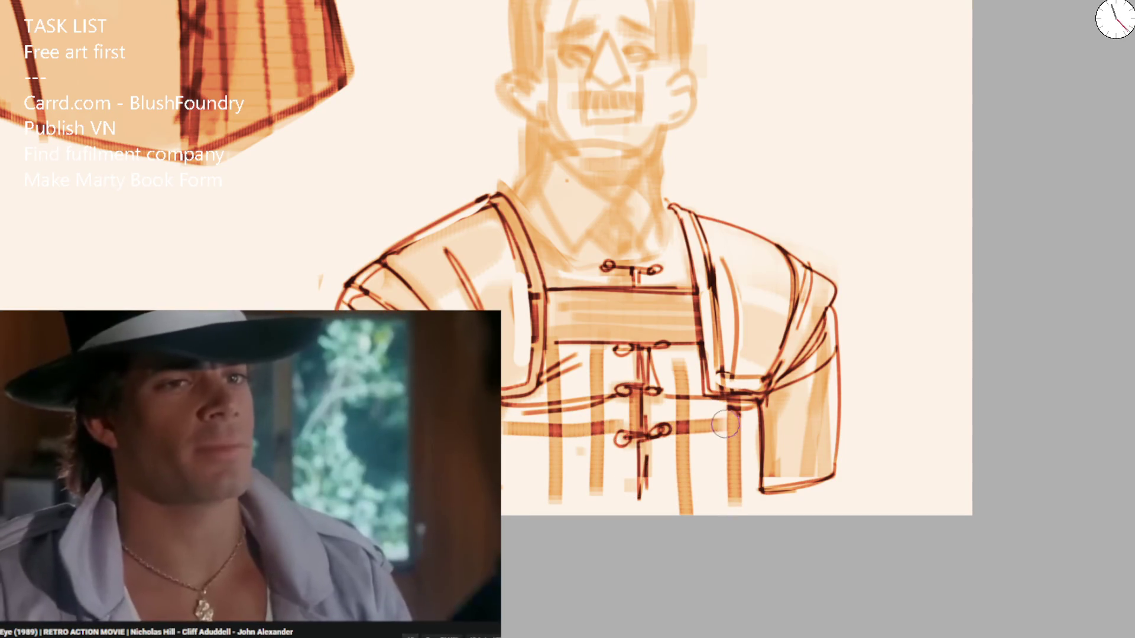
pyautogui.moveTo(520, 470); pyautogui.dragTo(746, 470)
pyautogui.moveTo(582, 363); pyautogui.dragTo(728, 352)
pyautogui.scroll(-5, 728, 351)
pyautogui.scroll(5, 597, 357)
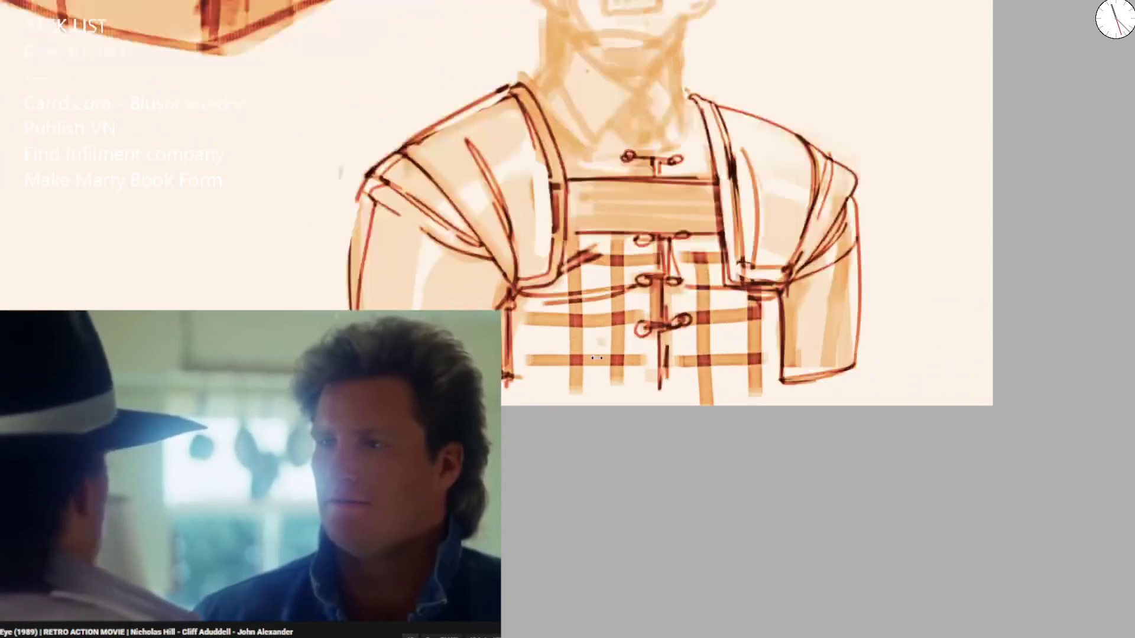
pyautogui.moveTo(621, 398); pyautogui.dragTo(755, 400)
pyautogui.scroll(3, 575, 122)
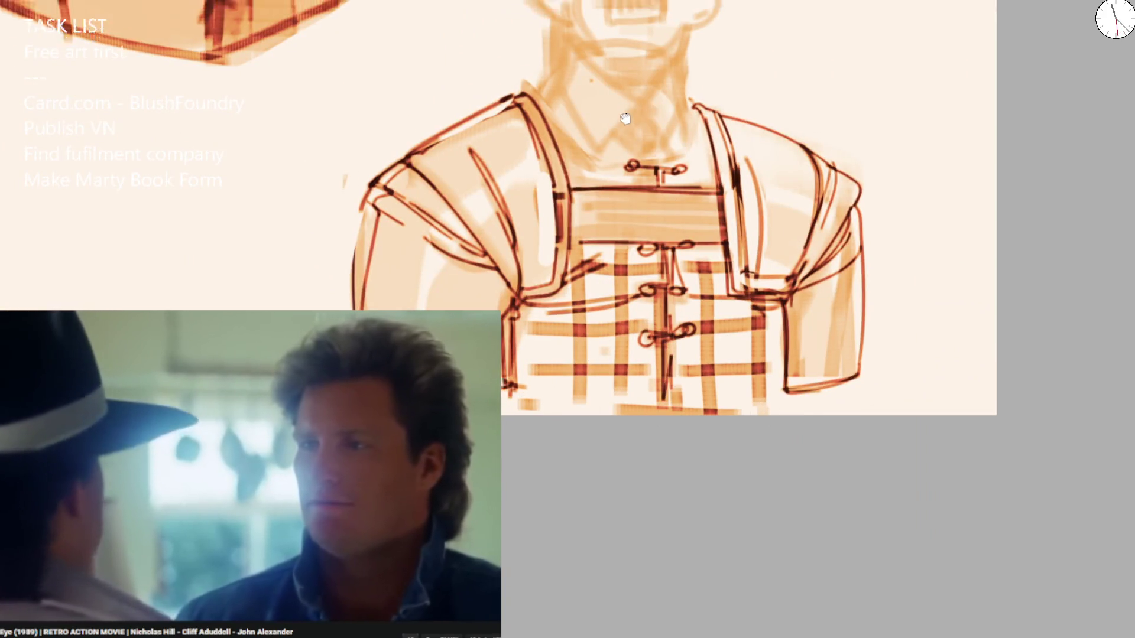
# Ink the jaw, neck, collar and tie, and hatch the straps, clasp and bib top.
pyautogui.moveTo(543, 140); pyautogui.dragTo(582, 91)
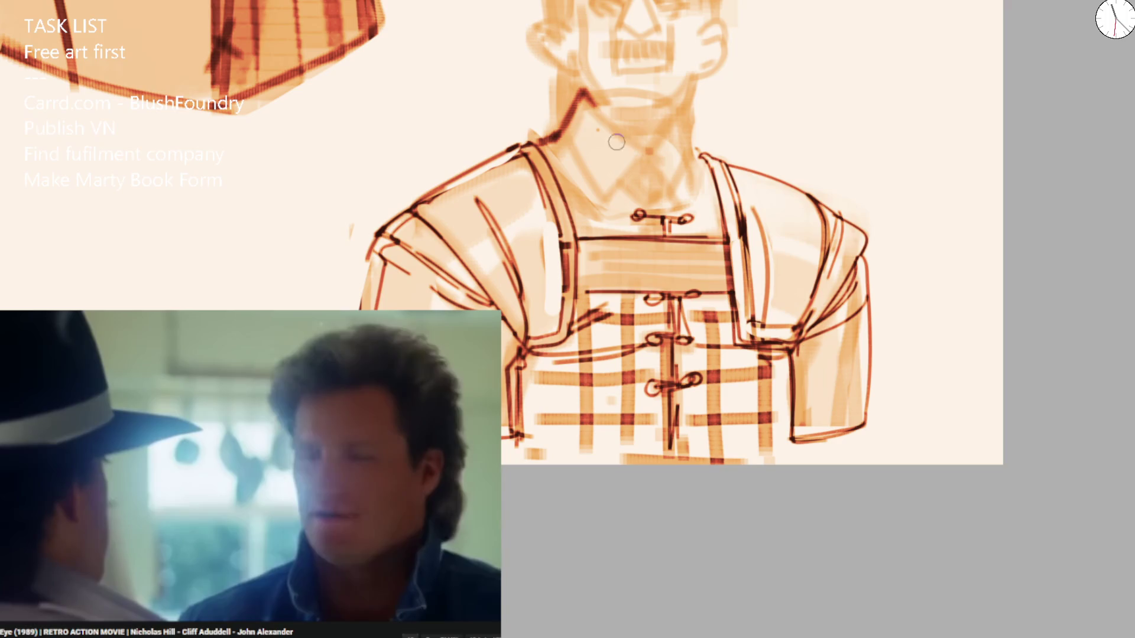
pyautogui.hotkey('ctrl', 'z')
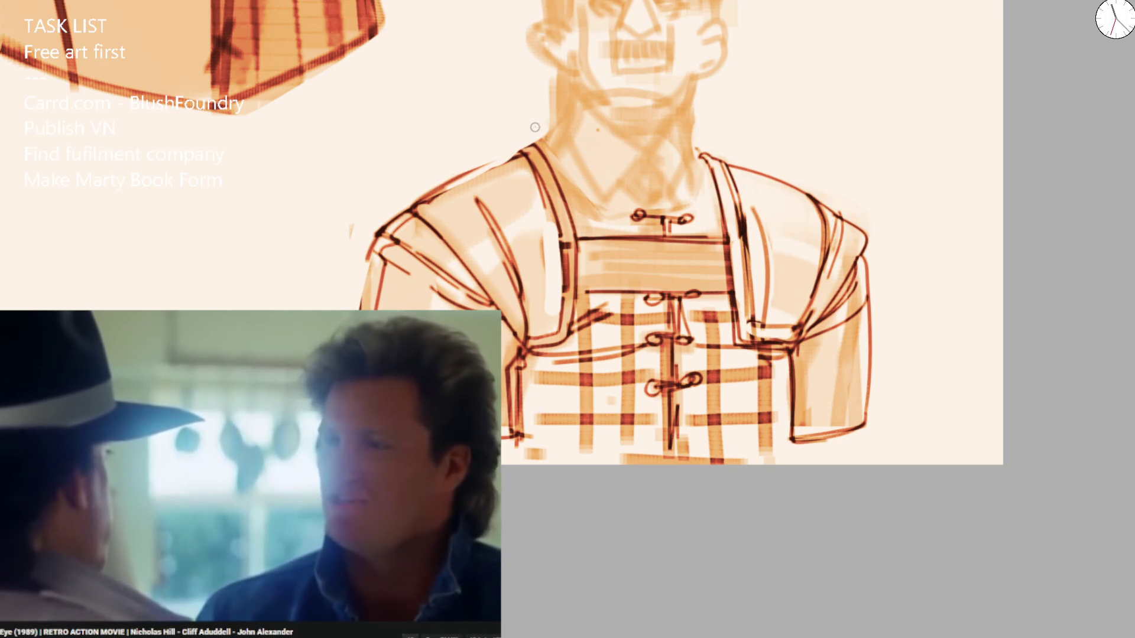
pyautogui.moveTo(578, 94); pyautogui.dragTo(646, 147)
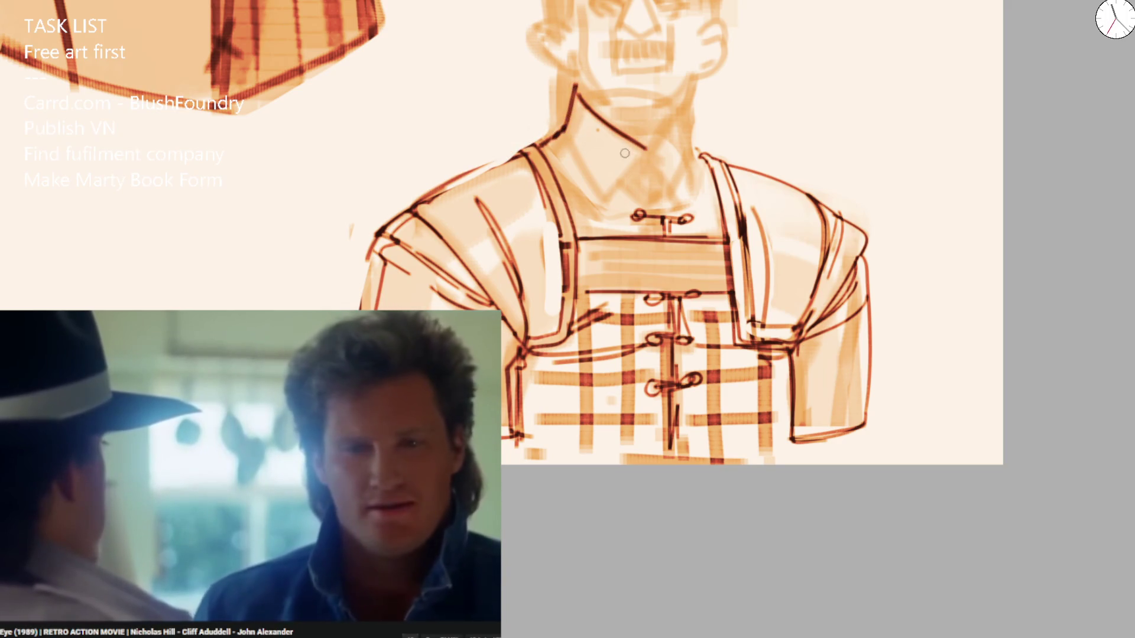
pyautogui.moveTo(569, 153); pyautogui.dragTo(606, 199)
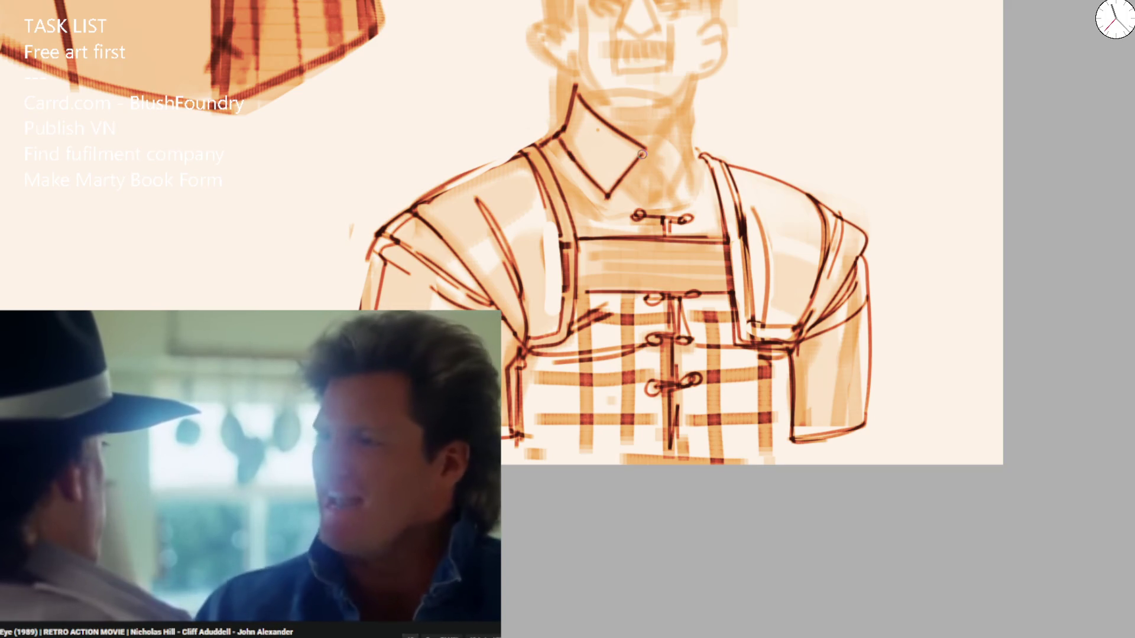
pyautogui.moveTo(679, 122); pyautogui.dragTo(699, 155)
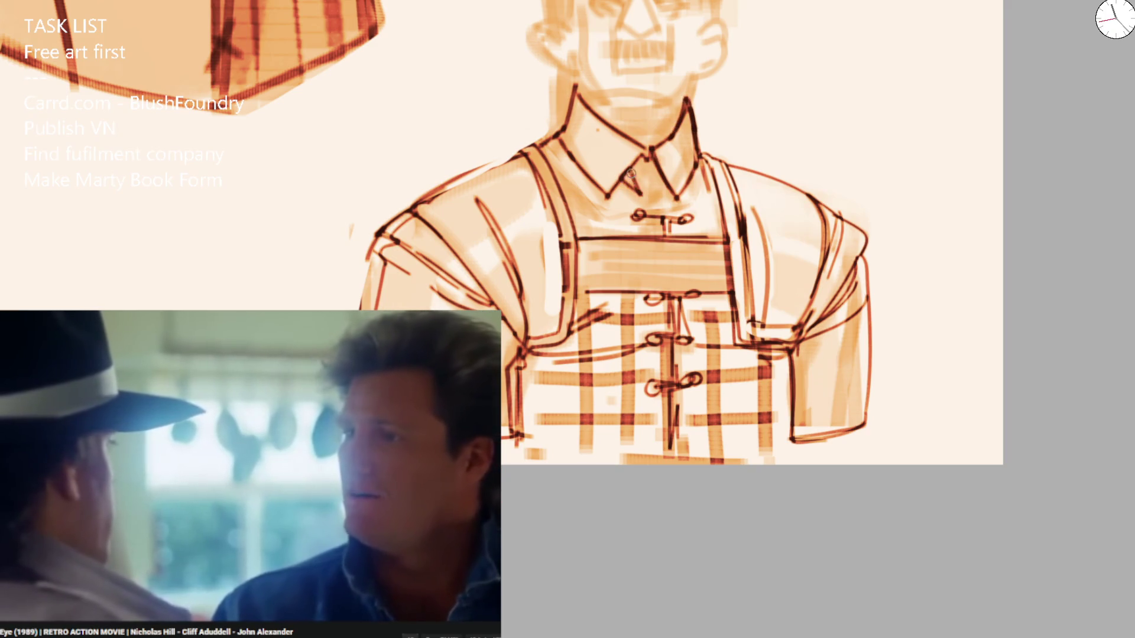
pyautogui.moveTo(665, 172)
pyautogui.mouseDown()
pyautogui.moveTo(650, 190)
pyautogui.moveTo(656, 204)
pyautogui.mouseUp()
pyautogui.moveTo(559, 149); pyautogui.dragTo(594, 231)
pyautogui.moveTo(553, 145); pyautogui.dragTo(594, 239)
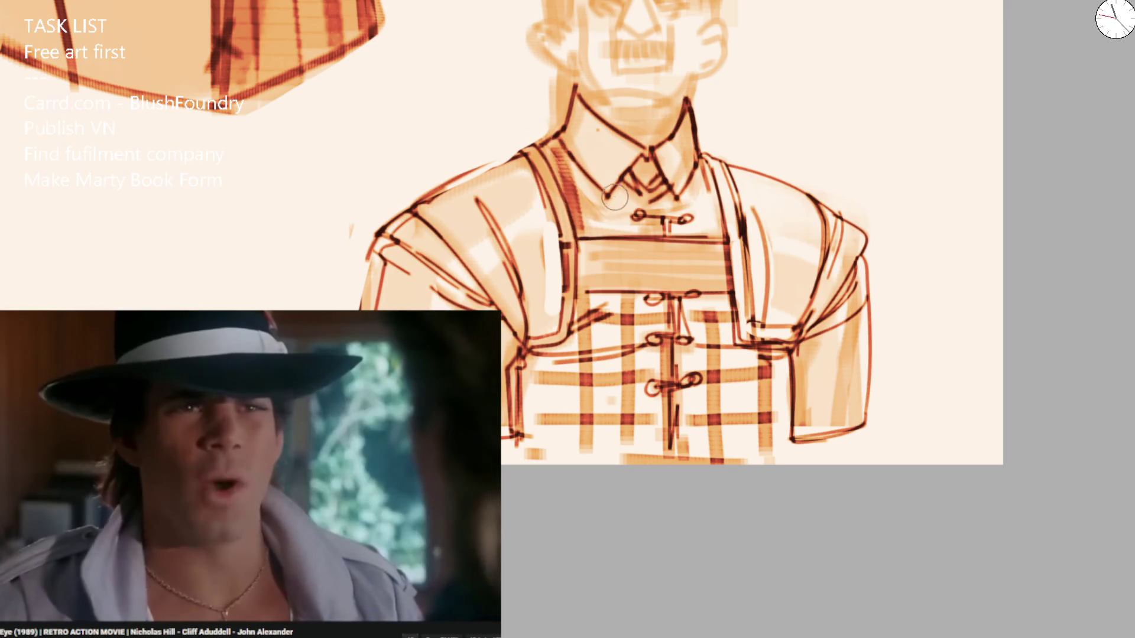
pyautogui.moveTo(615, 180); pyautogui.dragTo(629, 242)
pyautogui.moveTo(697, 195); pyautogui.dragTo(680, 230)
pyautogui.moveTo(692, 183); pyautogui.dragTo(718, 242)
pyautogui.moveTo(642, 216)
pyautogui.mouseDown()
pyautogui.moveTo(673, 214)
pyautogui.moveTo(591, 231)
pyautogui.mouseUp()
pyautogui.moveTo(576, 163); pyautogui.dragTo(556, 194)
pyautogui.moveTo(650, 171); pyautogui.dragTo(621, 201)
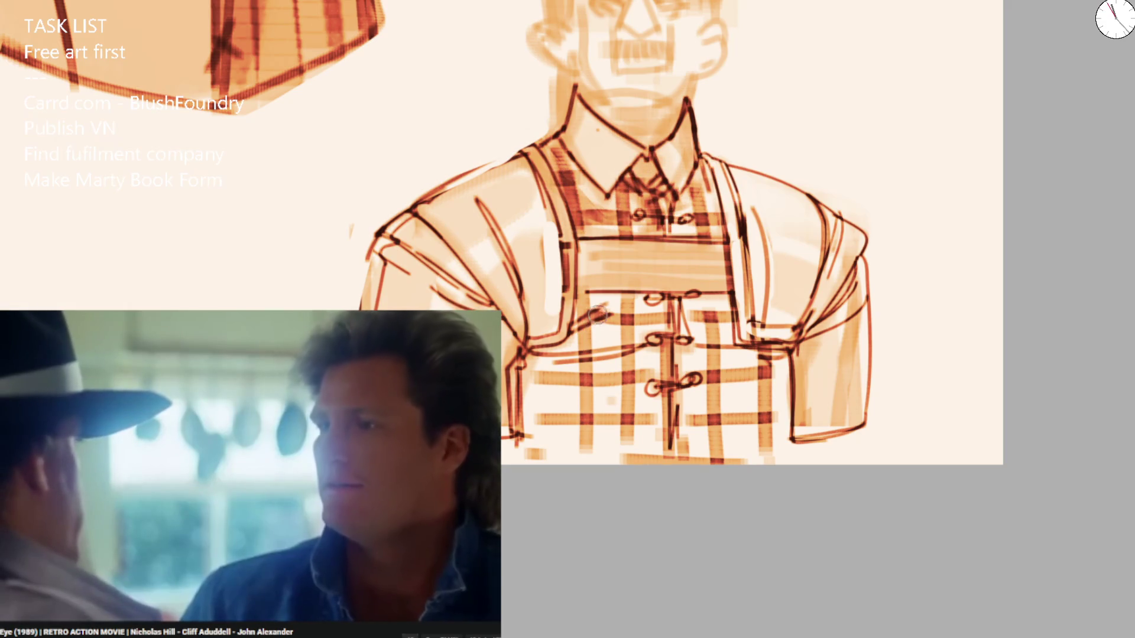
# Ink the bib's left edge and add two dark vertical stripes on the bib plaid.
pyautogui.moveTo(598, 290); pyautogui.dragTo(601, 426)
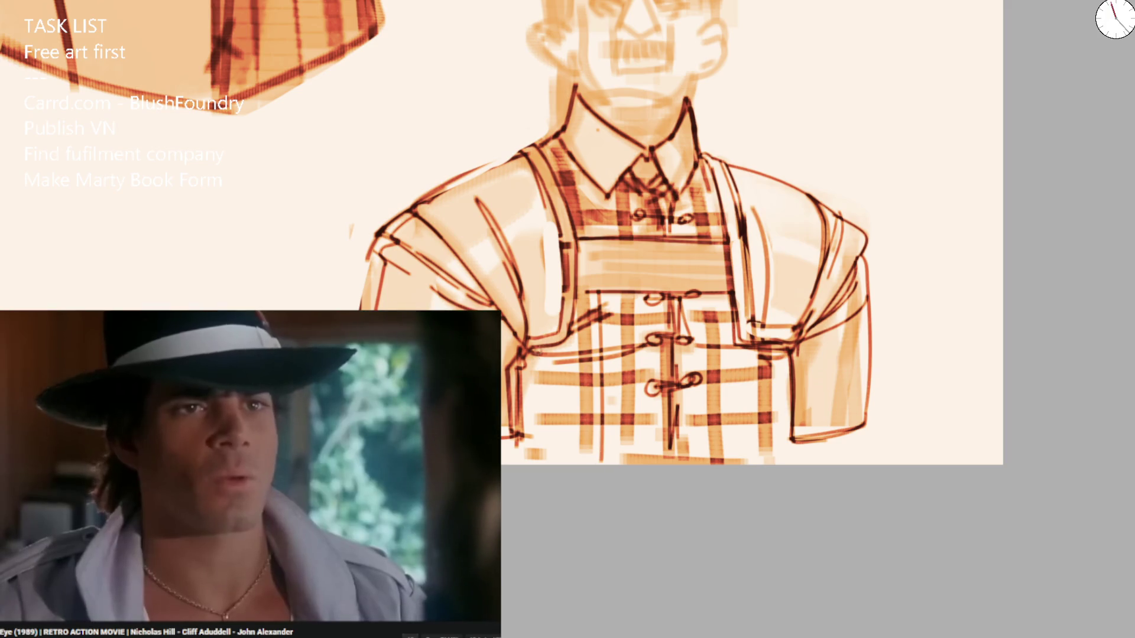
pyautogui.moveTo(544, 397); pyautogui.dragTo(544, 452)
pyautogui.moveTo(521, 362); pyautogui.dragTo(521, 406)
pyautogui.moveTo(709, 307); pyautogui.dragTo(693, 455)
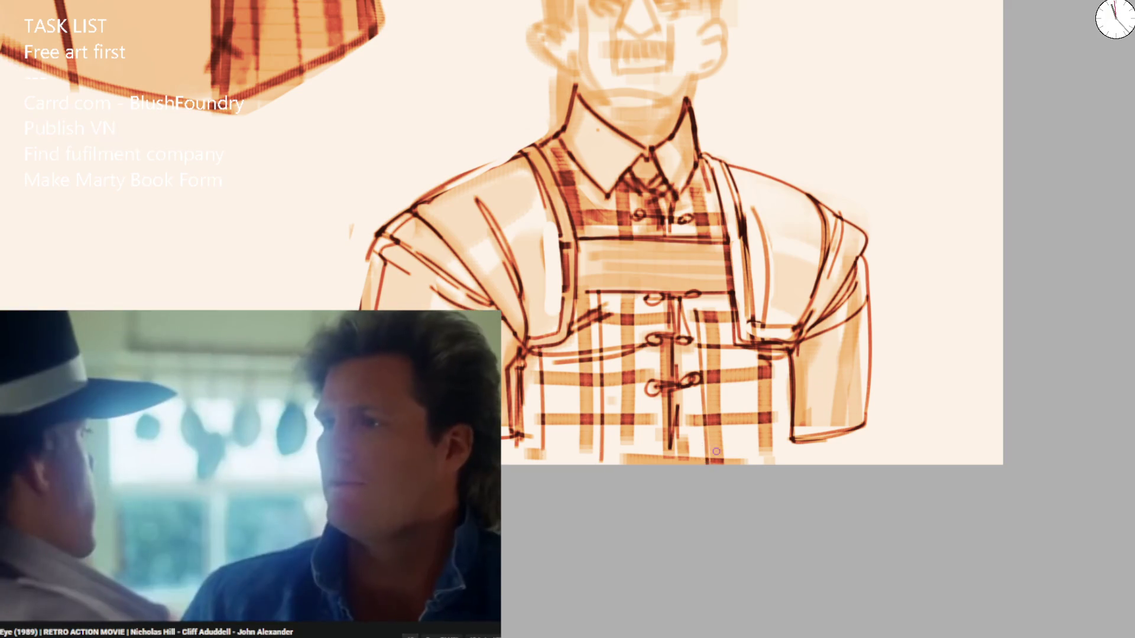
pyautogui.moveTo(782, 362); pyautogui.dragTo(780, 464)
pyautogui.scroll(-6, 694, 191)
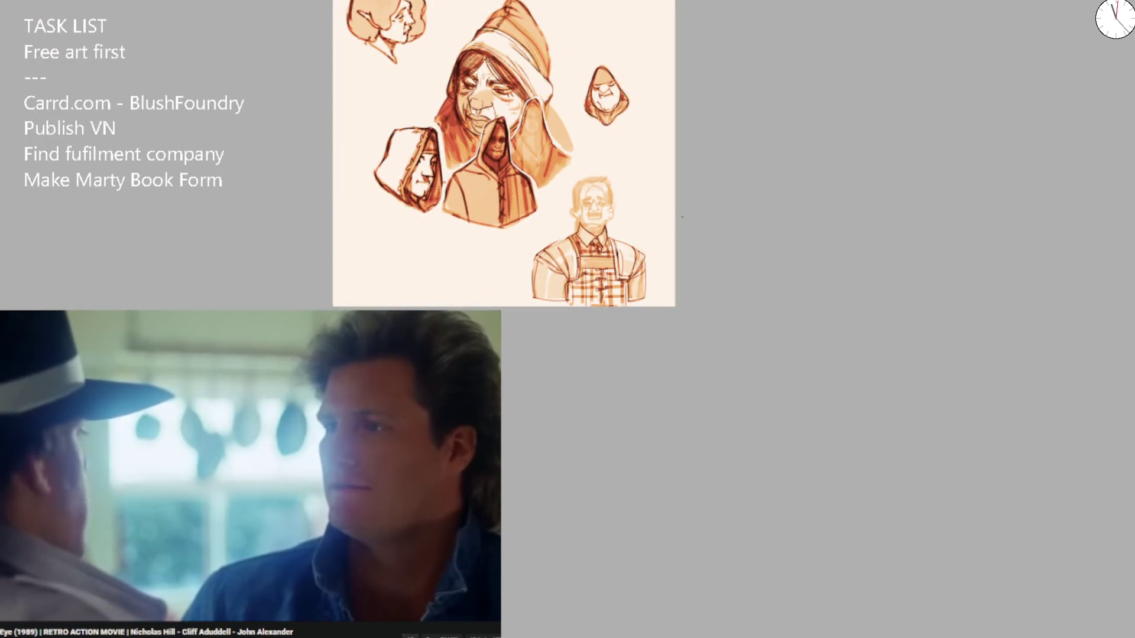
# Ink the outline over the top of the head, mirroring the view to check it.
pyautogui.scroll(6, 591, 296)
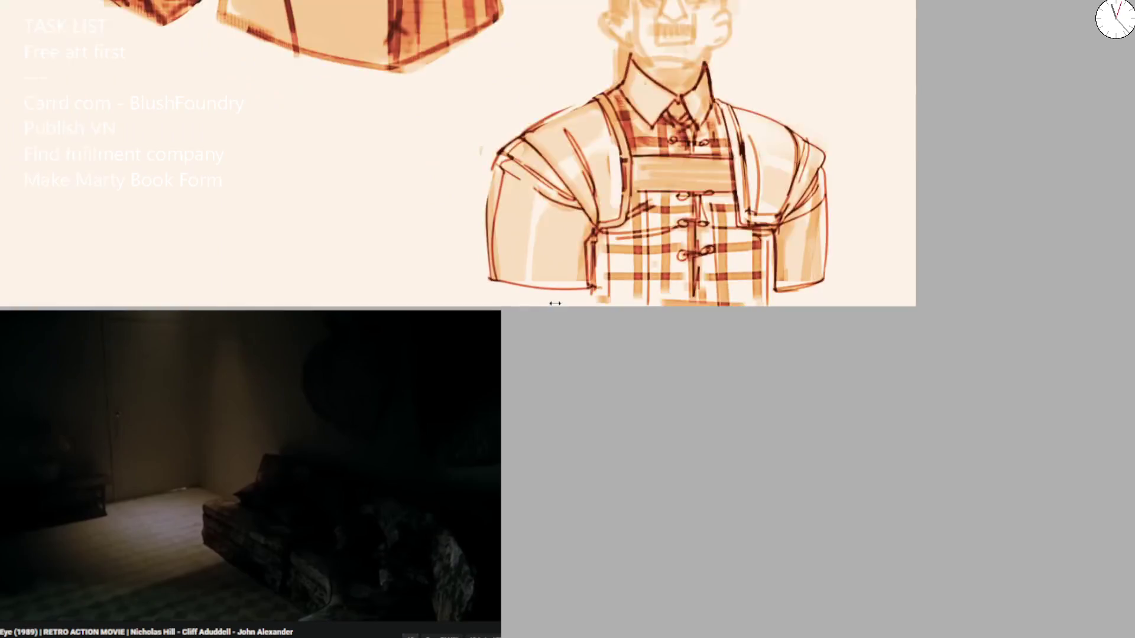
pyautogui.scroll(-3, 697, 304)
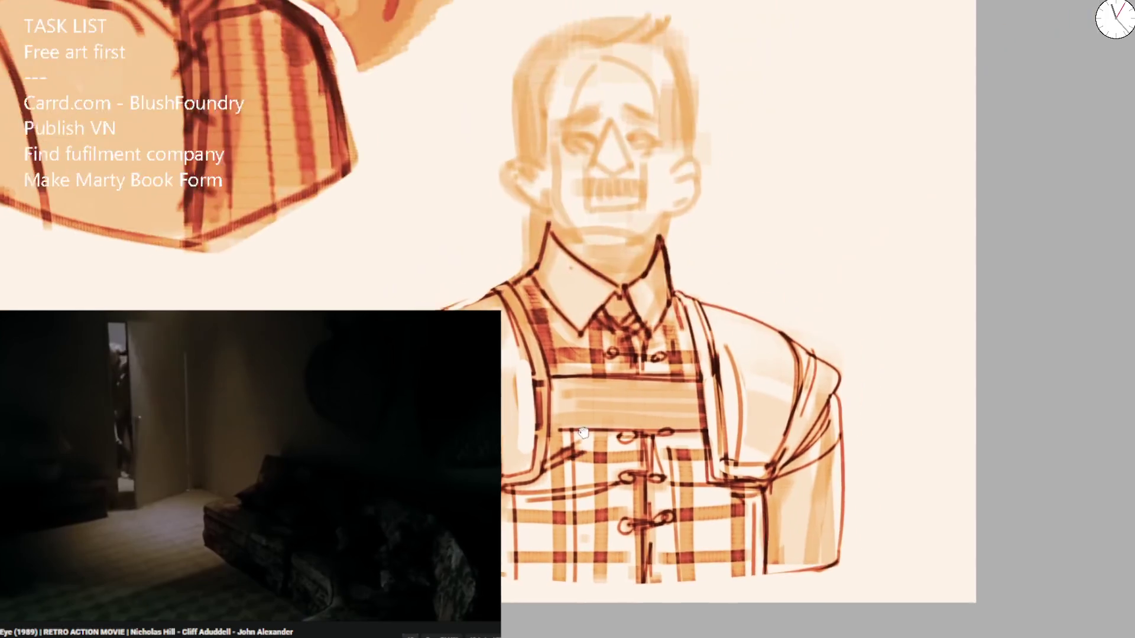
pyautogui.scroll(3, 525, 170)
pyautogui.moveTo(526, 251)
pyautogui.mouseDown()
pyautogui.moveTo(521, 73)
pyautogui.moveTo(641, 6)
pyautogui.moveTo(724, 144)
pyautogui.mouseUp()
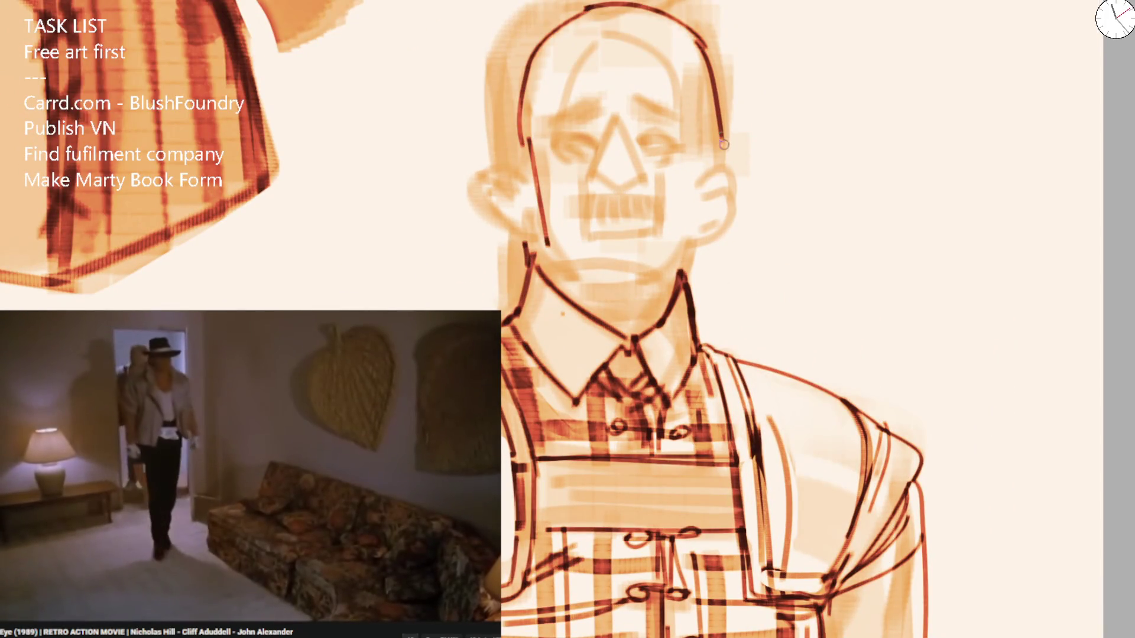
pyautogui.press('m')
pyautogui.moveTo(460, 67)
pyautogui.mouseDown()
pyautogui.moveTo(453, 168)
pyautogui.moveTo(481, 270)
pyautogui.mouseUp()
pyautogui.press('m')
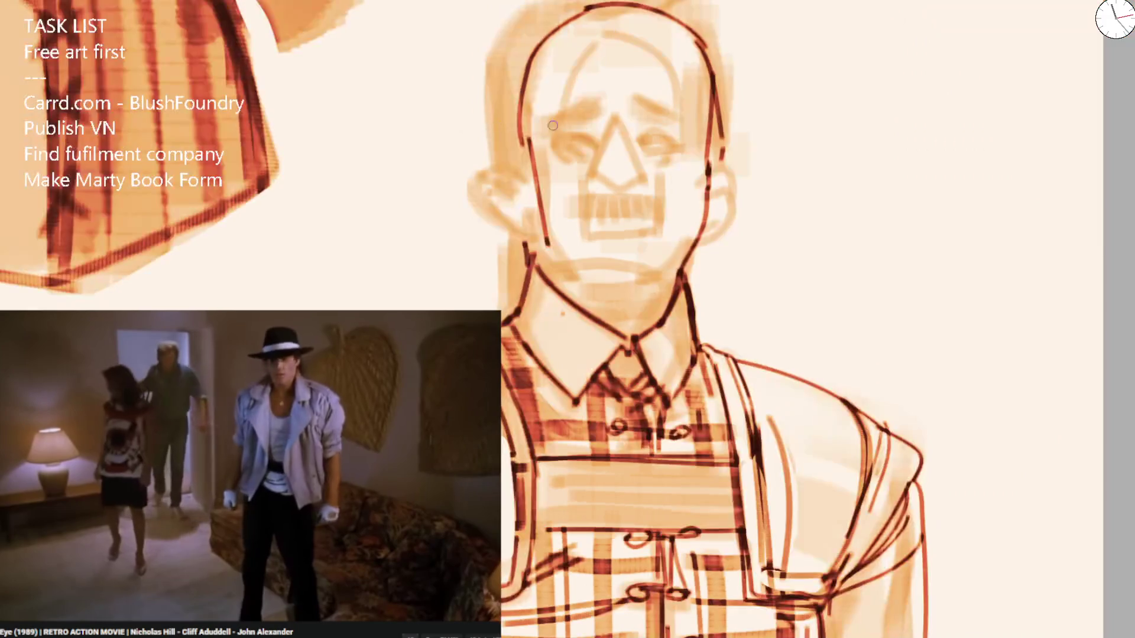
# Ink the underside of the nose and a line across the eye, then undo the eye strokes.
pyautogui.moveTo(594, 171); pyautogui.dragTo(639, 183)
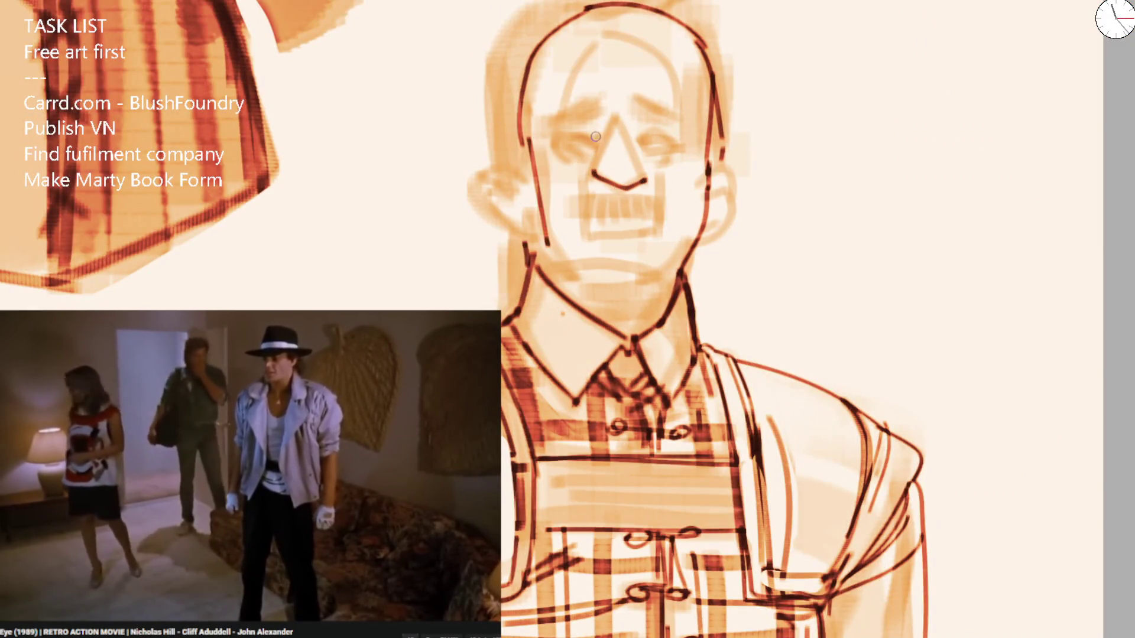
pyautogui.moveTo(598, 139)
pyautogui.mouseDown()
pyautogui.moveTo(557, 144)
pyautogui.moveTo(597, 141)
pyautogui.moveTo(606, 104)
pyautogui.moveTo(674, 115)
pyautogui.moveTo(677, 142)
pyautogui.mouseUp()
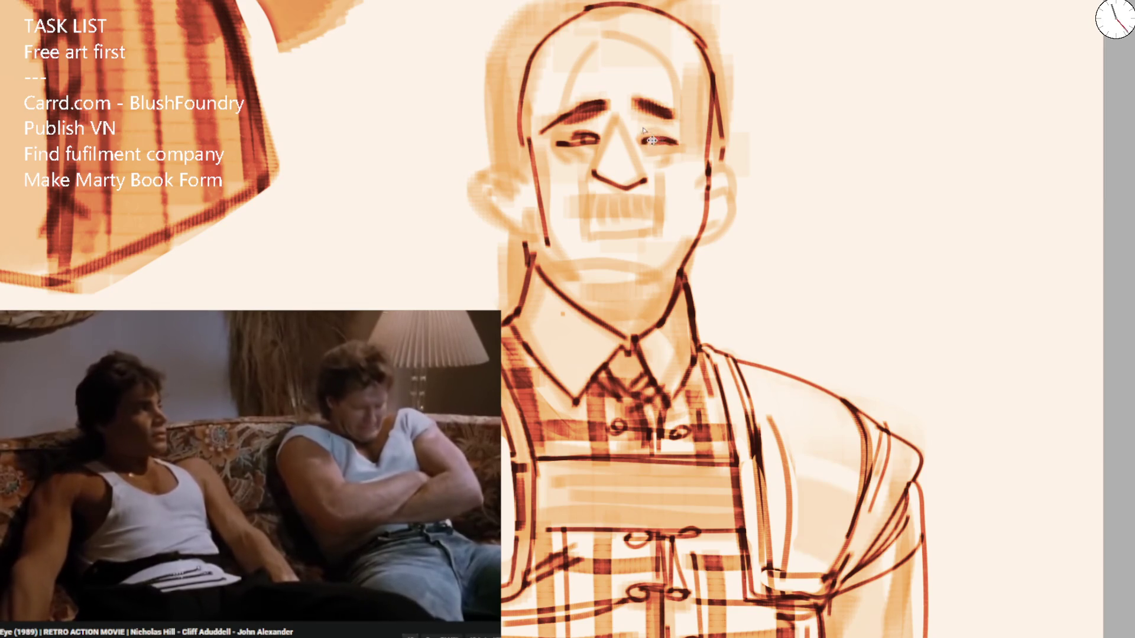
pyautogui.hotkey('ctrl', 'z')
pyautogui.hotkey('ctrl', 'z')
pyautogui.hotkey('ctrl', 'z')
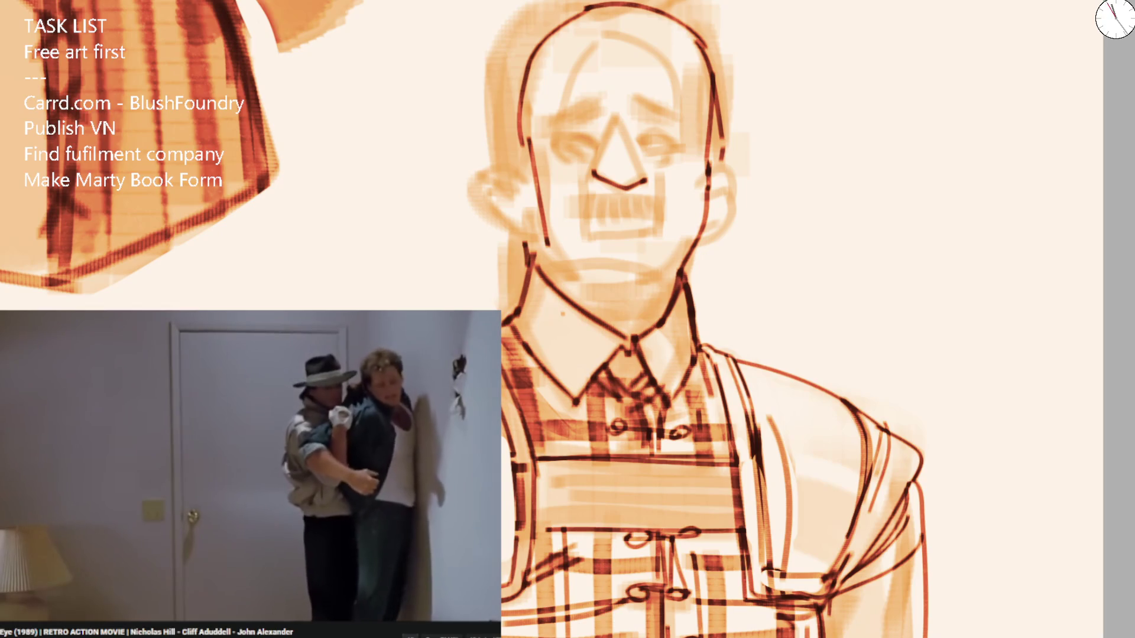
# Pan the view right across the man's face.
pyautogui.hscroll(3, 392, 130)
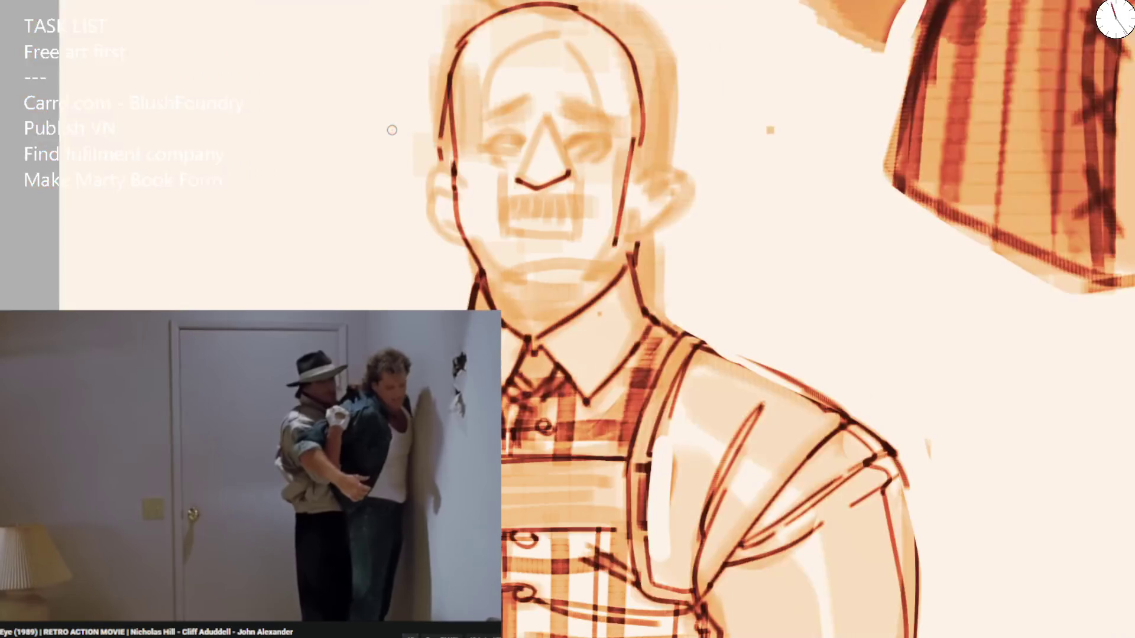
# Ink dark marks for both eyes and the right eyebrow, undoing stray strokes.
pyautogui.hscroll(-3, 499, 131)
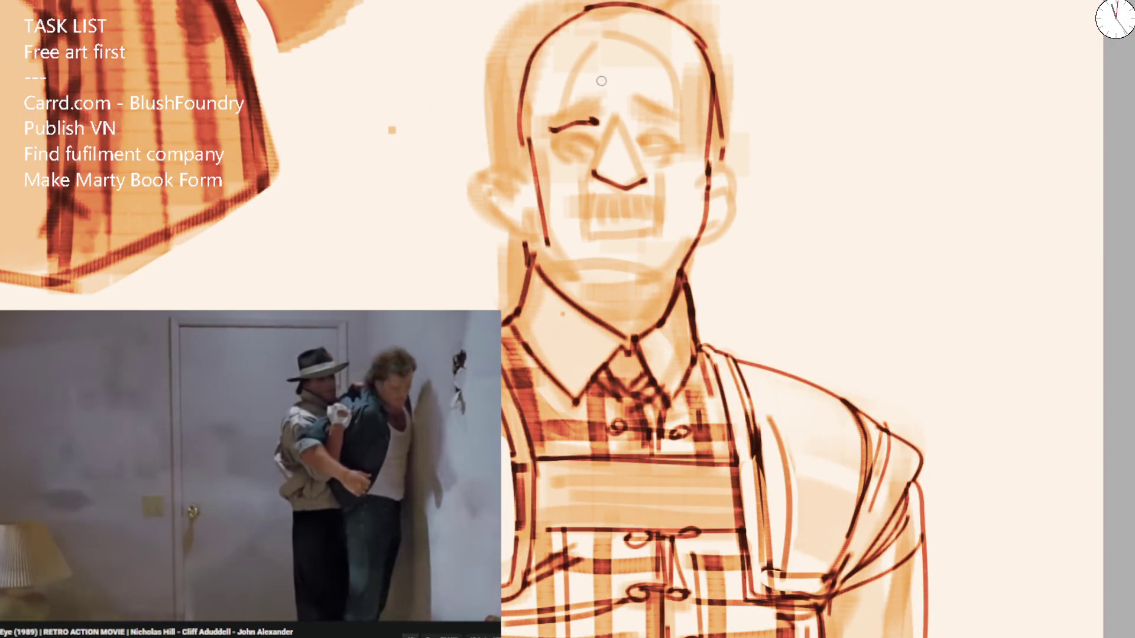
pyautogui.hotkey('ctrl', 'z')
pyautogui.moveTo(591, 136); pyautogui.dragTo(596, 128)
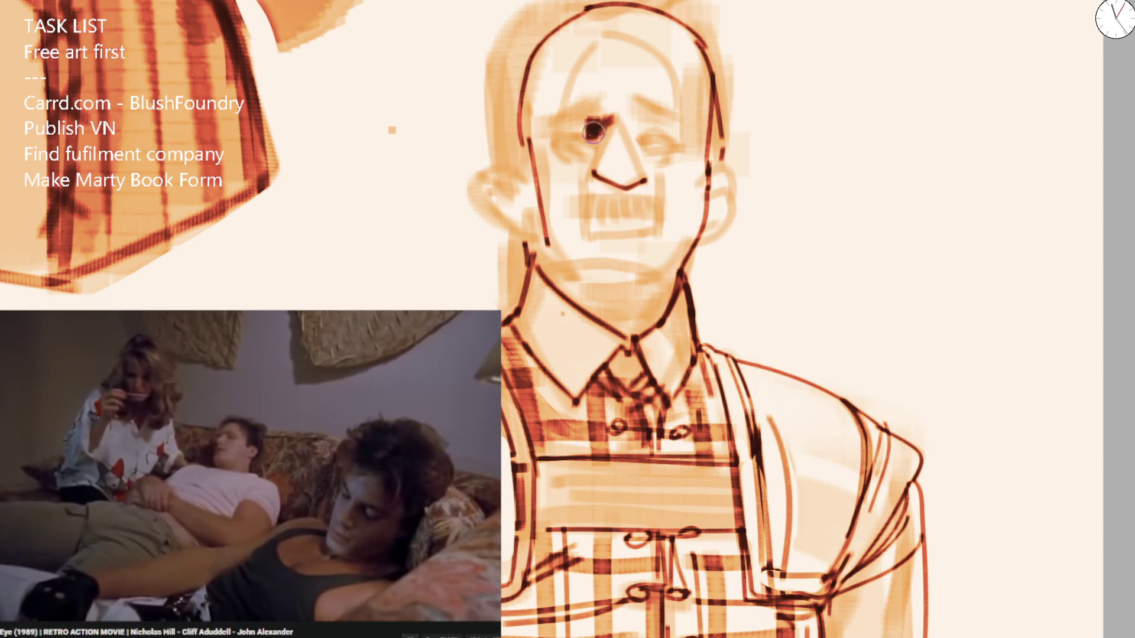
pyautogui.moveTo(598, 111)
pyautogui.mouseDown()
pyautogui.moveTo(563, 125)
pyautogui.moveTo(568, 107)
pyautogui.moveTo(557, 144)
pyautogui.mouseUp()
pyautogui.hotkey('ctrl', 'z')
pyautogui.moveTo(643, 131); pyautogui.dragTo(676, 143)
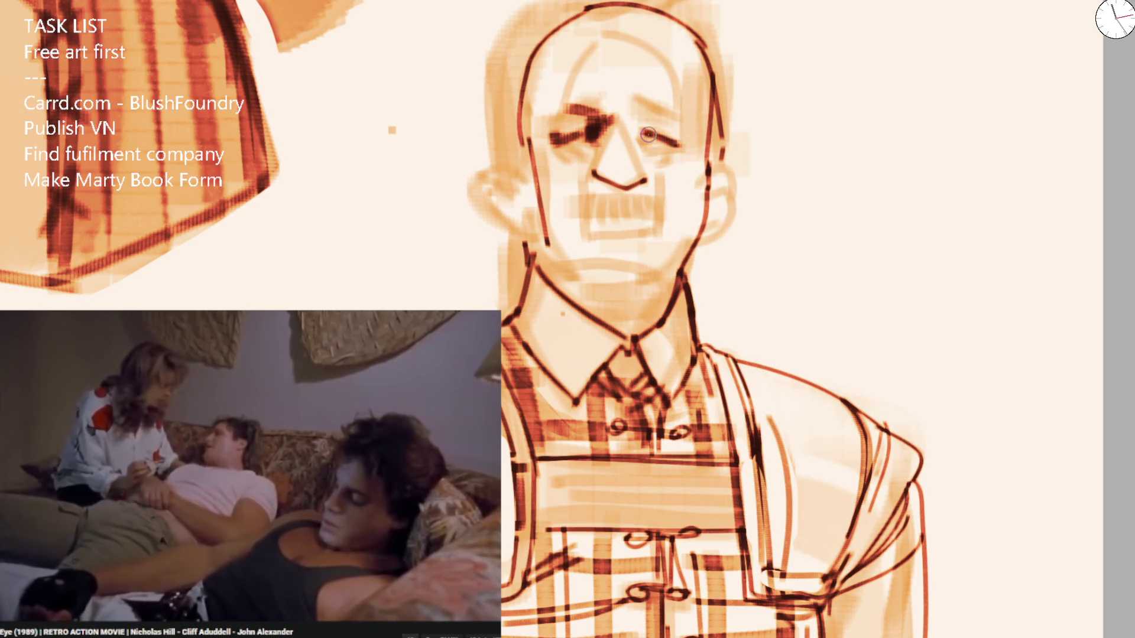
pyautogui.moveTo(592, 148)
pyautogui.mouseDown()
pyautogui.moveTo(567, 141)
pyautogui.moveTo(581, 128)
pyautogui.mouseUp()
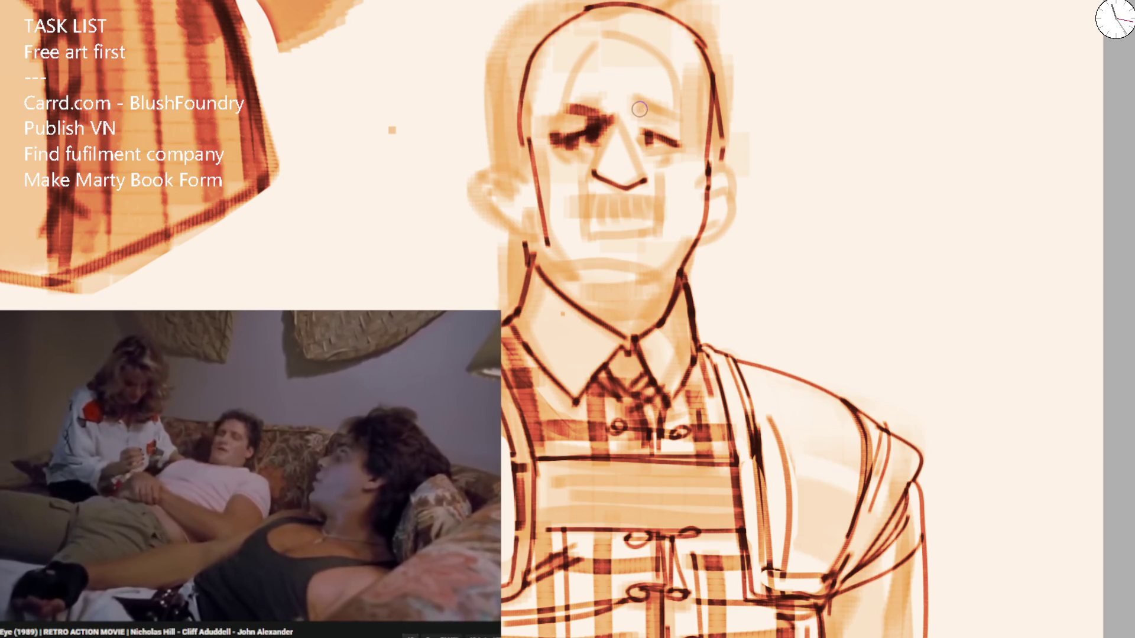
pyautogui.moveTo(635, 121); pyautogui.dragTo(685, 121)
# Add forehead wrinkle lines and mark both corners of the mustache.
pyautogui.moveTo(558, 92); pyautogui.dragTo(635, 38)
pyautogui.moveTo(668, 86); pyautogui.dragTo(669, 104)
pyautogui.moveTo(585, 215)
pyautogui.mouseDown()
pyautogui.moveTo(571, 228)
pyautogui.moveTo(579, 222)
pyautogui.mouseUp()
pyautogui.moveTo(654, 217)
pyautogui.mouseDown()
pyautogui.moveTo(664, 234)
pyautogui.moveTo(618, 269)
pyautogui.mouseUp()
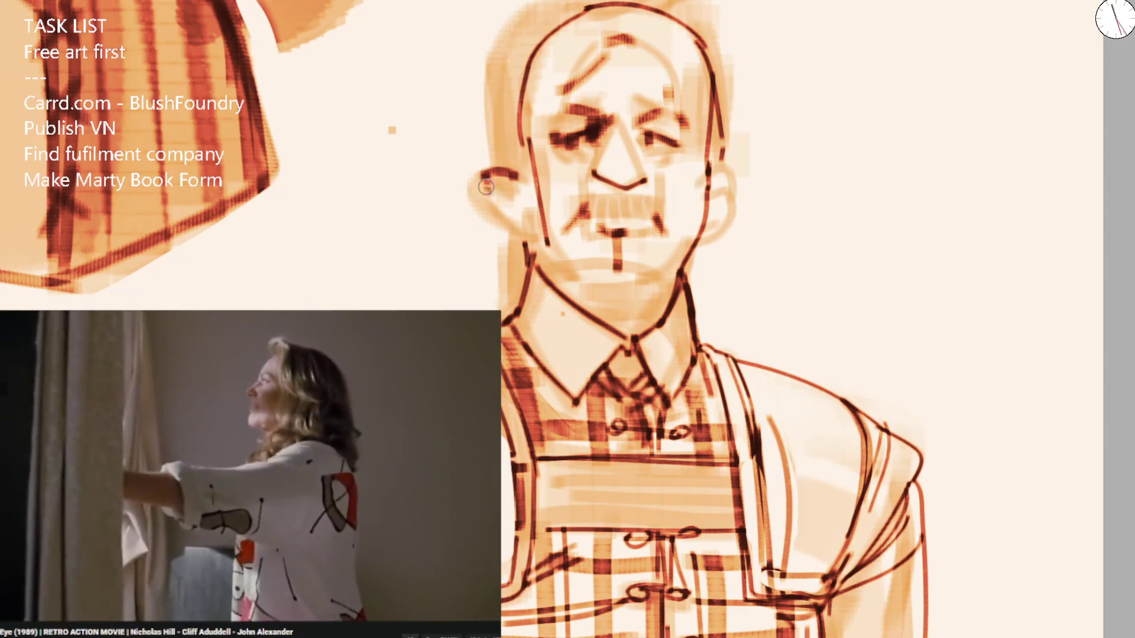
# Outline both ears down to the jaw and add hair strands on the crown.
pyautogui.moveTo(515, 173); pyautogui.dragTo(532, 237)
pyautogui.moveTo(492, 172); pyautogui.dragTo(517, 192)
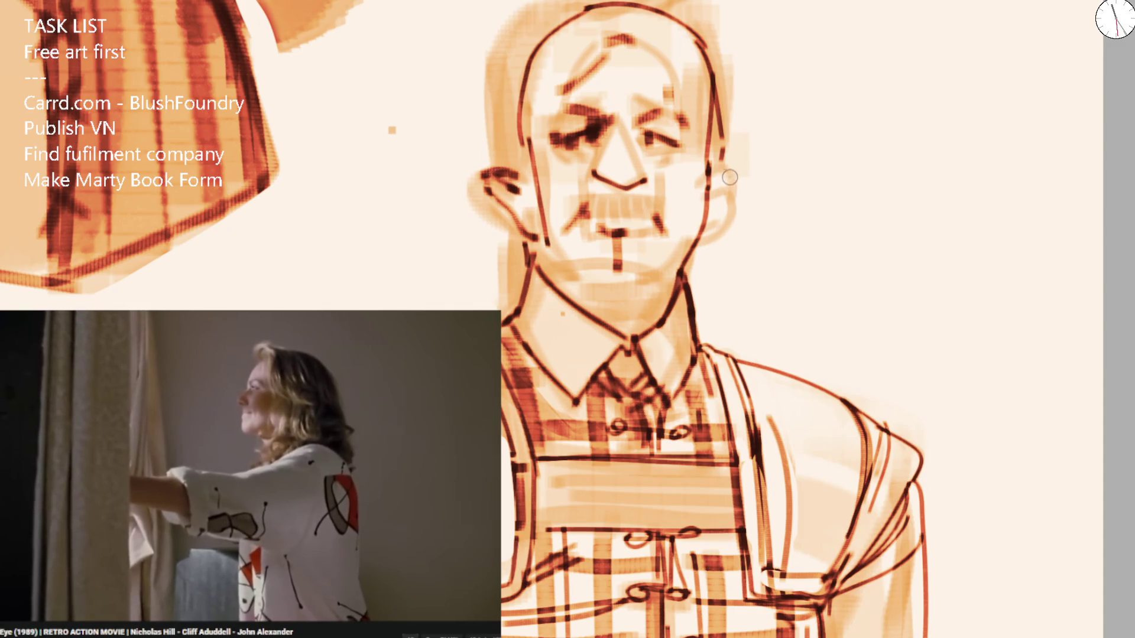
pyautogui.moveTo(731, 172); pyautogui.dragTo(715, 224)
pyautogui.moveTo(719, 175)
pyautogui.mouseDown()
pyautogui.moveTo(745, 174)
pyautogui.moveTo(709, 231)
pyautogui.mouseUp()
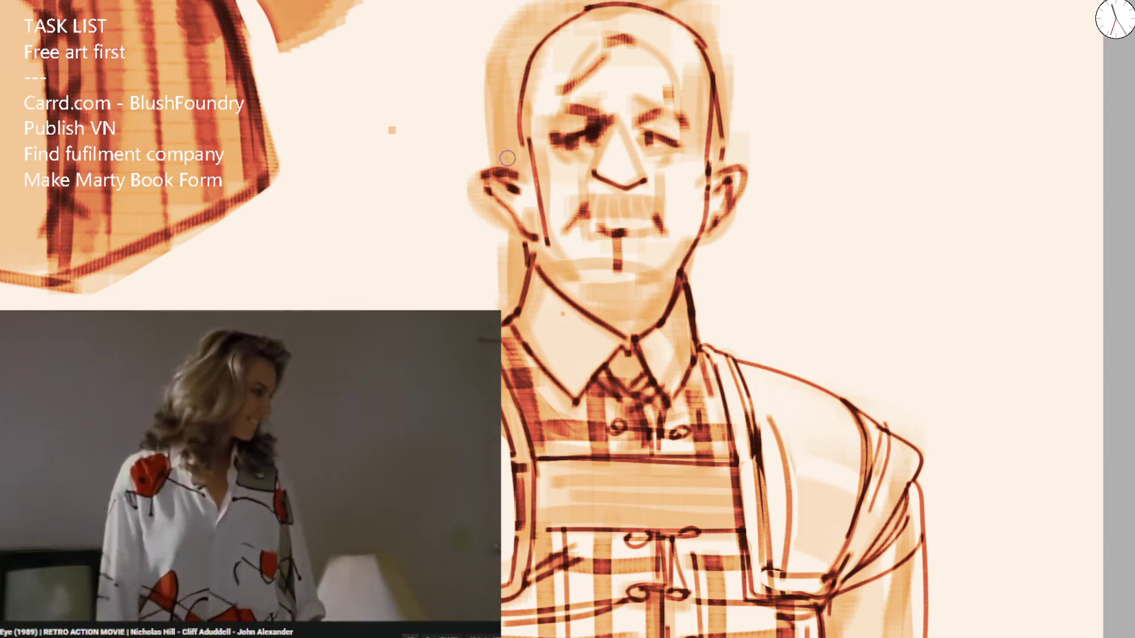
pyautogui.moveTo(496, 89)
pyautogui.mouseDown()
pyautogui.moveTo(467, 139)
pyautogui.moveTo(490, 169)
pyautogui.mouseUp()
pyautogui.moveTo(511, 35); pyautogui.dragTo(556, 7)
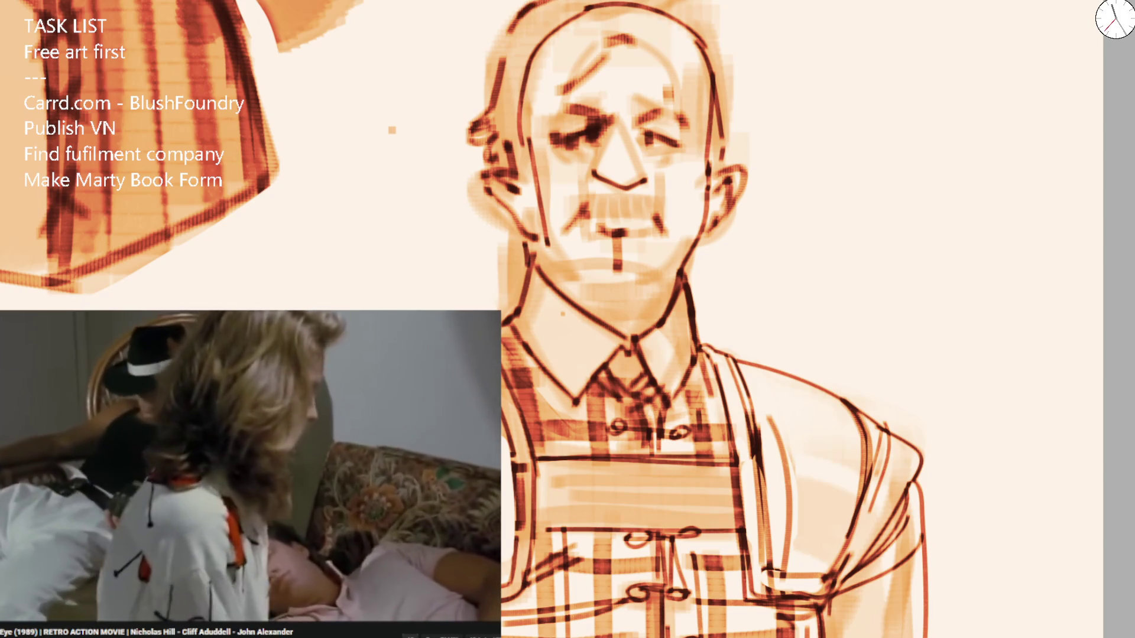
pyautogui.moveTo(633, 5); pyautogui.dragTo(602, 49)
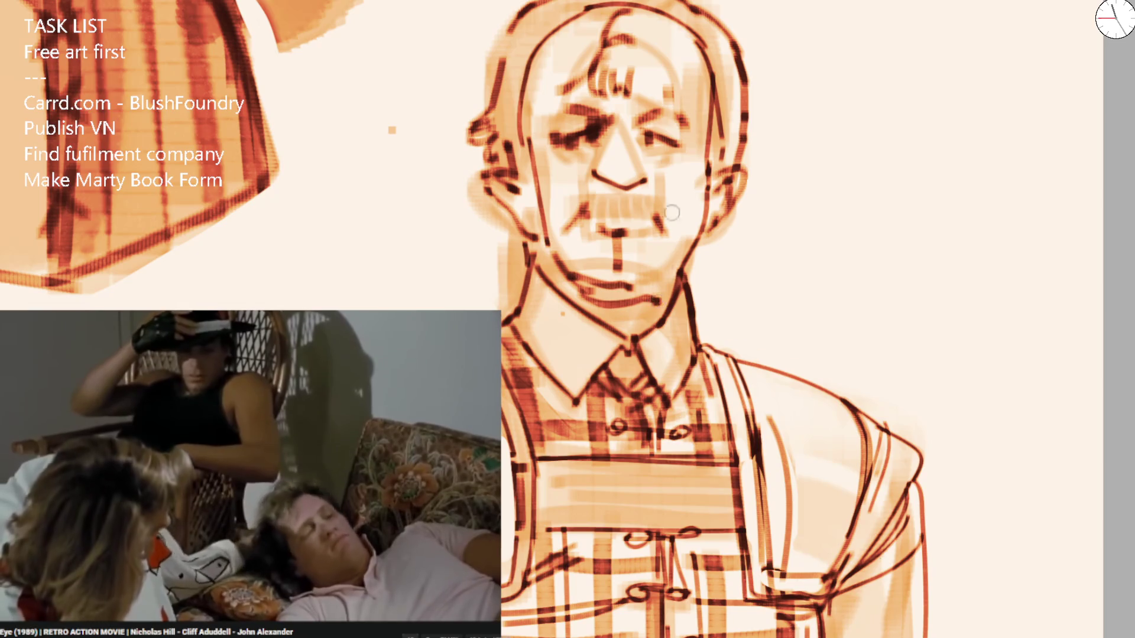
pyautogui.scroll(-5, 672, 212)
pyautogui.scroll(4, 553, 298)
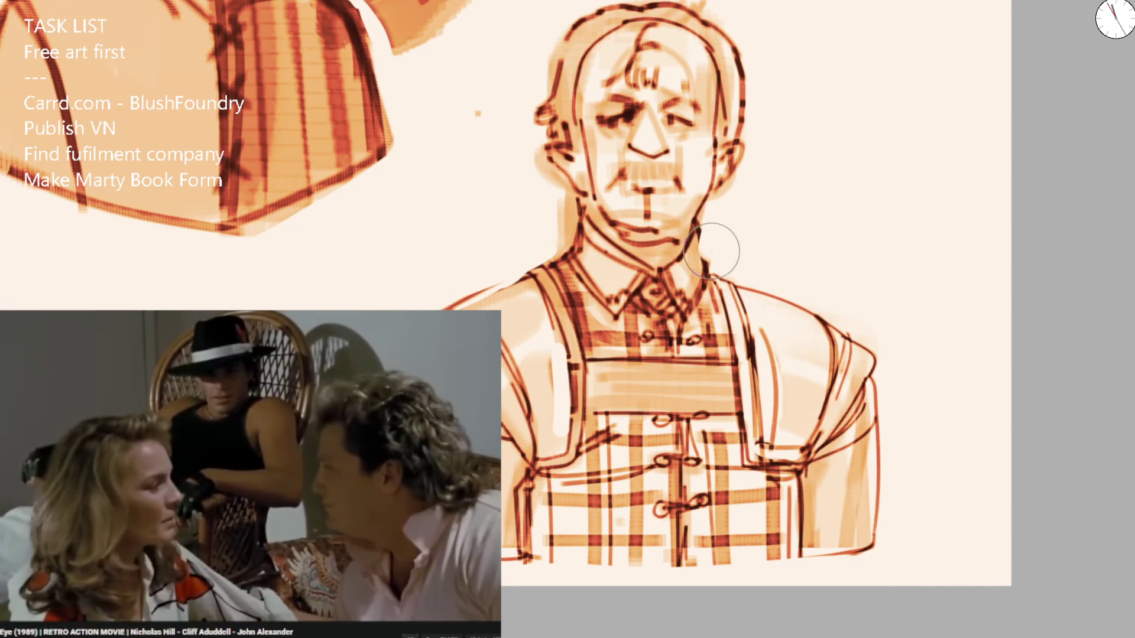
pyautogui.hotkey('ctrl', '-')
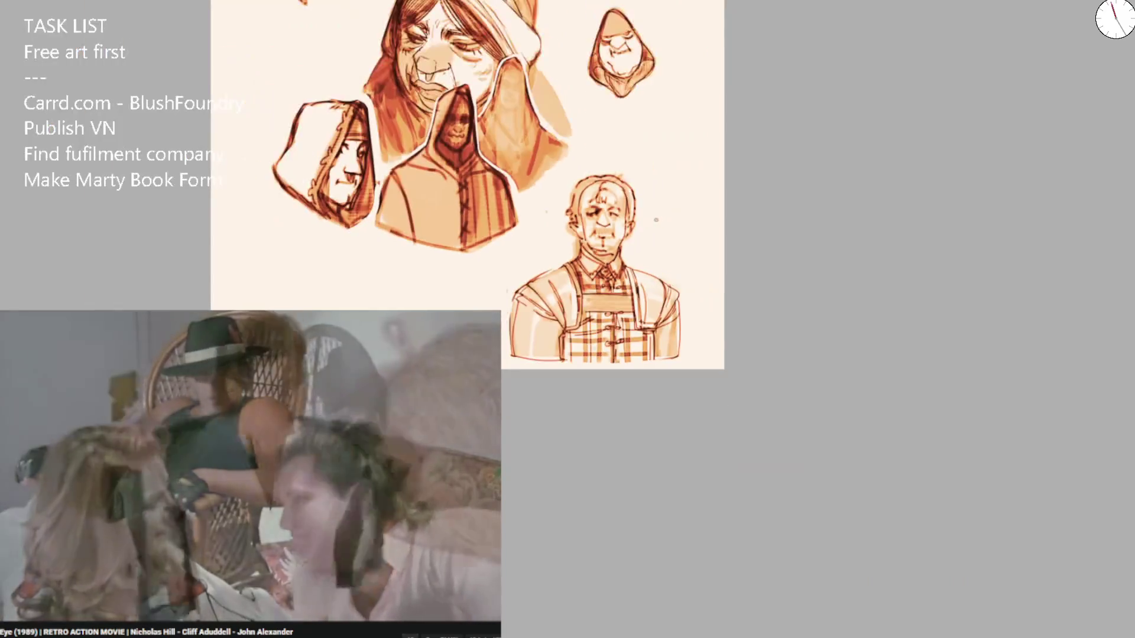
pyautogui.scroll(6, 591, 228)
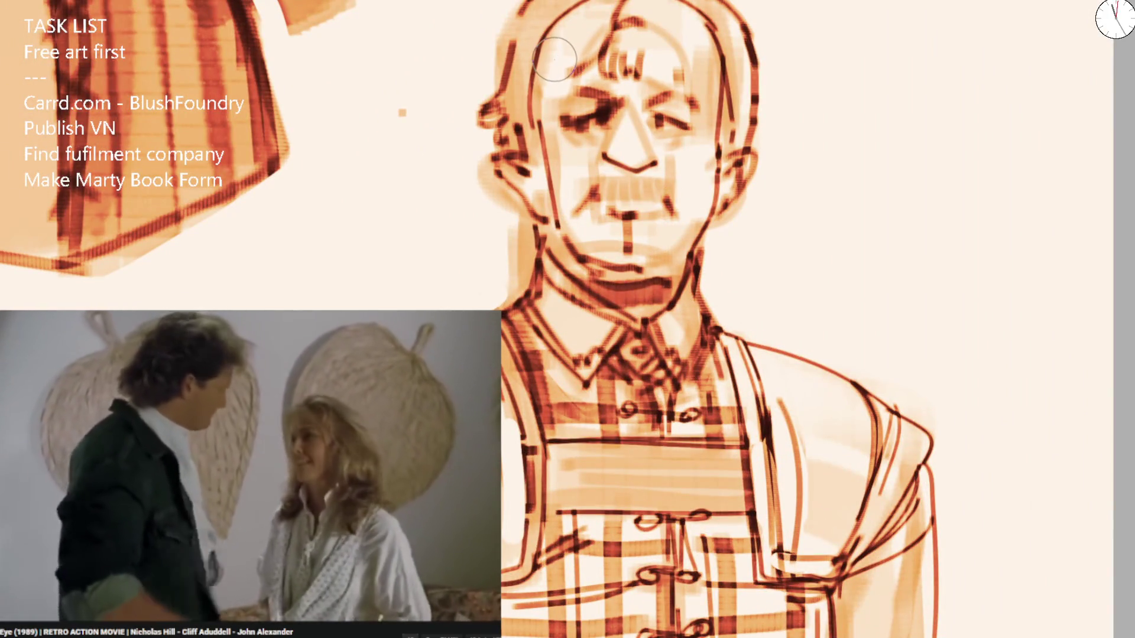
# Add hair strokes at the left temple and ink the right side of the head and face.
pyautogui.moveTo(549, 80)
pyautogui.mouseDown()
pyautogui.moveTo(517, 118)
pyautogui.moveTo(507, 96)
pyautogui.mouseUp()
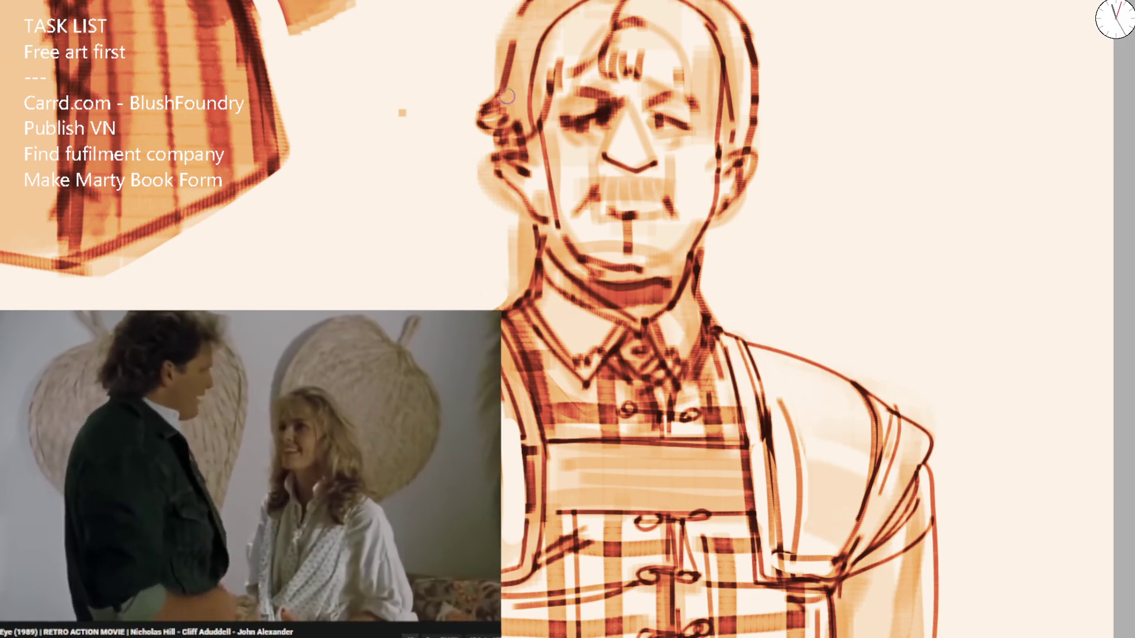
pyautogui.moveTo(724, 80); pyautogui.dragTo(743, 129)
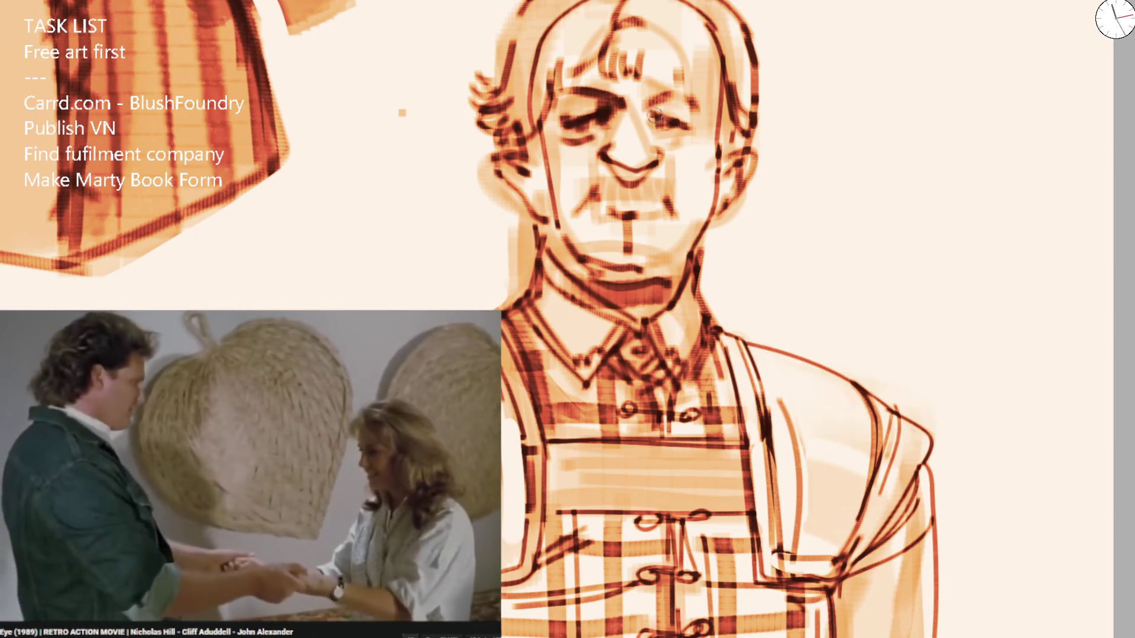
pyautogui.moveTo(650, 80)
pyautogui.mouseDown()
pyautogui.moveTo(673, 56)
pyautogui.moveTo(718, 148)
pyautogui.mouseUp()
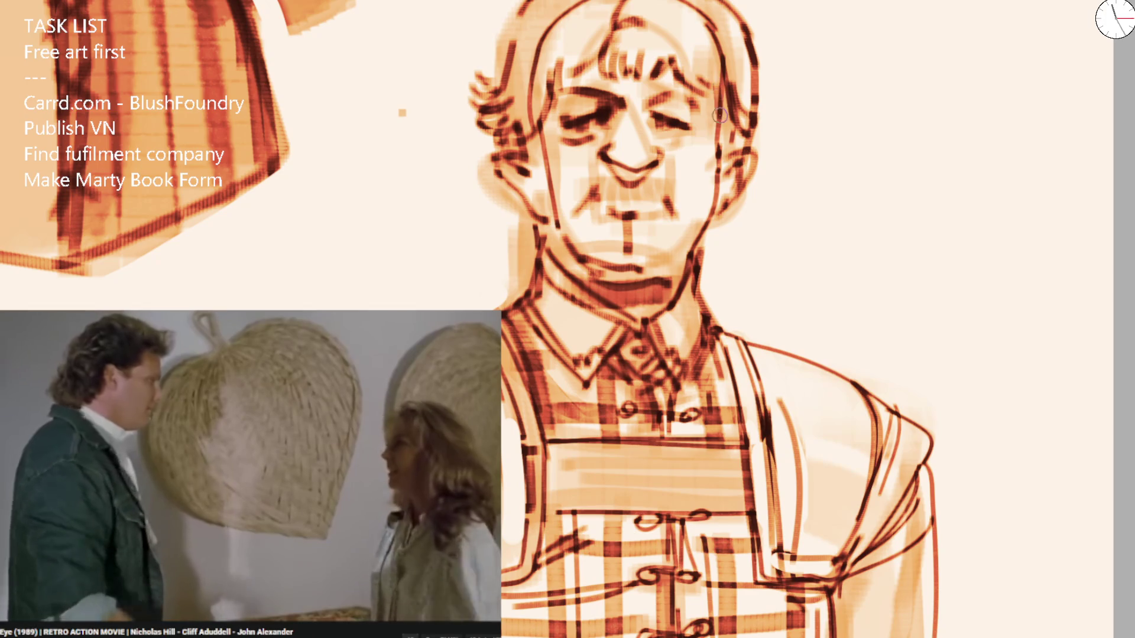
pyautogui.moveTo(706, 91); pyautogui.dragTo(724, 151)
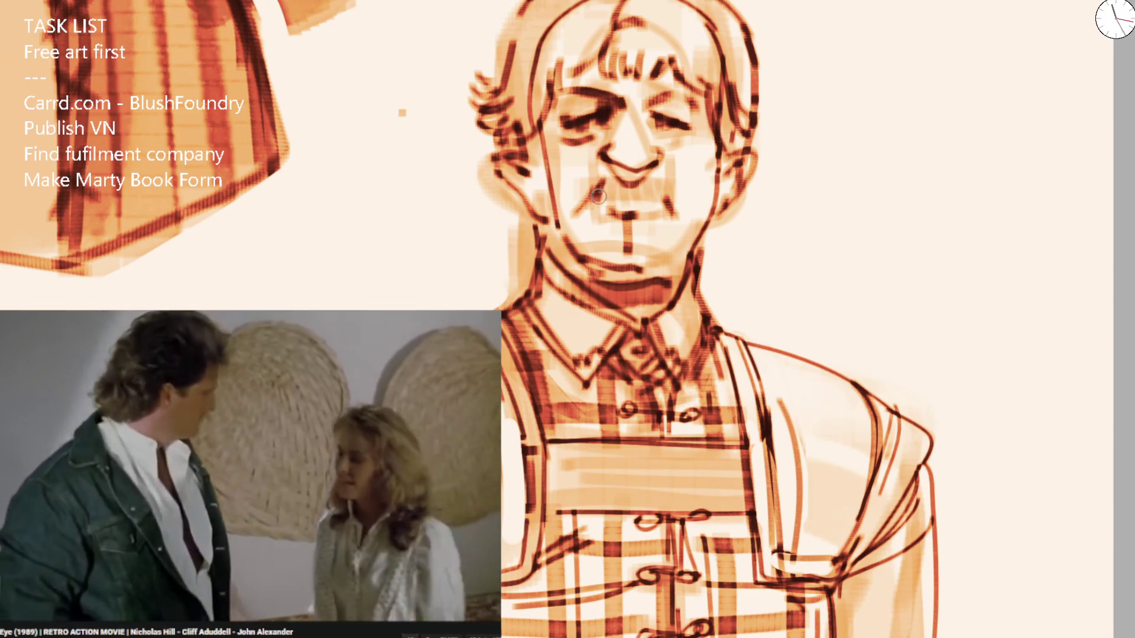
# Darken and extend the mustache, shade both sides of the nose, and mark the right eye.
pyautogui.moveTo(585, 206)
pyautogui.mouseDown()
pyautogui.moveTo(668, 183)
pyautogui.moveTo(677, 221)
pyautogui.mouseUp()
pyautogui.moveTo(608, 172)
pyautogui.mouseDown()
pyautogui.moveTo(624, 156)
pyautogui.moveTo(621, 175)
pyautogui.mouseUp()
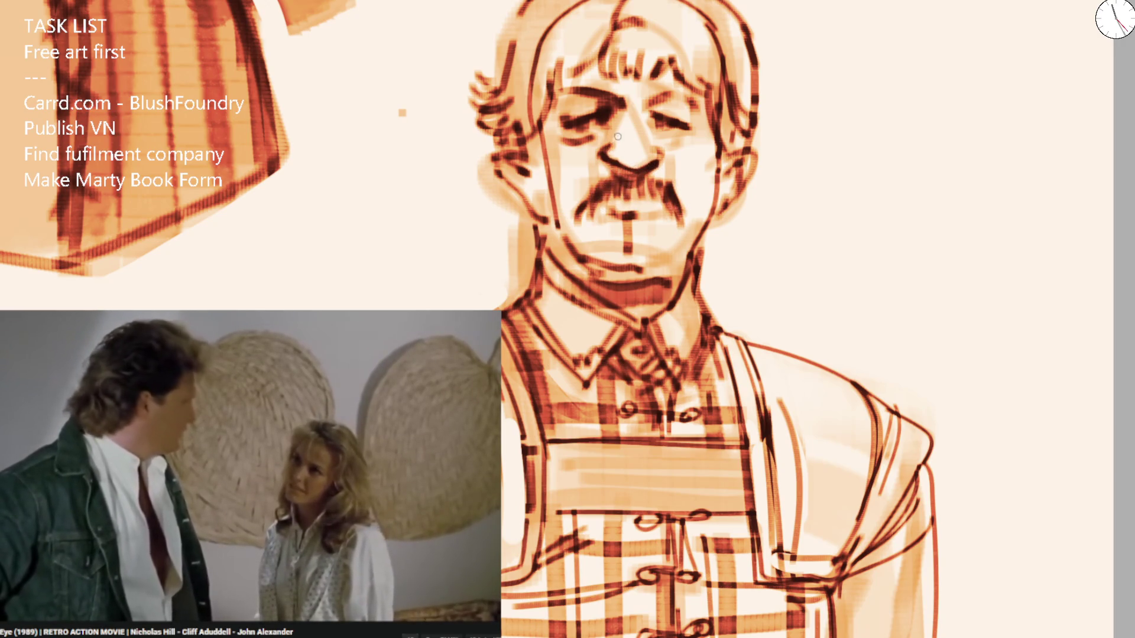
pyautogui.moveTo(615, 132)
pyautogui.mouseDown()
pyautogui.moveTo(621, 148)
pyautogui.moveTo(657, 140)
pyautogui.mouseUp()
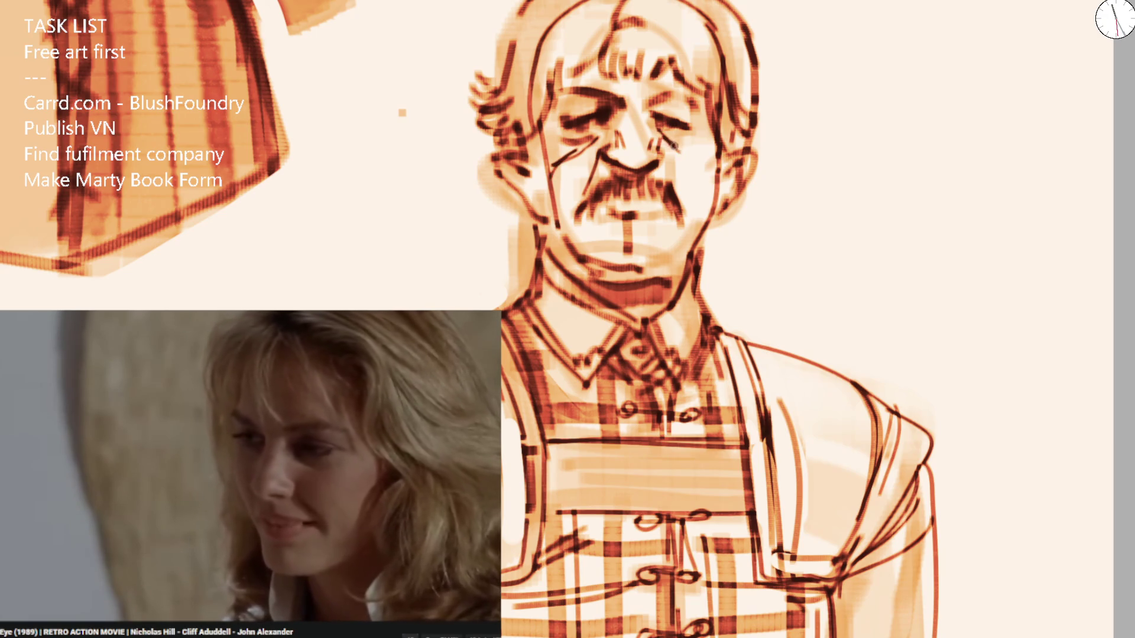
pyautogui.moveTo(690, 143); pyautogui.dragTo(710, 159)
pyautogui.moveTo(665, 130); pyautogui.dragTo(707, 130)
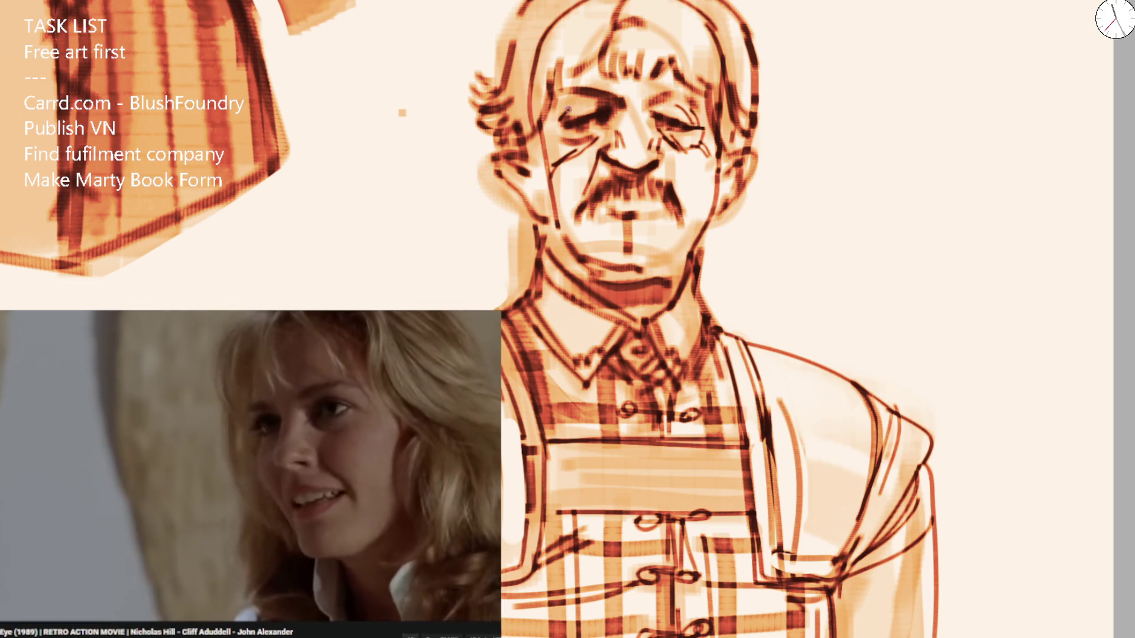
# With a slightly larger brush, stroke above the right eye and hatch the cheek beside the mustache.
pyautogui.moveTo(602, 103); pyautogui.dragTo(614, 95)
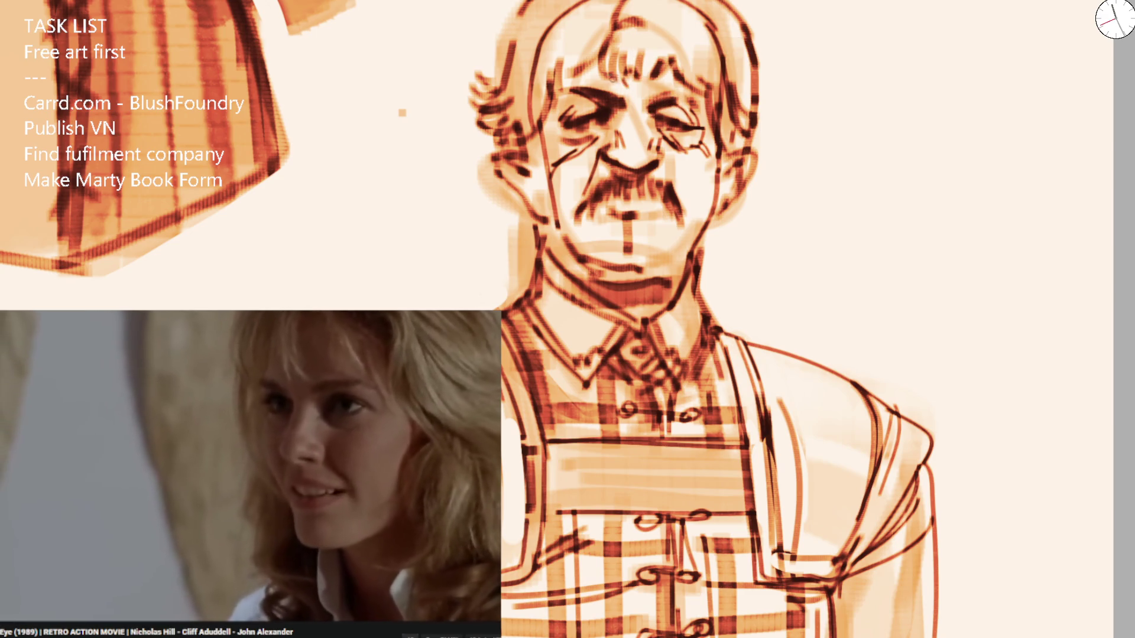
pyautogui.moveTo(647, 95)
pyautogui.mouseDown()
pyautogui.moveTo(675, 87)
pyautogui.moveTo(636, 41)
pyautogui.mouseUp()
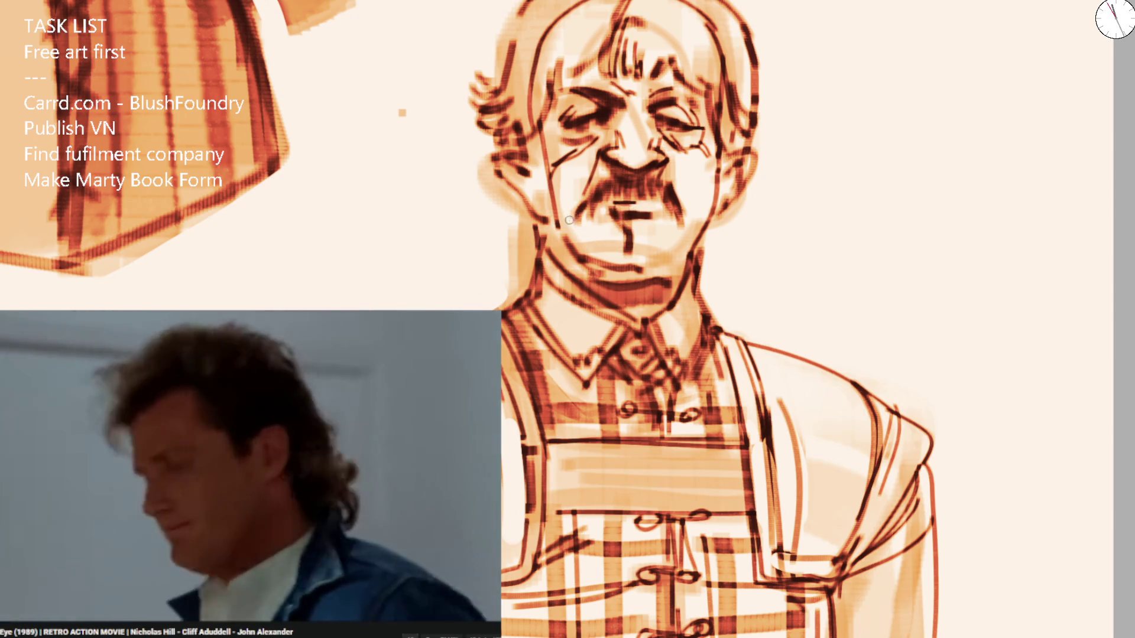
pyautogui.moveTo(564, 185); pyautogui.dragTo(578, 248)
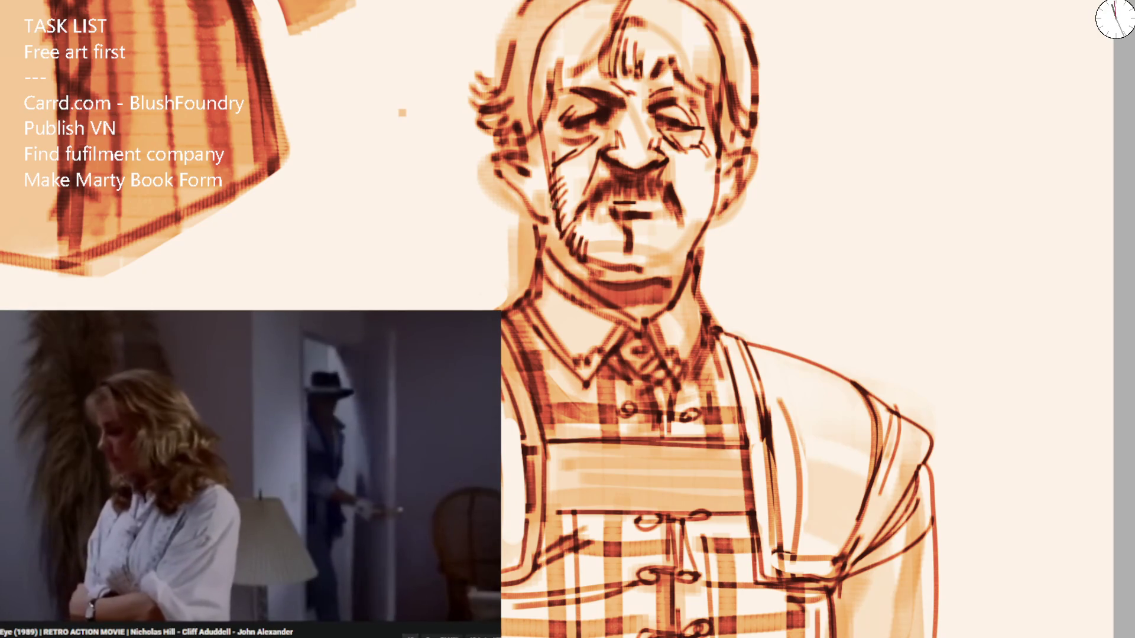
pyautogui.moveTo(542, 239); pyautogui.dragTo(557, 192)
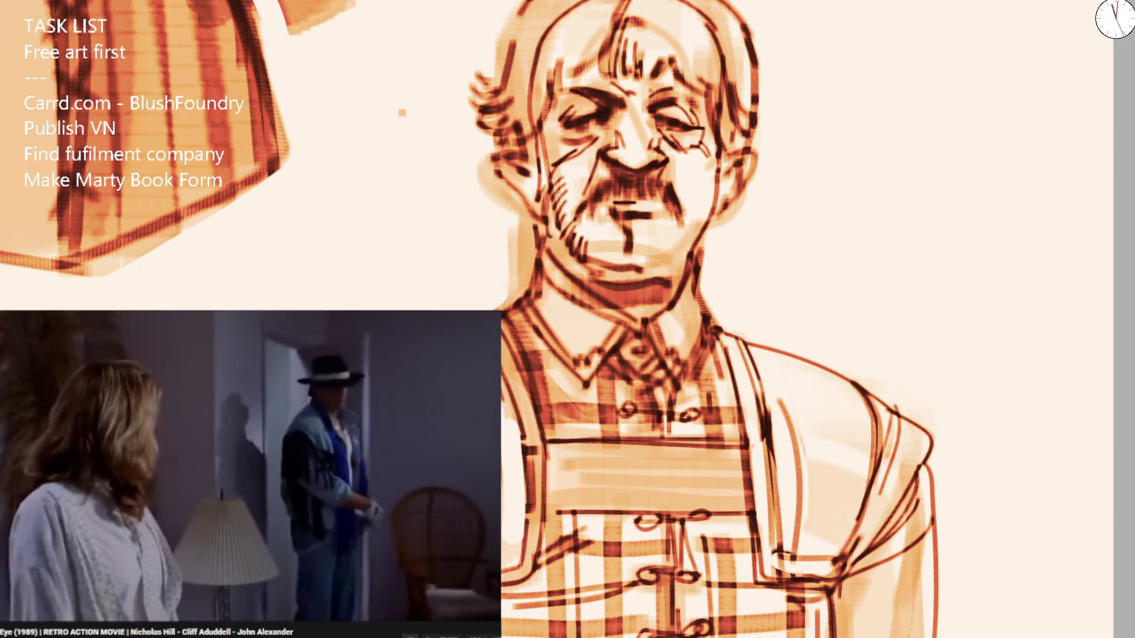
pyautogui.scroll(-4, 627, 212)
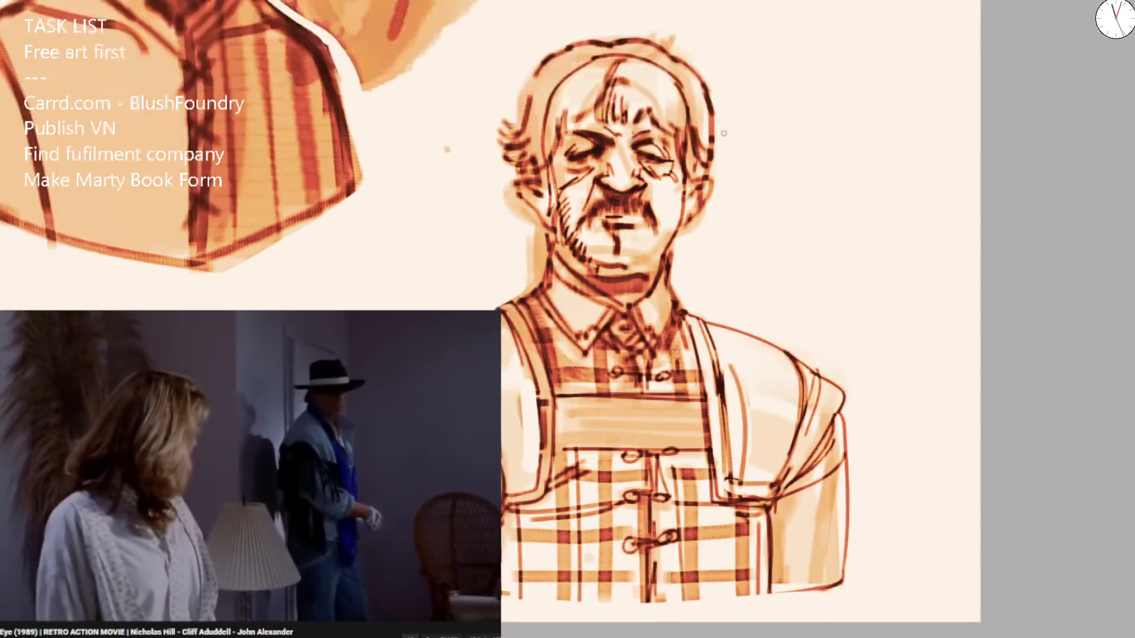
# Draw a dark line down the left jaw and hatch shading across the beard, jaw and cheek.
pyautogui.scroll(5, 620, 208)
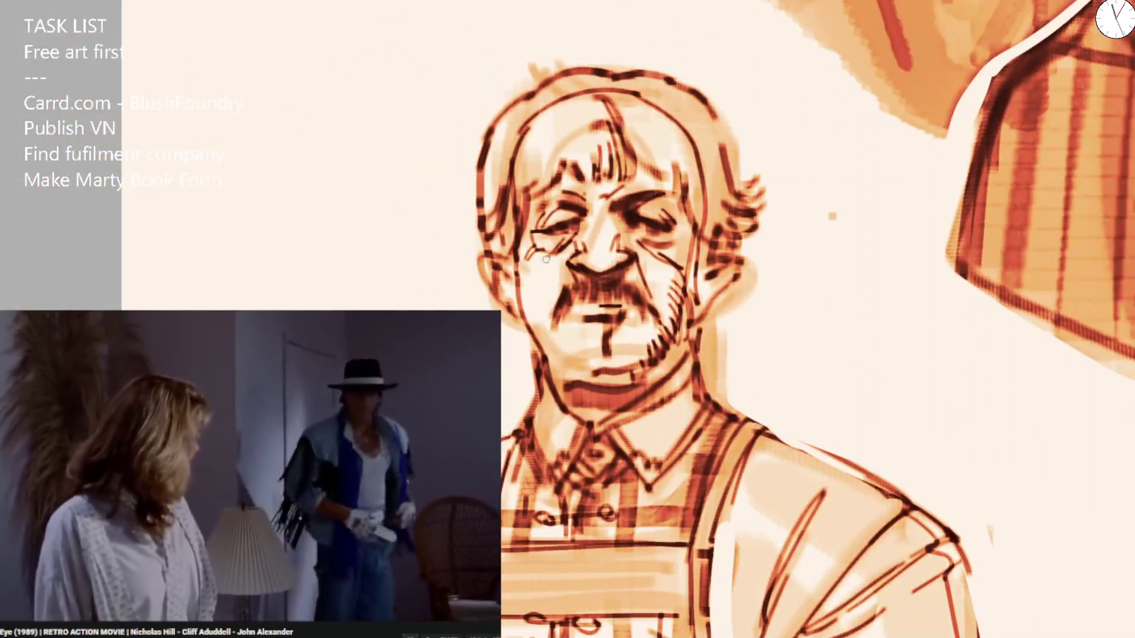
pyautogui.moveTo(510, 271); pyautogui.dragTo(548, 365)
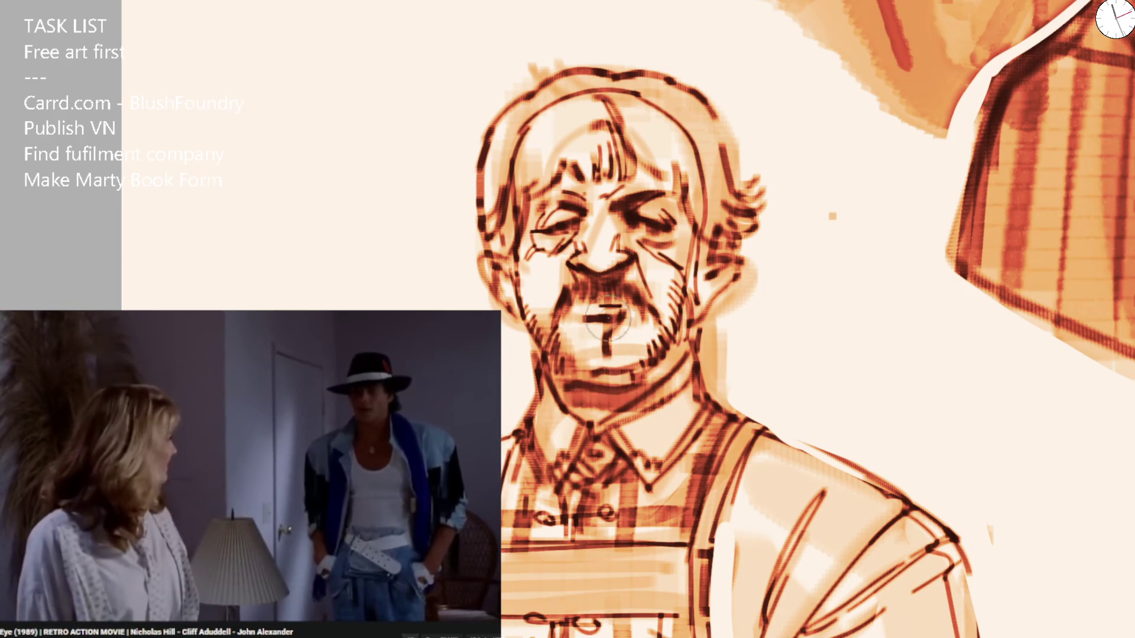
pyautogui.moveTo(591, 290)
pyautogui.mouseDown()
pyautogui.moveTo(662, 331)
pyautogui.moveTo(632, 390)
pyautogui.moveTo(698, 236)
pyautogui.mouseUp()
# Zoom out, mirror the canvas to check the figure, and zoom back in on the face.
pyautogui.hotkey('ctrl', '-')
pyautogui.hotkey('ctrl', '-')
pyautogui.press('m')
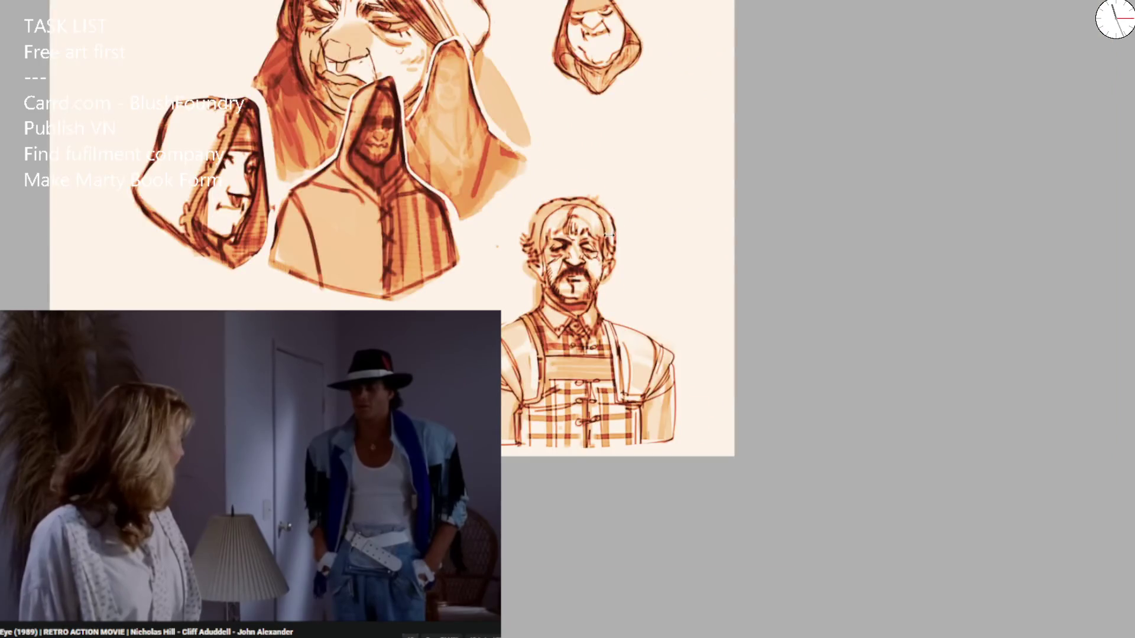
pyautogui.hotkey('ctrl', '+')
pyautogui.hotkey('ctrl', '+')
pyautogui.hotkey('ctrl', '+')
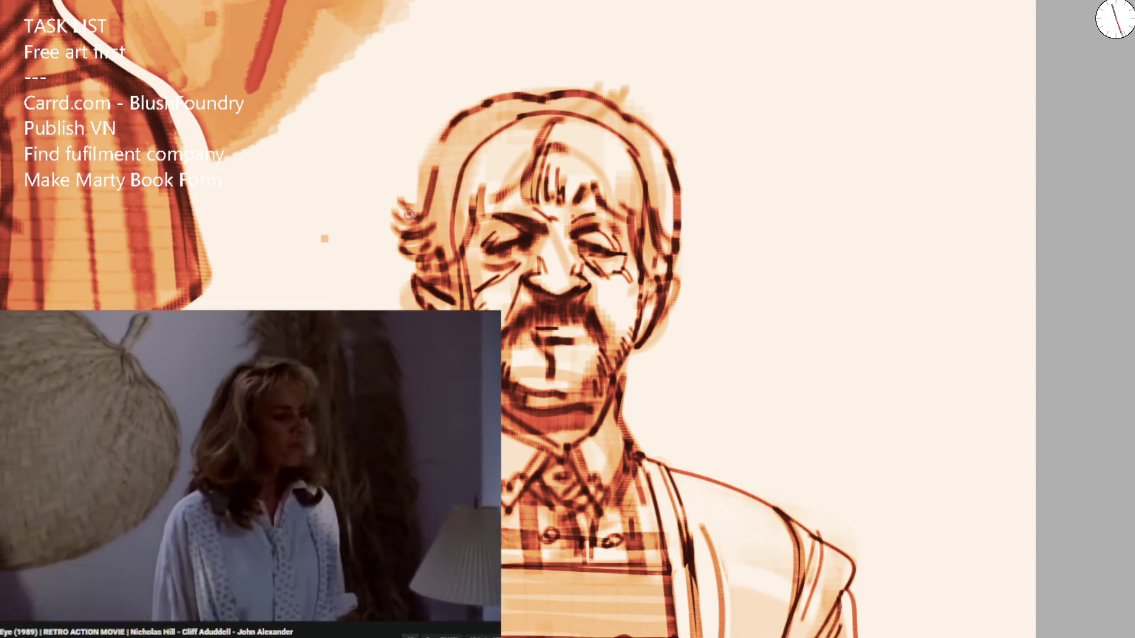
# Darken the left eye and the lines around the eye and nose bridge, checking in mirrored view.
pyautogui.moveTo(417, 239)
pyautogui.mouseDown()
pyautogui.moveTo(454, 158)
pyautogui.moveTo(473, 195)
pyautogui.moveTo(508, 159)
pyautogui.moveTo(586, 127)
pyautogui.moveTo(591, 177)
pyautogui.moveTo(638, 148)
pyautogui.moveTo(674, 165)
pyautogui.moveTo(659, 191)
pyautogui.mouseUp()
pyautogui.hotkey('ctrl', 'z')
pyautogui.hotkey('ctrl', 'z')
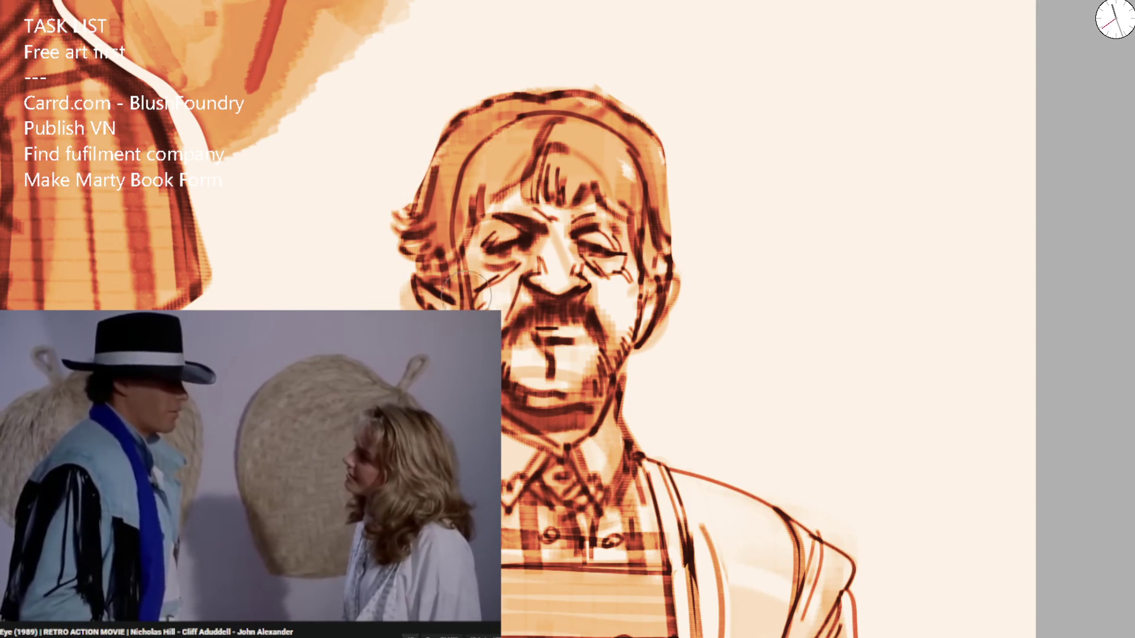
pyautogui.moveTo(534, 231); pyautogui.dragTo(548, 236)
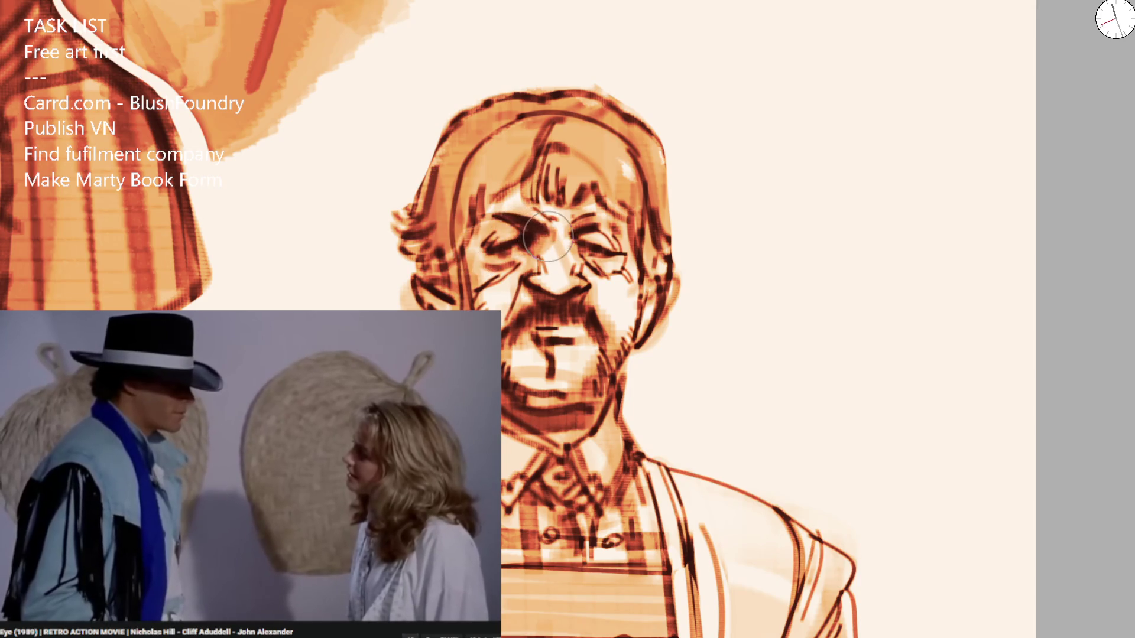
pyautogui.press('m')
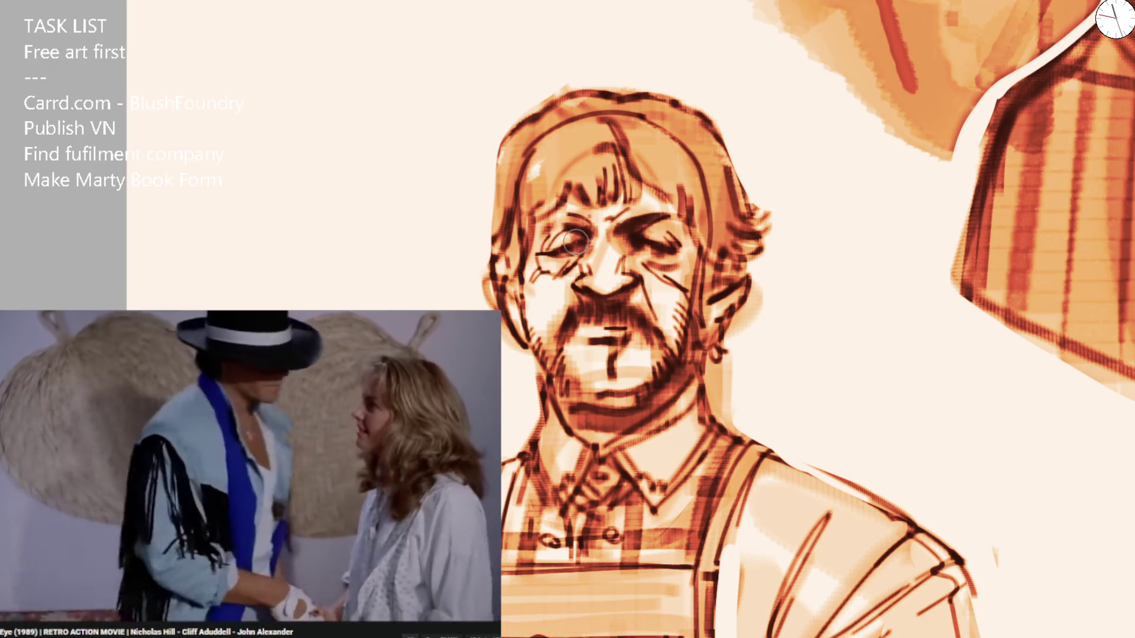
pyautogui.moveTo(582, 234)
pyautogui.mouseDown()
pyautogui.moveTo(585, 260)
pyautogui.moveTo(615, 242)
pyautogui.mouseUp()
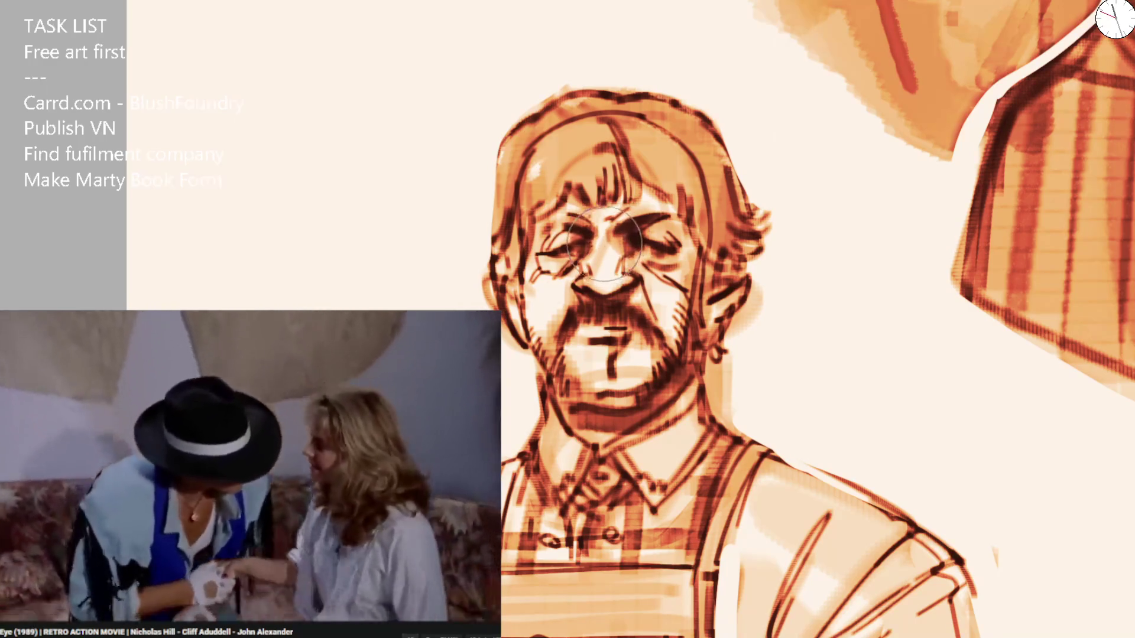
pyautogui.press('m')
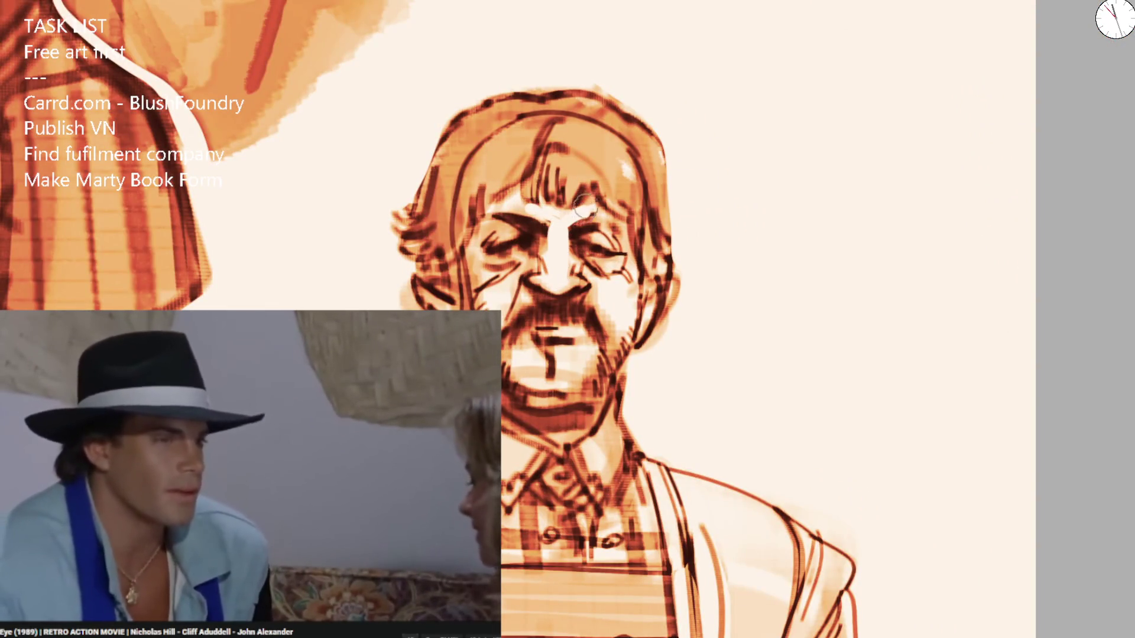
pyautogui.scroll(-5, 585, 207)
pyautogui.scroll(5, 575, 237)
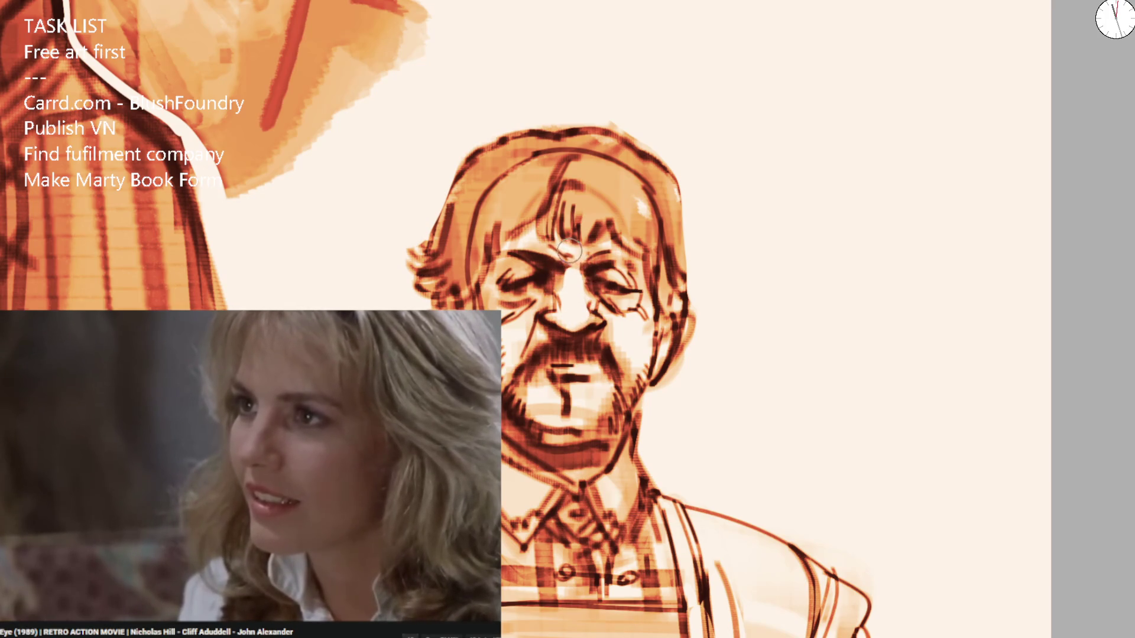
# Paint the upper left and right hair darker with an enlarged brush.
pyautogui.press(']')
pyautogui.press(']')
pyautogui.press(']')
pyautogui.moveTo(532, 177)
pyautogui.mouseDown()
pyautogui.moveTo(486, 223)
pyautogui.moveTo(585, 165)
pyautogui.moveTo(596, 195)
pyautogui.moveTo(644, 193)
pyautogui.moveTo(656, 219)
pyautogui.mouseUp()
pyautogui.press('[')
pyautogui.press('[')
pyautogui.press('[')
pyautogui.moveTo(551, 243); pyautogui.dragTo(613, 244)
# Paint a light highlight along the brow and tone down its left part.
pyautogui.hotkey('ctrl', 'z')
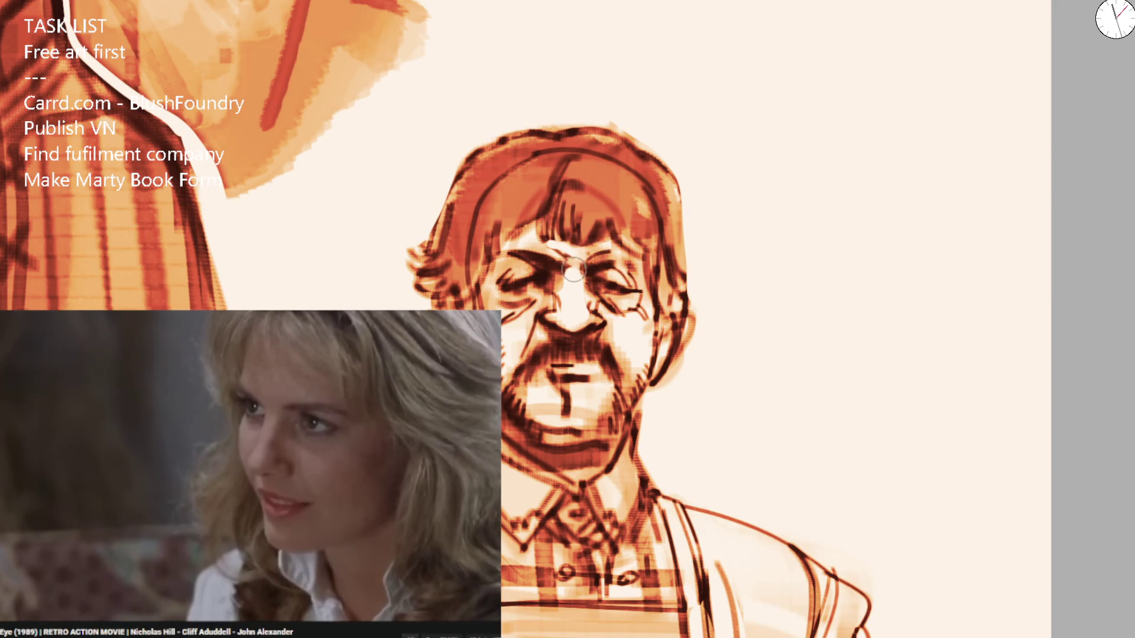
pyautogui.moveTo(572, 260); pyautogui.dragTo(623, 248)
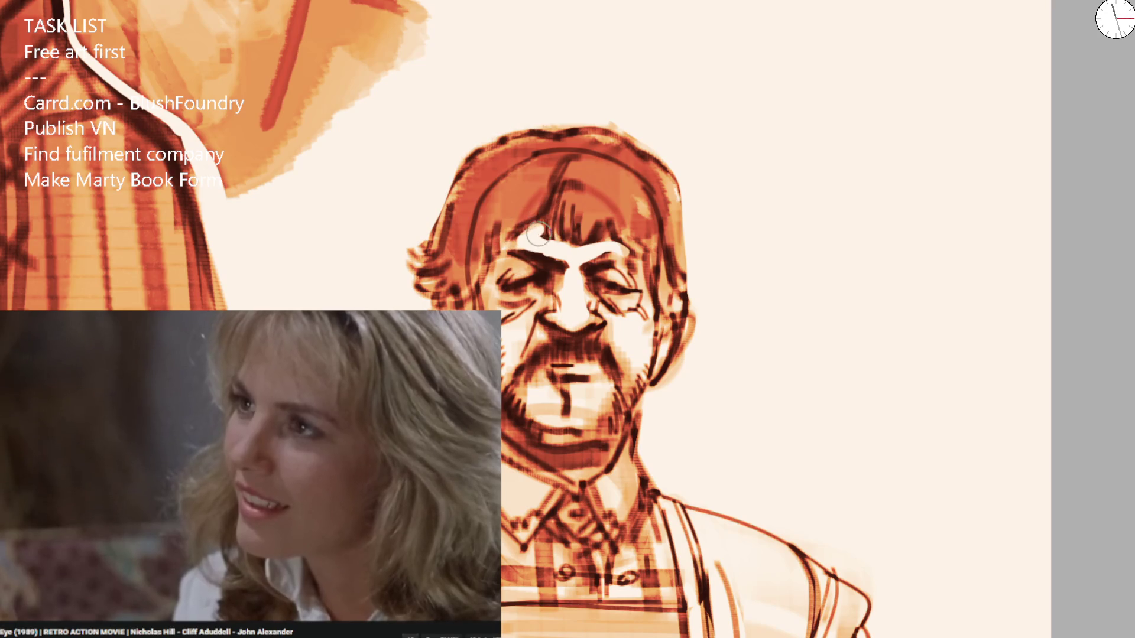
pyautogui.moveTo(544, 223); pyautogui.dragTo(591, 231)
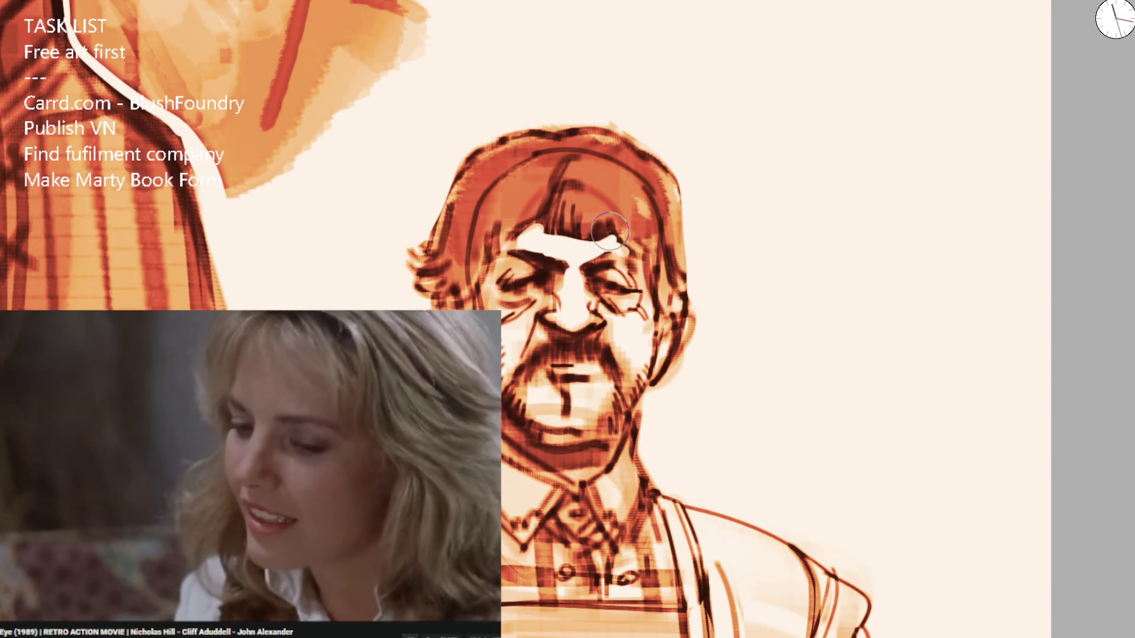
pyautogui.hotkey('ctrl', 'z')
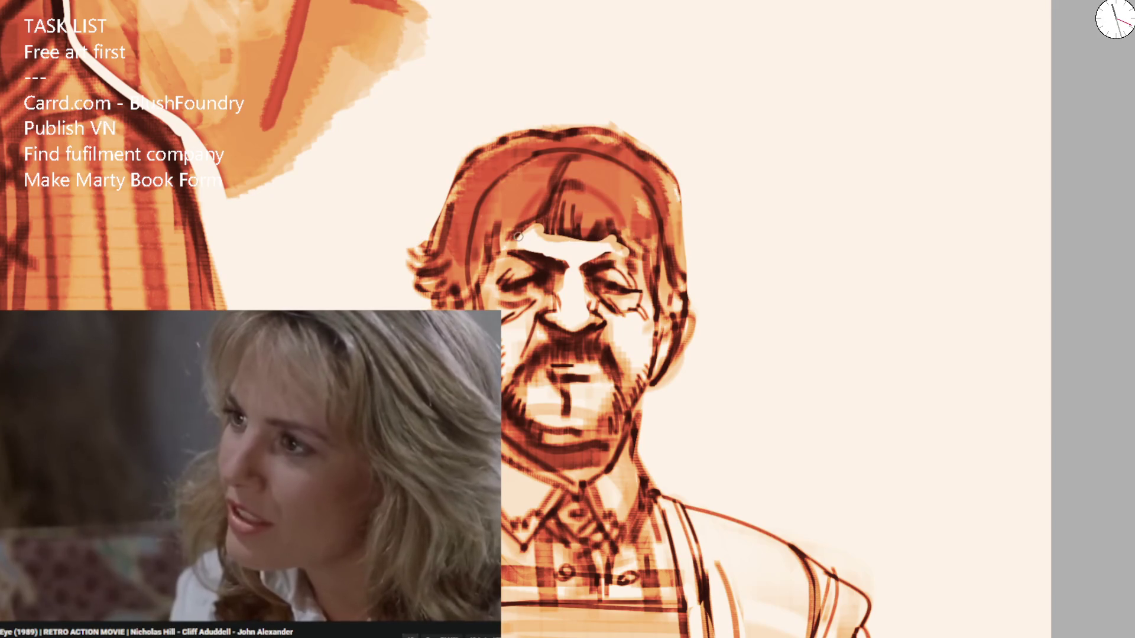
pyautogui.moveTo(523, 239)
pyautogui.mouseDown()
pyautogui.moveTo(578, 252)
pyautogui.moveTo(598, 242)
pyautogui.mouseUp()
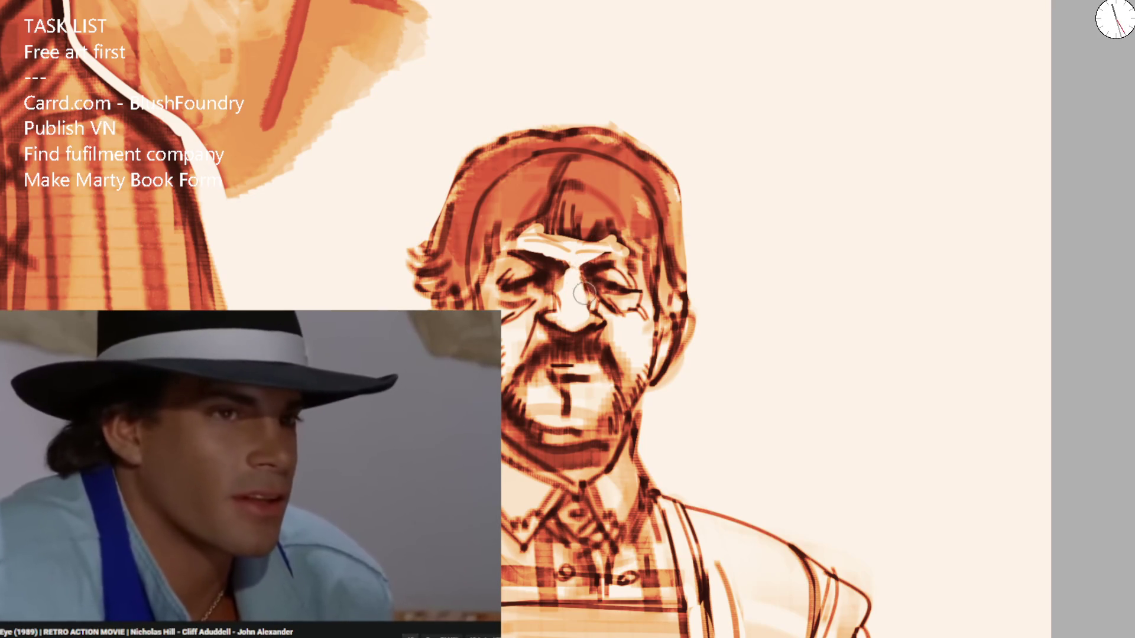
pyautogui.press('[')
pyautogui.press('[')
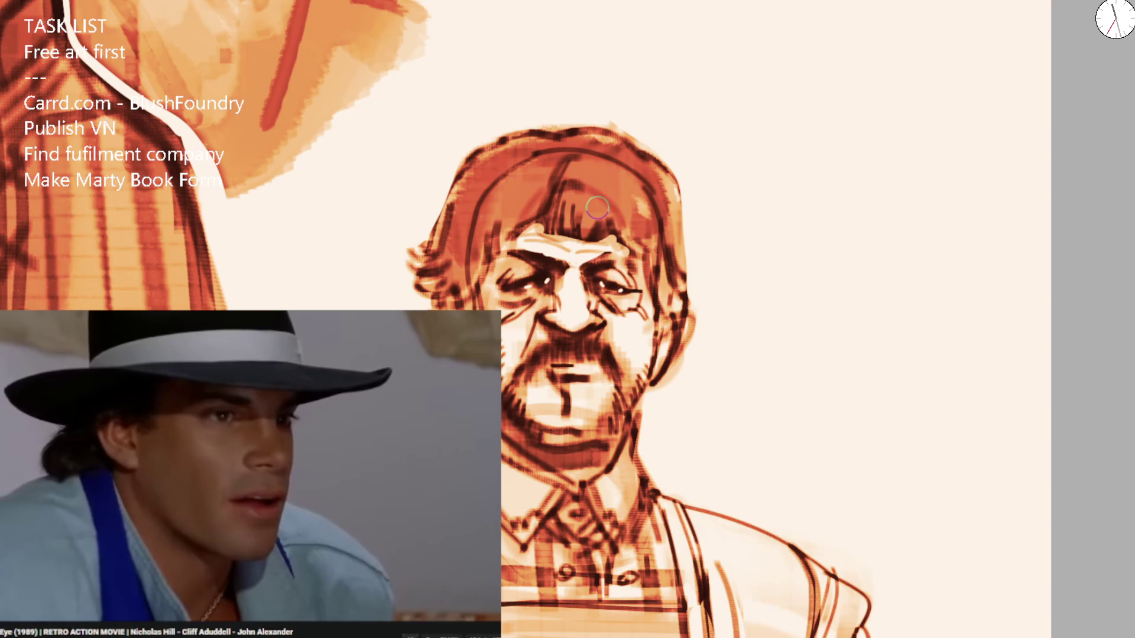
# Add white forehead highlights, brown hair strands over them, and light brow strokes, then view the whole sheet.
pyautogui.scroll(2, 546, 273)
pyautogui.scroll(1, 547, 273)
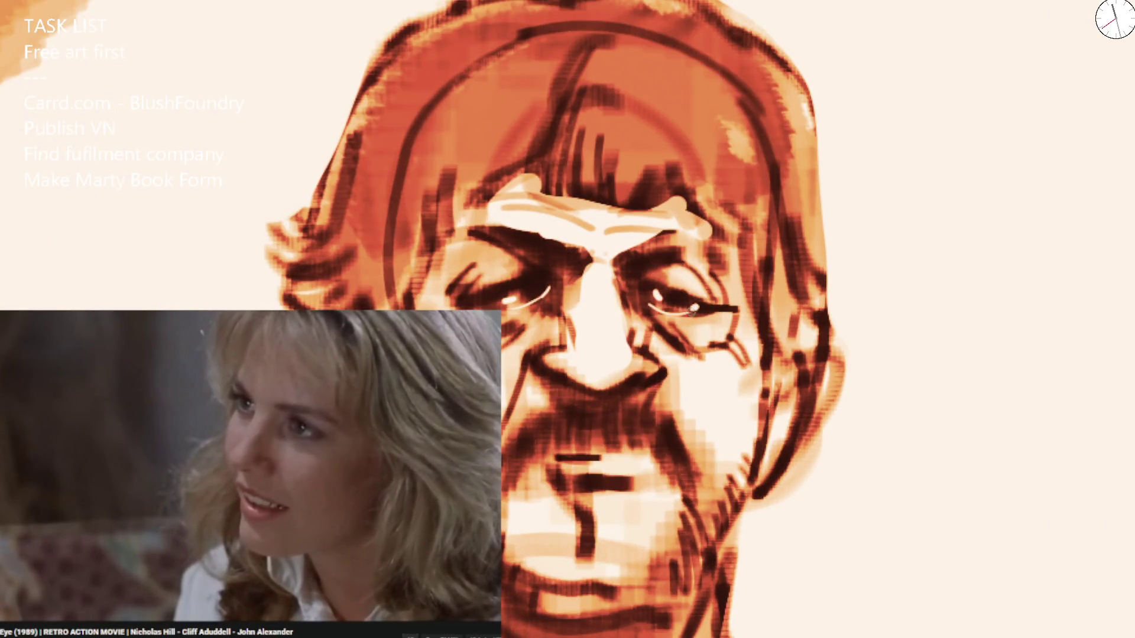
pyautogui.scroll(-4, 683, 159)
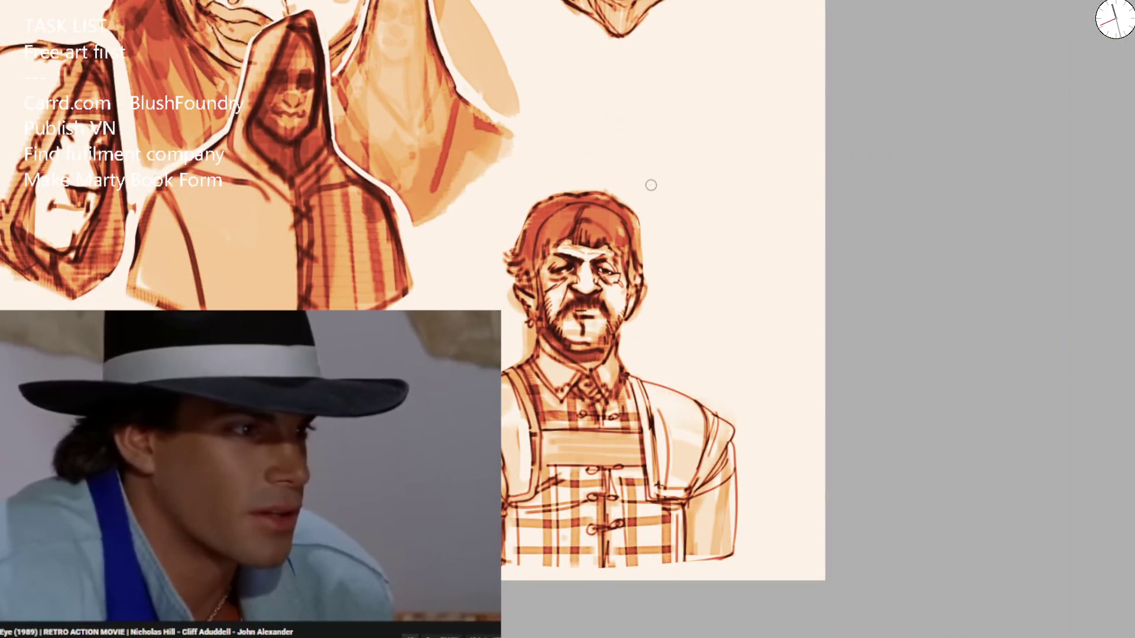
pyautogui.scroll(2, 574, 264)
pyautogui.scroll(1, 575, 265)
pyautogui.moveTo(514, 230); pyautogui.dragTo(662, 260)
pyautogui.moveTo(518, 275)
pyautogui.mouseDown()
pyautogui.moveTo(561, 177)
pyautogui.moveTo(532, 260)
pyautogui.mouseUp()
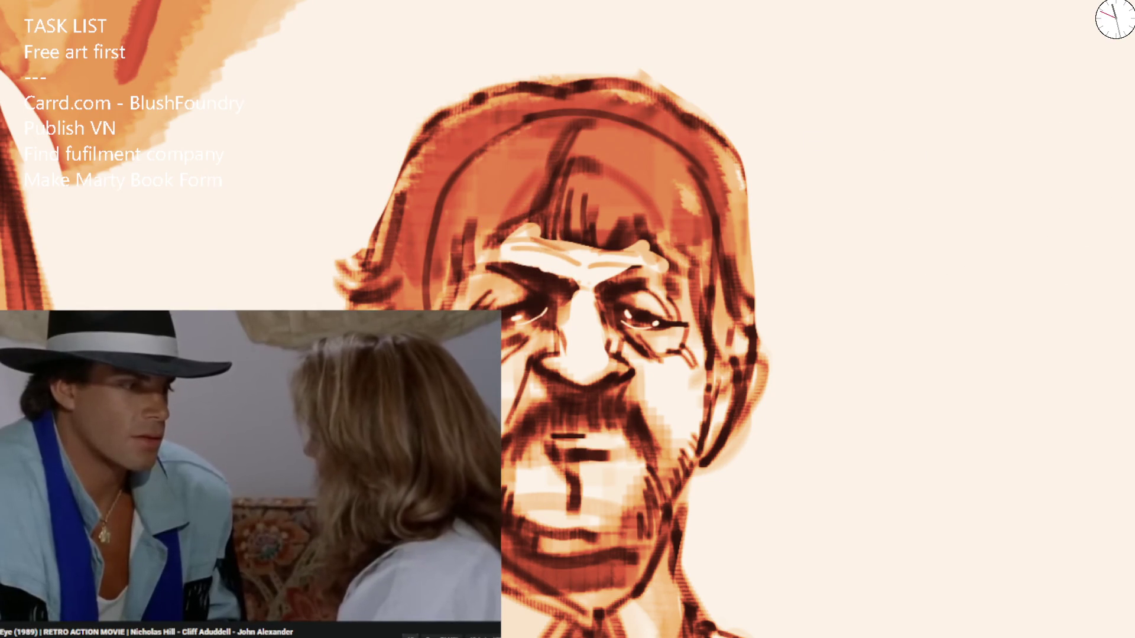
pyautogui.moveTo(516, 254)
pyautogui.mouseDown()
pyautogui.moveTo(638, 248)
pyautogui.moveTo(620, 266)
pyautogui.moveTo(579, 251)
pyautogui.mouseUp()
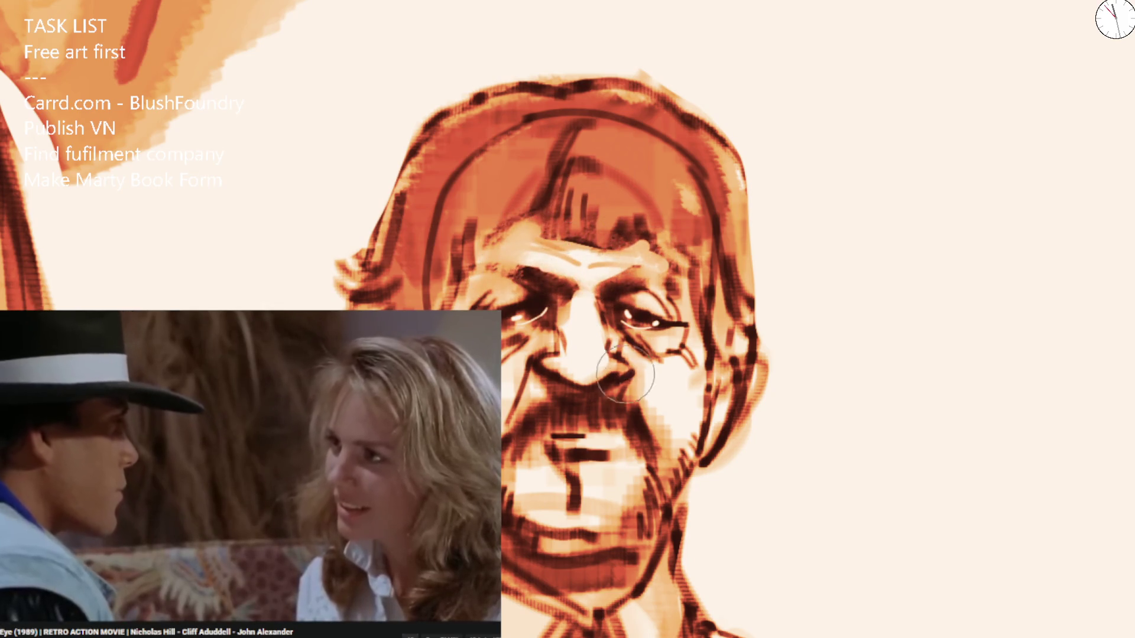
pyautogui.hotkey('ctrl', '0')
pyautogui.scroll(-2, 682, 230)
pyautogui.scroll(5, 680, 213)
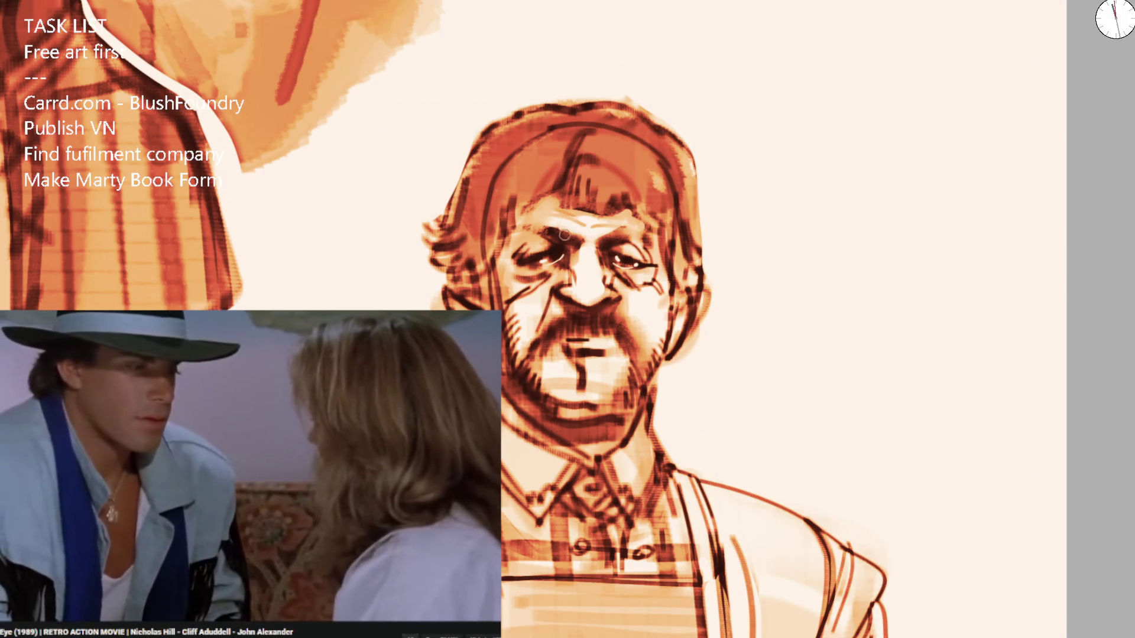
# Add dark hair strands above the brow and down the left side, hatching across the hair.
pyautogui.moveTo(508, 171); pyautogui.dragTo(518, 202)
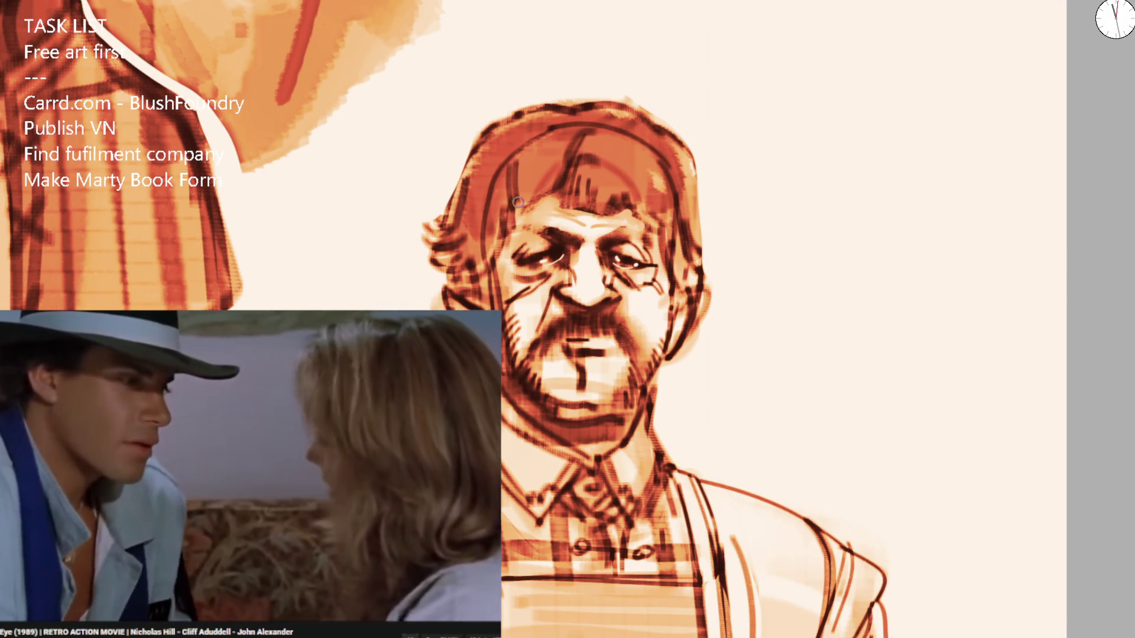
pyautogui.moveTo(555, 159); pyautogui.dragTo(546, 208)
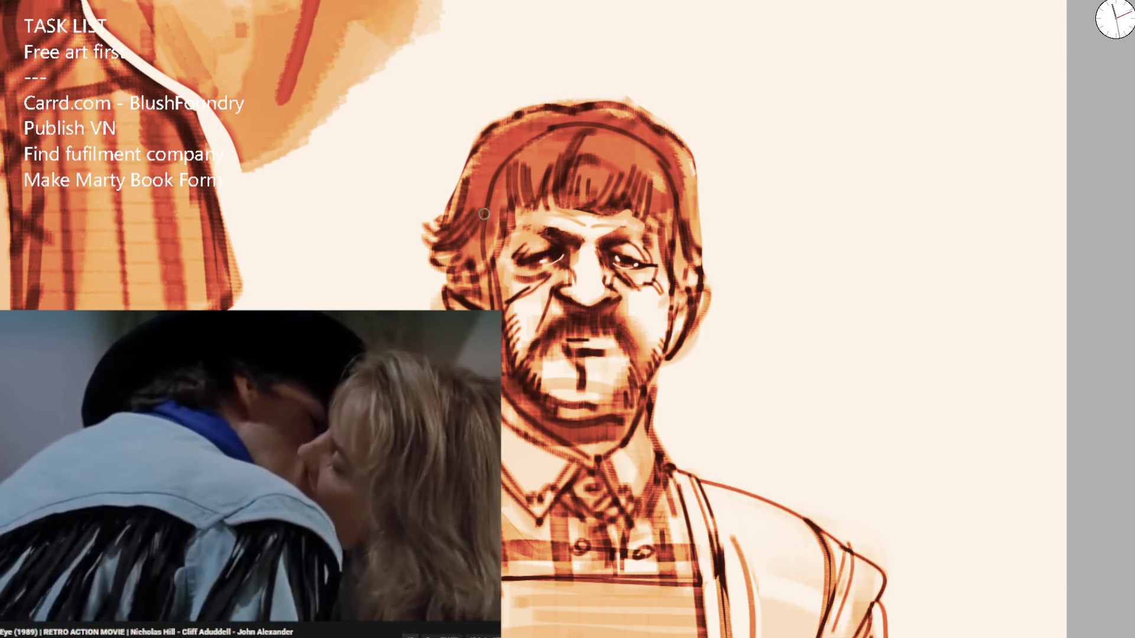
pyautogui.moveTo(503, 144)
pyautogui.mouseDown()
pyautogui.moveTo(485, 224)
pyautogui.moveTo(502, 209)
pyautogui.mouseUp()
pyautogui.moveTo(643, 212)
pyautogui.mouseDown()
pyautogui.moveTo(662, 220)
pyautogui.moveTo(689, 199)
pyautogui.moveTo(712, 272)
pyautogui.moveTo(679, 289)
pyautogui.moveTo(693, 275)
pyautogui.moveTo(703, 285)
pyautogui.mouseUp()
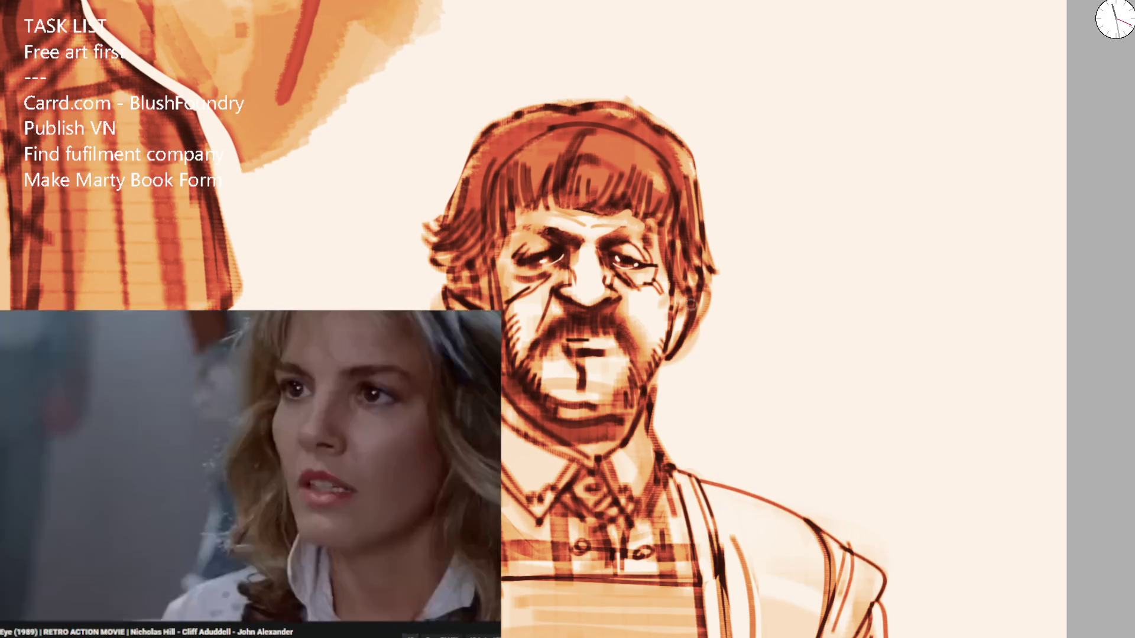
# Hatch the ear, cheeks and right jaw, and darken the chin beard beside the mustache.
pyautogui.moveTo(467, 282); pyautogui.dragTo(490, 294)
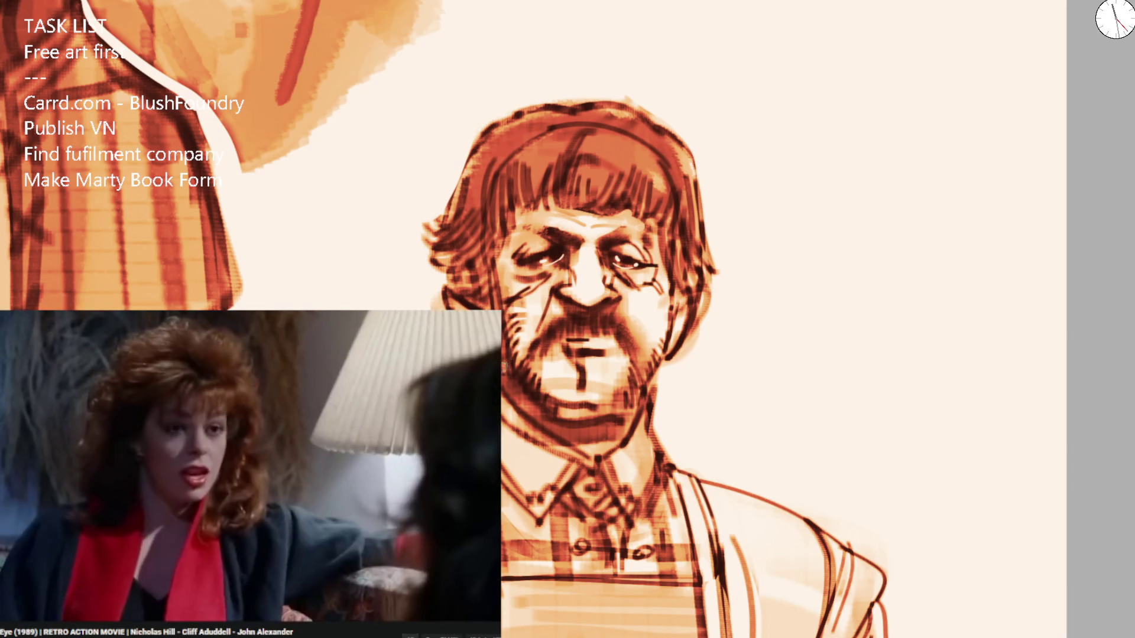
pyautogui.moveTo(663, 323)
pyautogui.mouseDown()
pyautogui.moveTo(665, 282)
pyautogui.moveTo(665, 351)
pyautogui.moveTo(678, 344)
pyautogui.mouseUp()
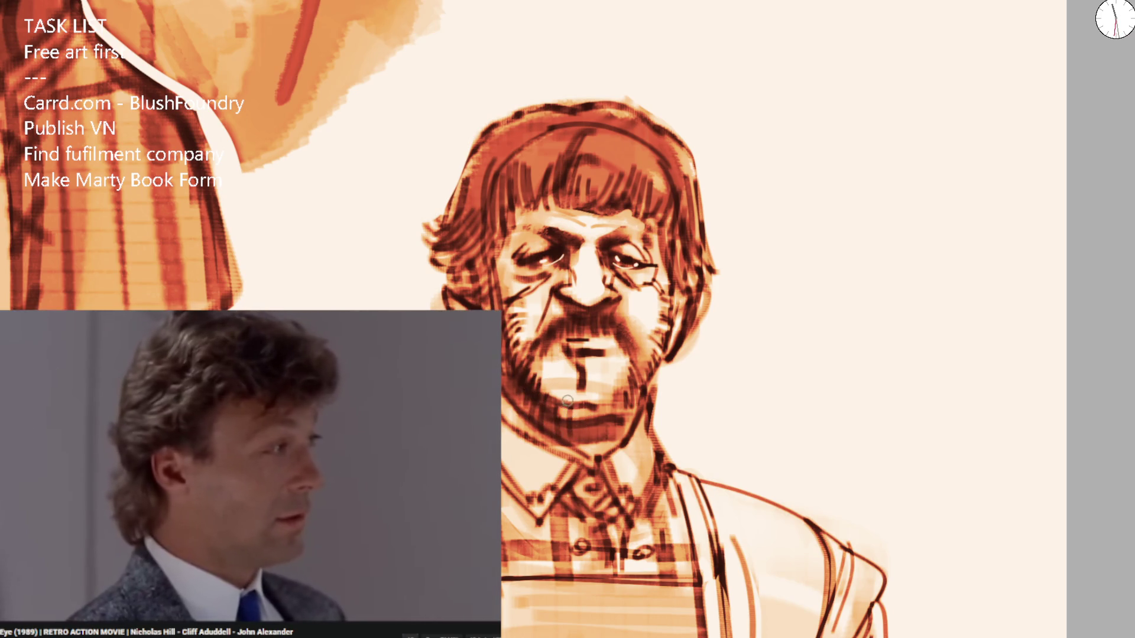
pyautogui.moveTo(584, 400); pyautogui.dragTo(593, 373)
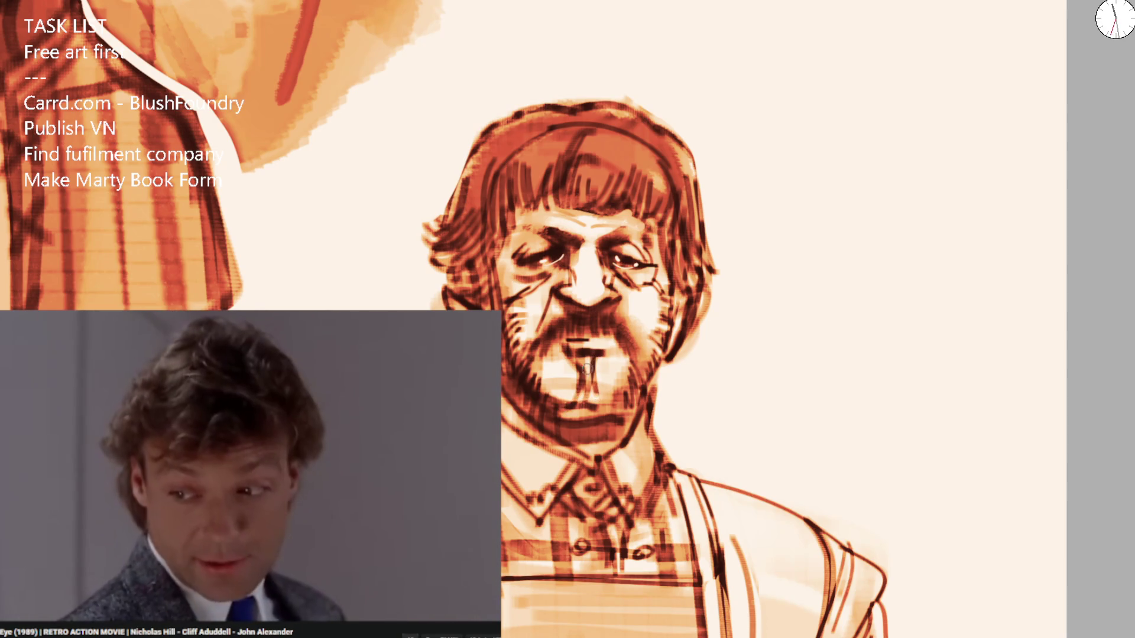
pyautogui.moveTo(621, 319)
pyautogui.mouseDown()
pyautogui.moveTo(644, 354)
pyautogui.moveTo(615, 408)
pyautogui.mouseUp()
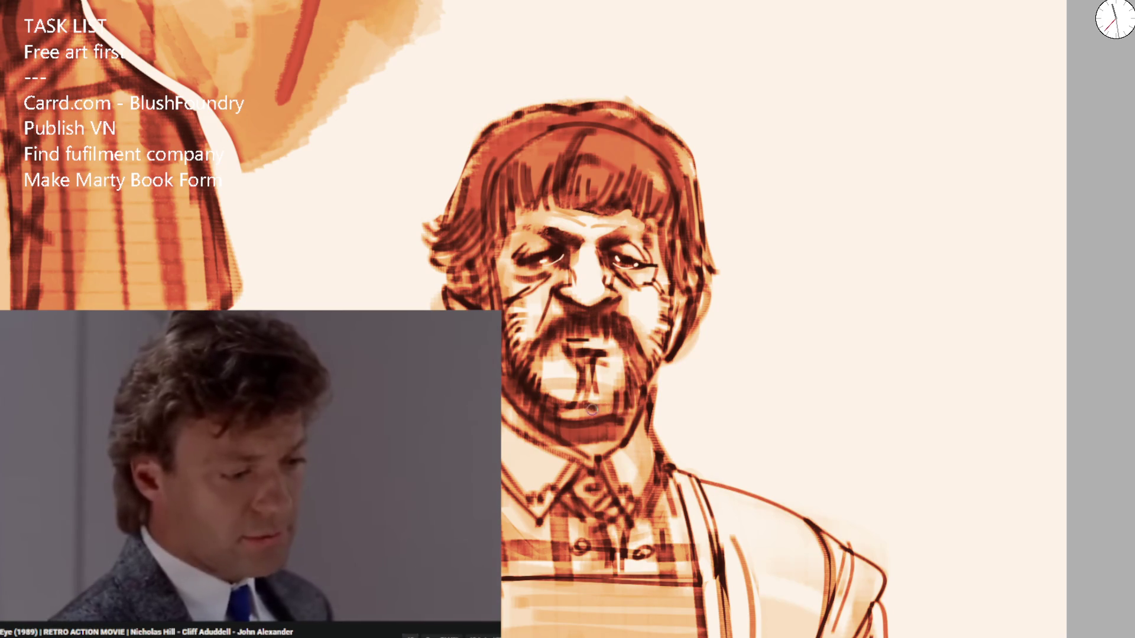
pyautogui.moveTo(623, 369); pyautogui.dragTo(617, 430)
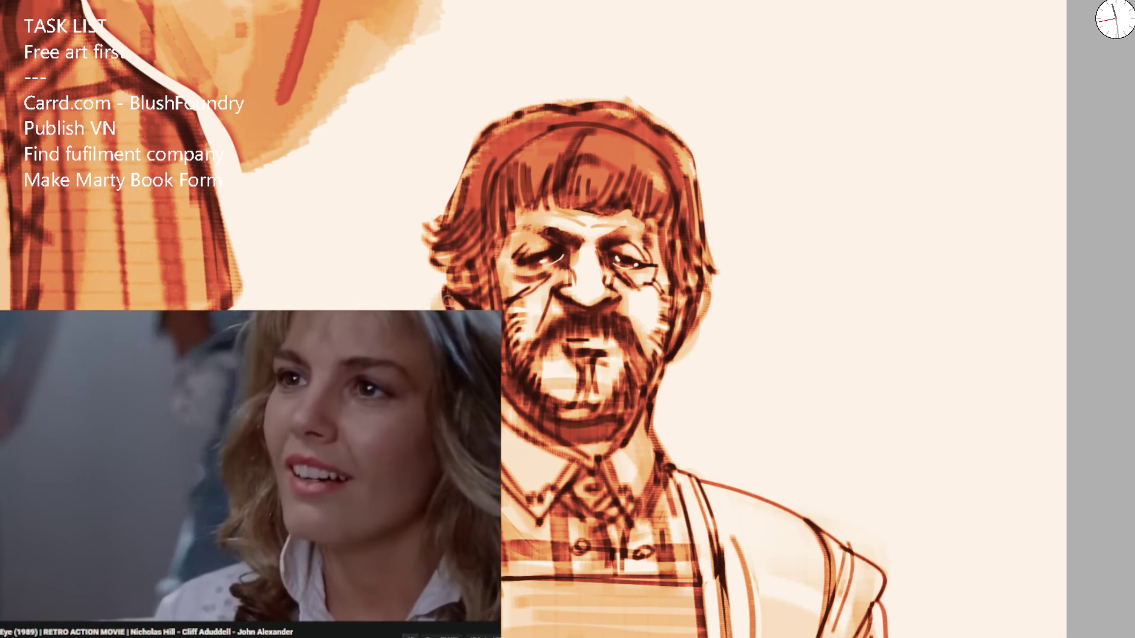
pyautogui.scroll(-2, 580, 260)
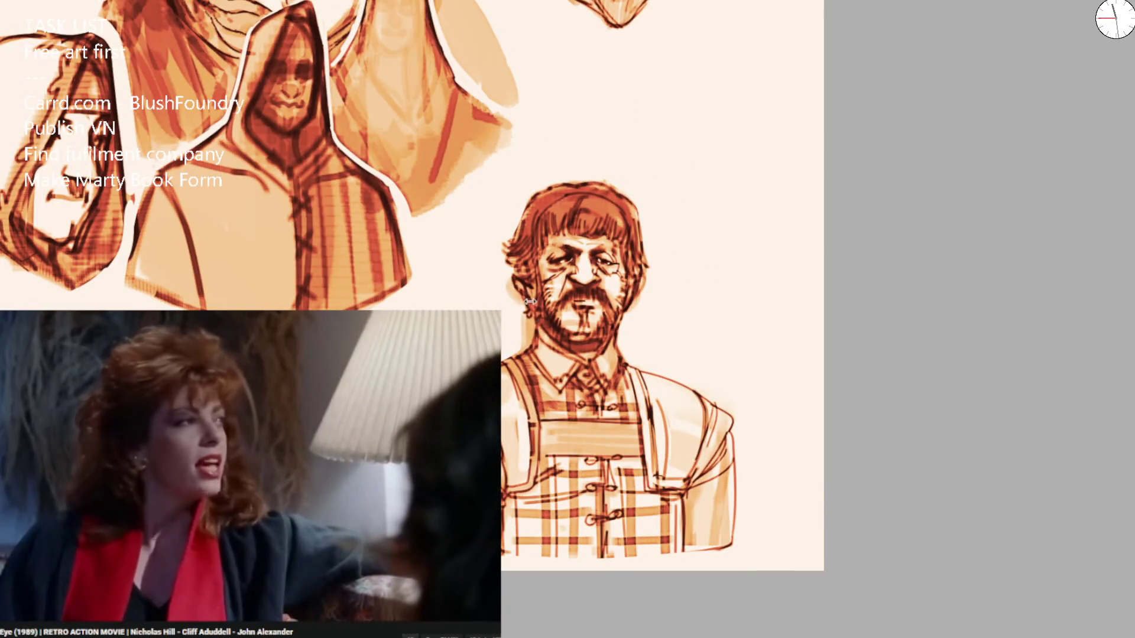
pyautogui.scroll(2, 530, 302)
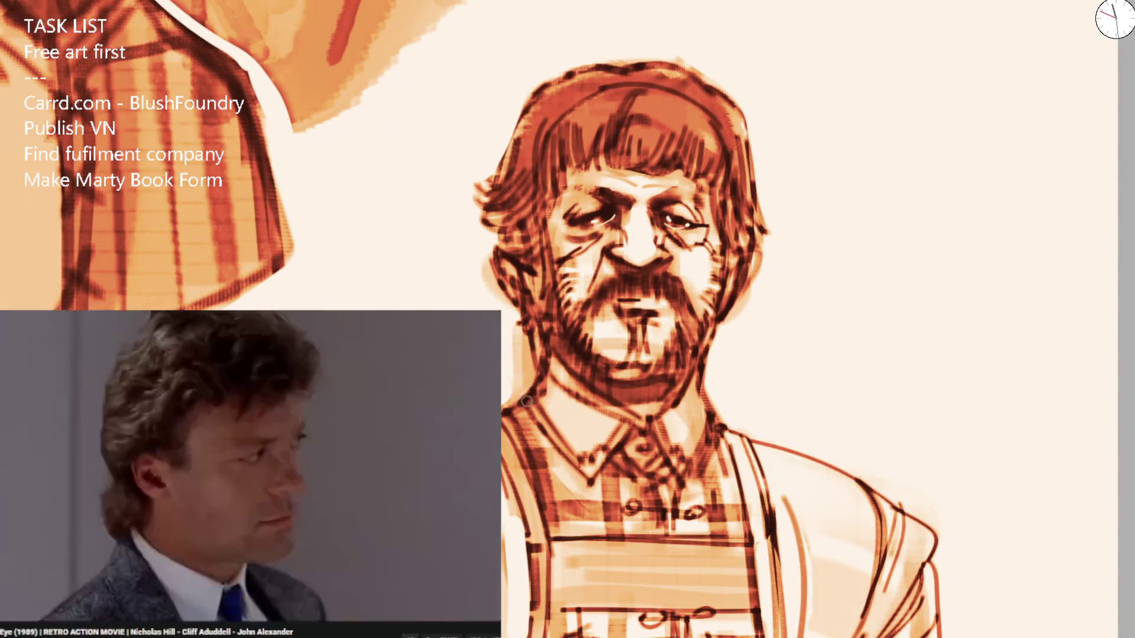
pyautogui.scroll(-2, 579, 260)
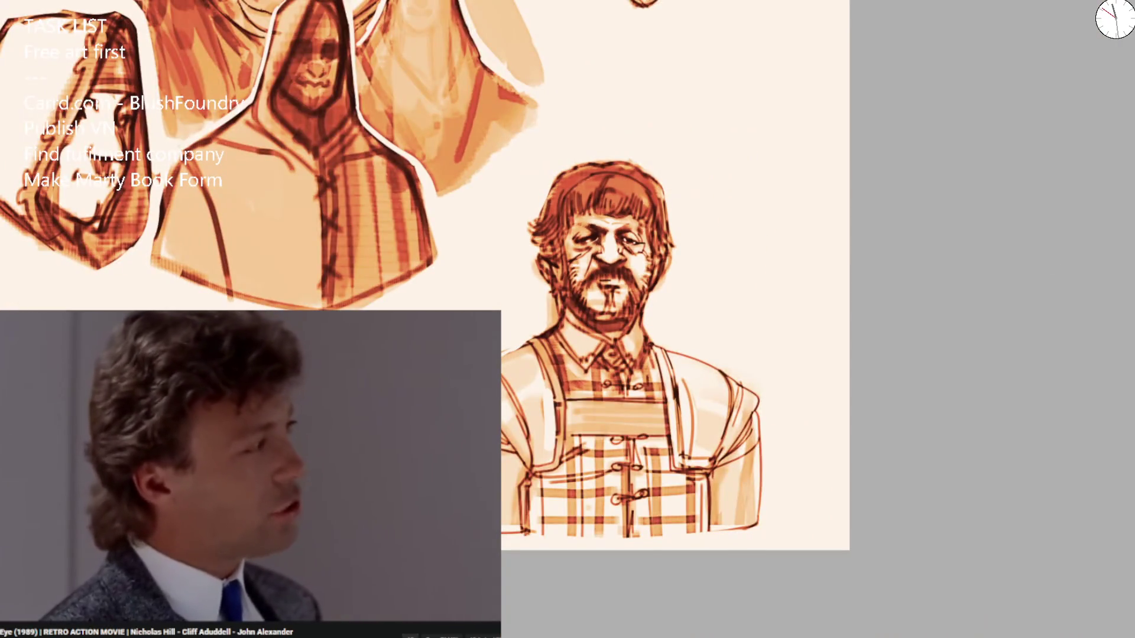
pyautogui.scroll(1, 485, 413)
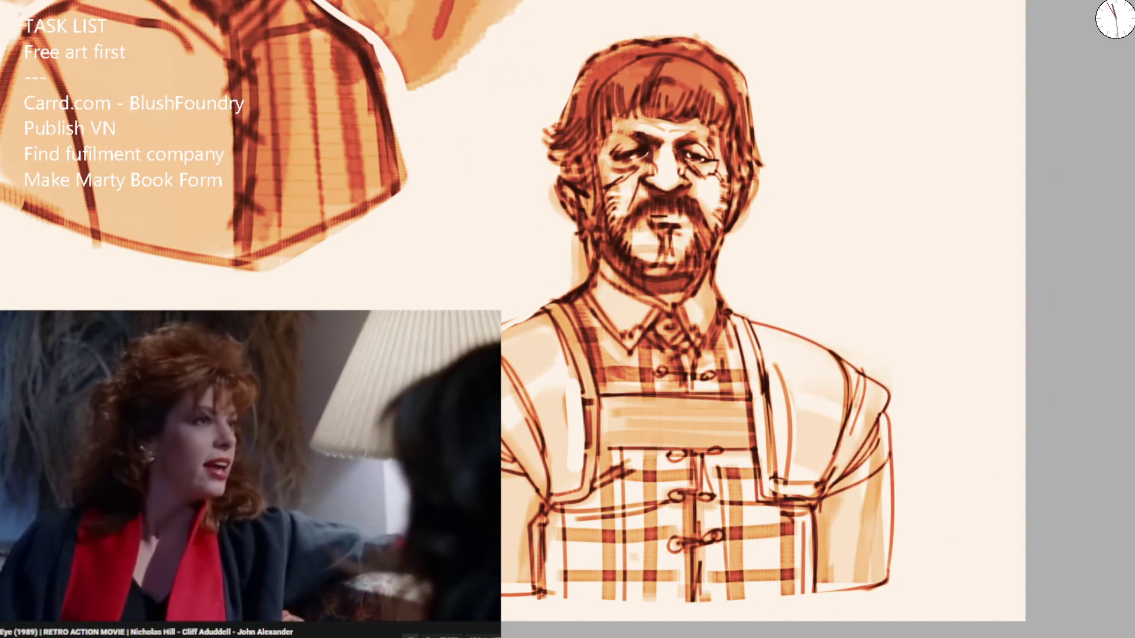
# Paint both shoulders darker orange and darken the right apron strap.
pyautogui.moveTo(520, 331)
pyautogui.mouseDown()
pyautogui.moveTo(556, 485)
pyautogui.moveTo(532, 461)
pyautogui.moveTo(531, 506)
pyautogui.moveTo(576, 432)
pyautogui.moveTo(564, 355)
pyautogui.moveTo(514, 337)
pyautogui.moveTo(504, 366)
pyautogui.moveTo(544, 449)
pyautogui.moveTo(531, 414)
pyautogui.moveTo(555, 438)
pyautogui.mouseUp()
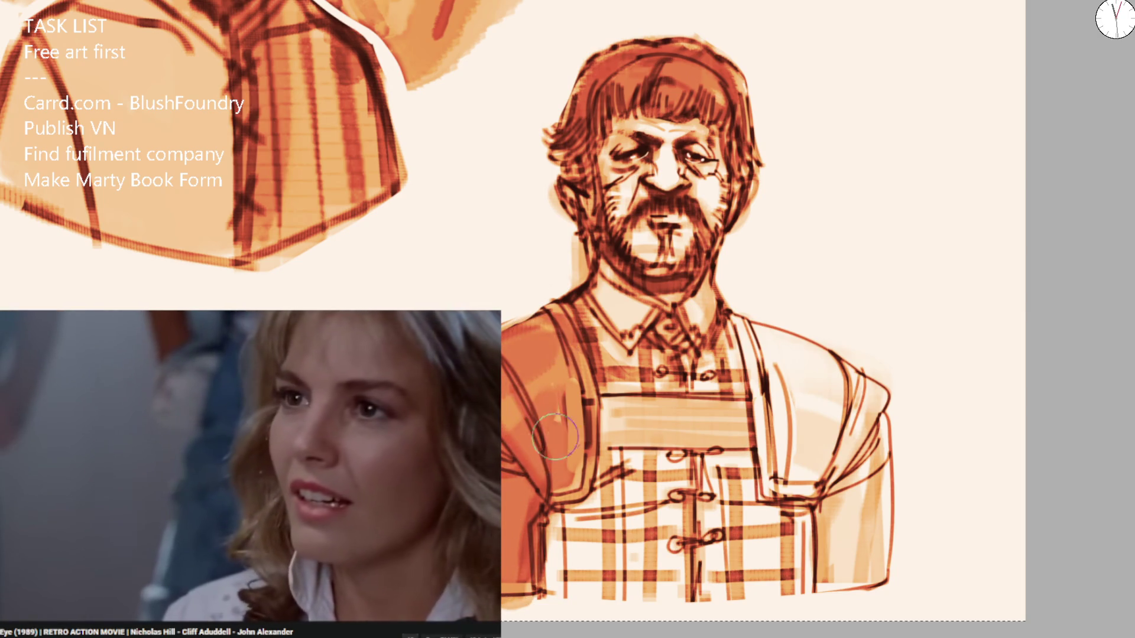
pyautogui.moveTo(783, 316)
pyautogui.mouseDown()
pyautogui.moveTo(768, 360)
pyautogui.moveTo(774, 464)
pyautogui.moveTo(839, 485)
pyautogui.moveTo(851, 574)
pyautogui.moveTo(869, 603)
pyautogui.moveTo(866, 419)
pyautogui.mouseUp()
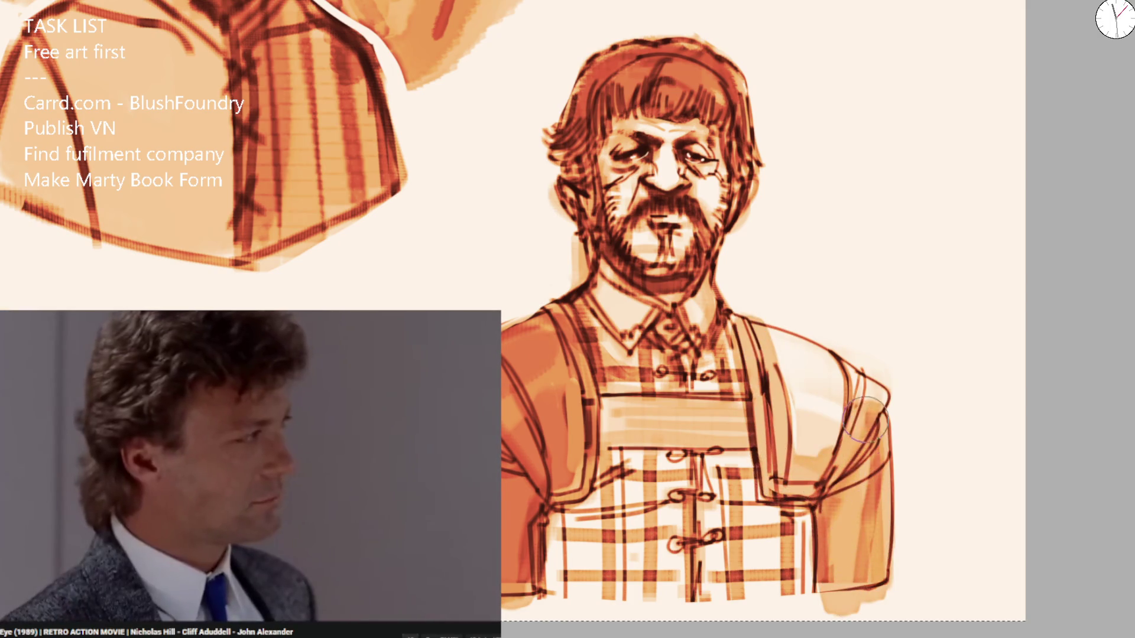
pyautogui.moveTo(768, 367)
pyautogui.mouseDown()
pyautogui.moveTo(792, 482)
pyautogui.moveTo(839, 437)
pyautogui.mouseUp()
pyautogui.moveTo(754, 340)
pyautogui.mouseDown()
pyautogui.moveTo(792, 472)
pyautogui.moveTo(857, 366)
pyautogui.moveTo(804, 479)
pyautogui.moveTo(841, 491)
pyautogui.moveTo(851, 532)
pyautogui.moveTo(839, 603)
pyautogui.moveTo(869, 449)
pyautogui.moveTo(857, 400)
pyautogui.mouseUp()
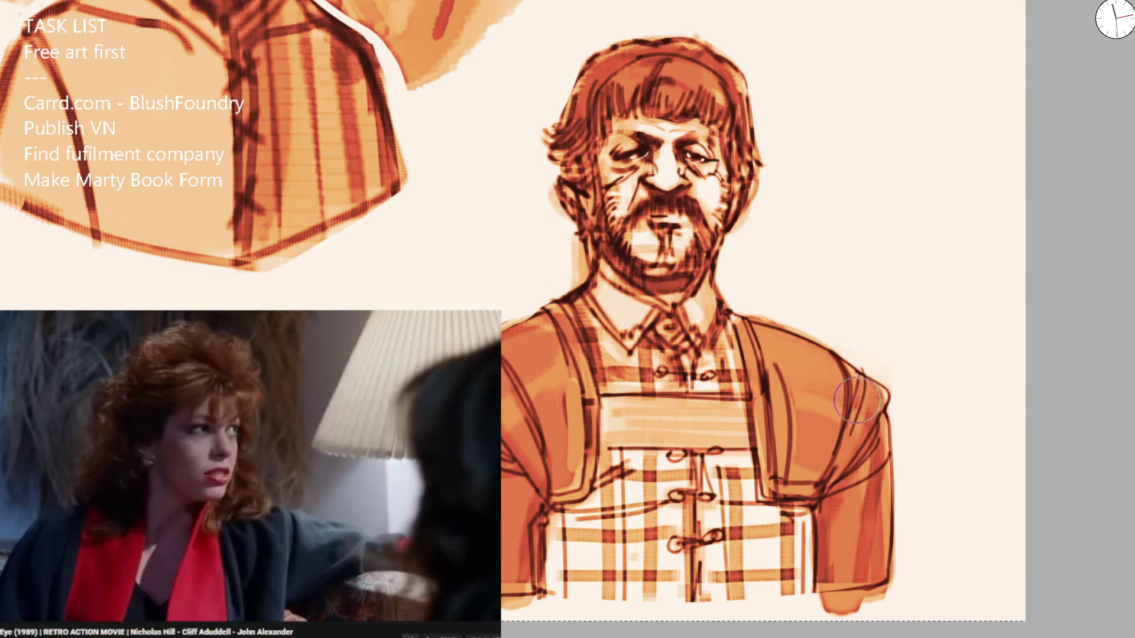
# With a smaller brush, add thin dark and light orange strap lines and a left-shoulder highlight.
pyautogui.press('[')
pyautogui.moveTo(746, 307); pyautogui.dragTo(754, 385)
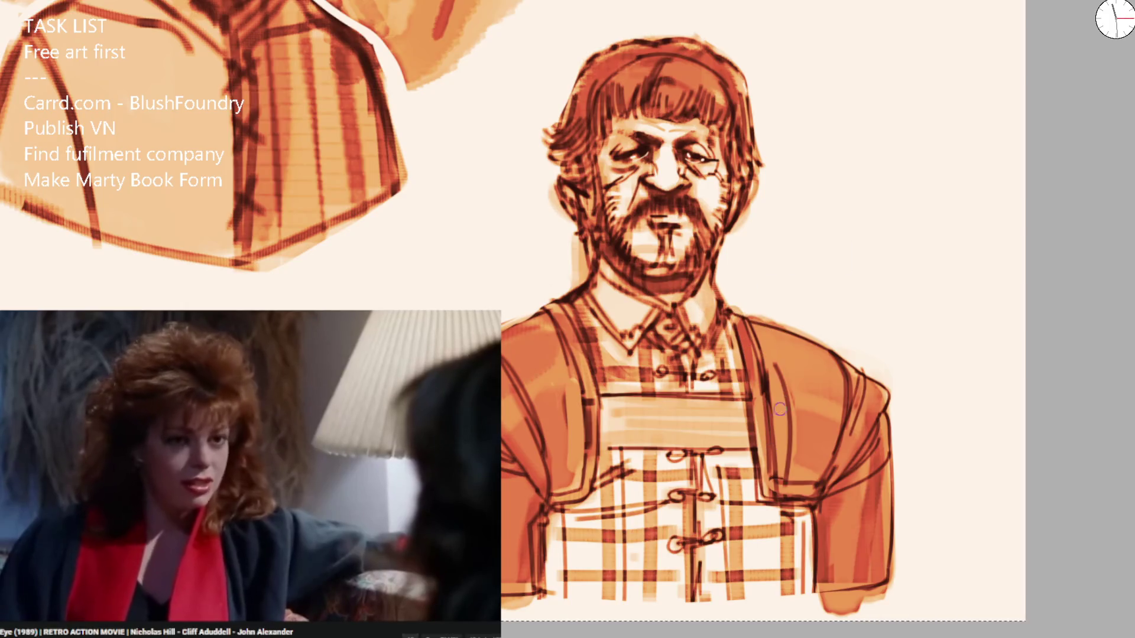
pyautogui.moveTo(779, 420); pyautogui.dragTo(785, 382)
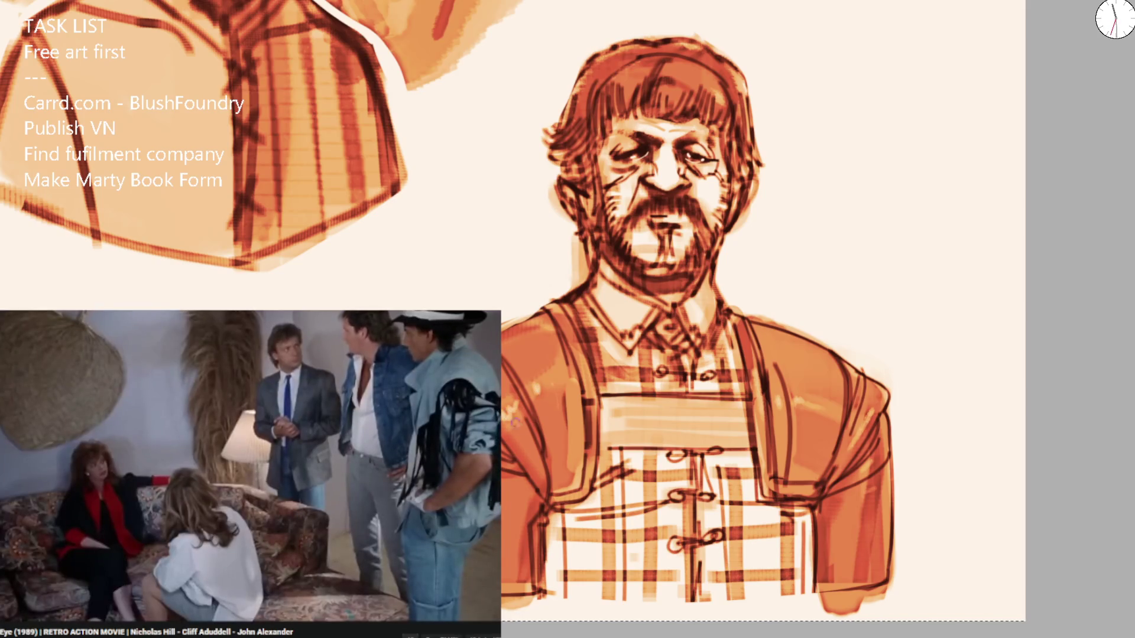
pyautogui.moveTo(535, 389); pyautogui.dragTo(568, 378)
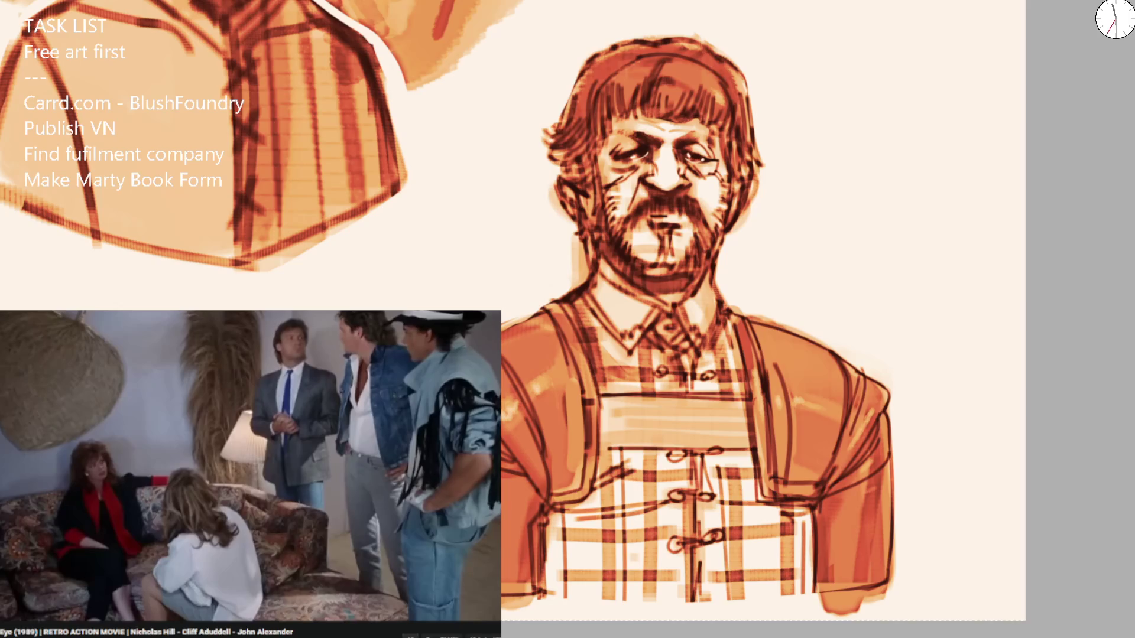
pyautogui.scroll(-5, 535, 293)
pyautogui.scroll(6, 671, 284)
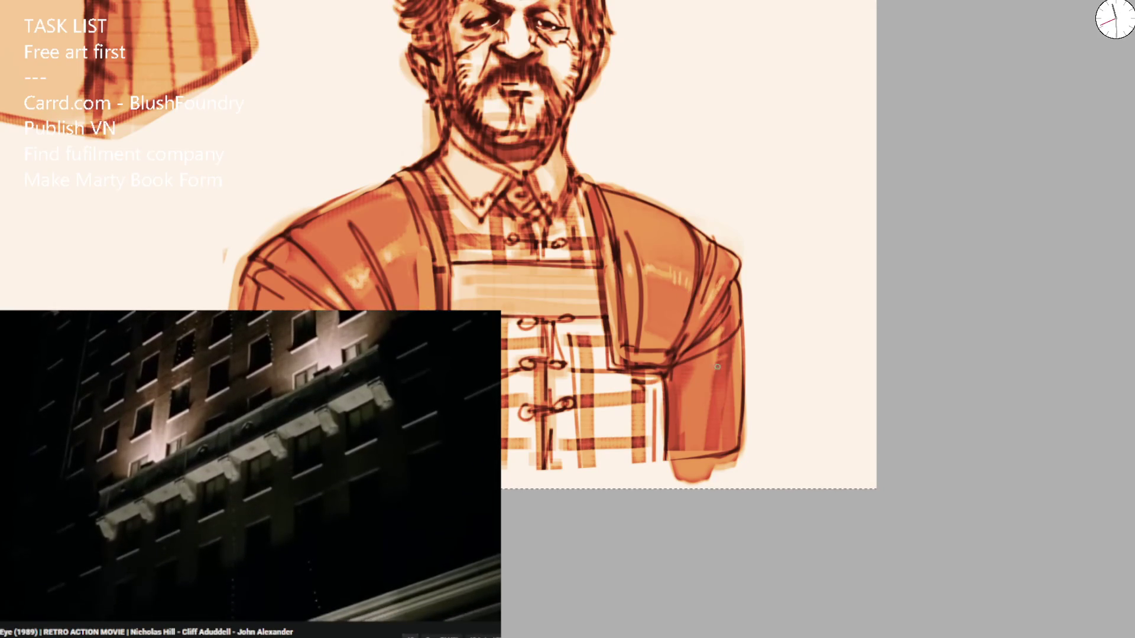
# Rotate then level the sheet, hatch dark lines across the upper bib, and add light orange at its bottom.
pyautogui.scroll(-4, 714, 378)
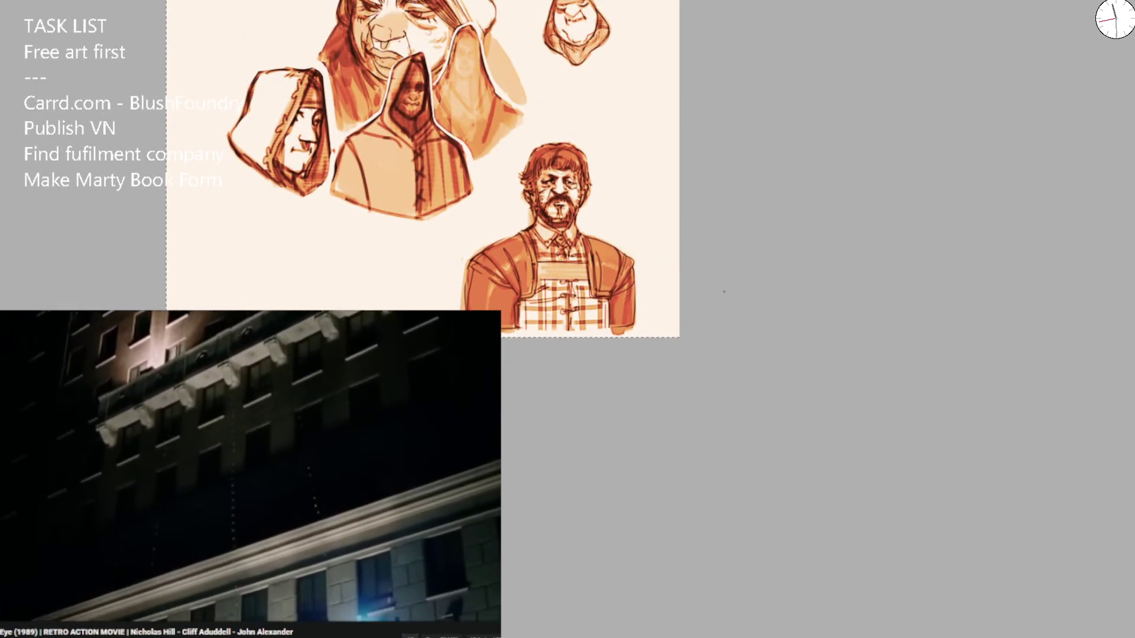
pyautogui.moveTo(725, 304); pyautogui.dragTo(816, 225)
pyautogui.scroll(5, 585, 254)
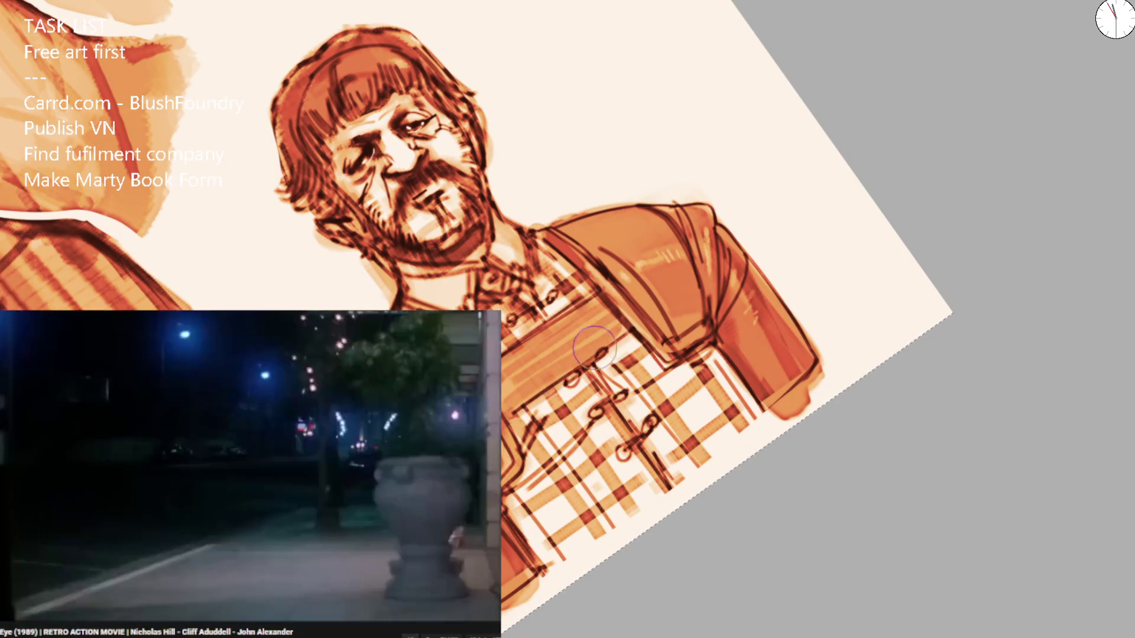
pyautogui.press('5')
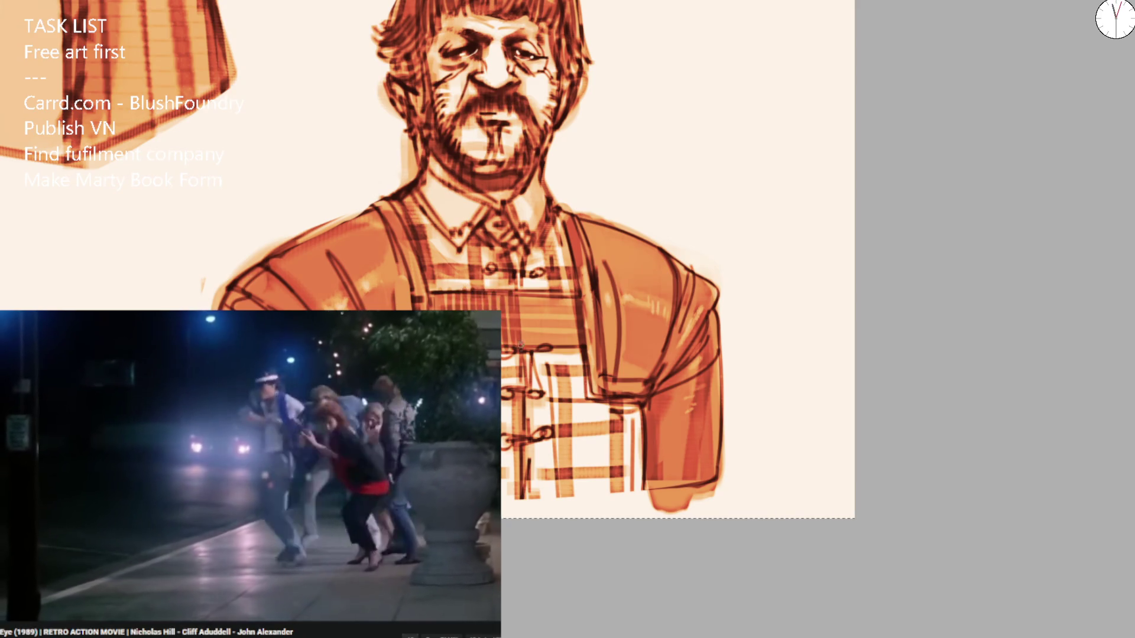
pyautogui.moveTo(553, 297)
pyautogui.mouseDown()
pyautogui.moveTo(568, 345)
pyautogui.moveTo(582, 345)
pyautogui.mouseUp()
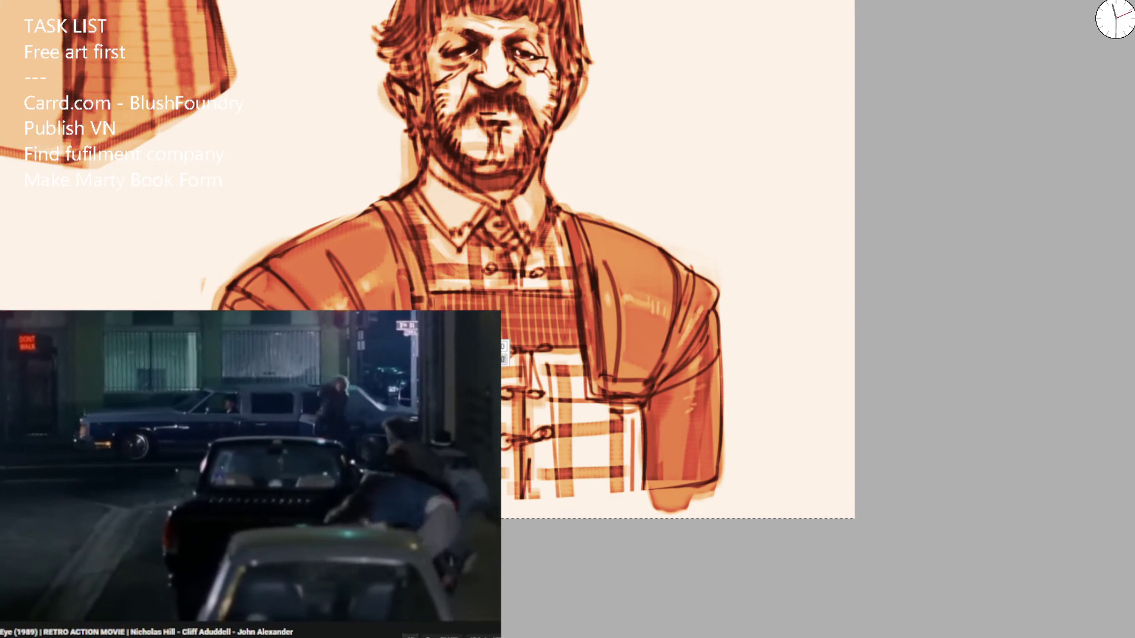
pyautogui.moveTo(627, 414); pyautogui.dragTo(628, 514)
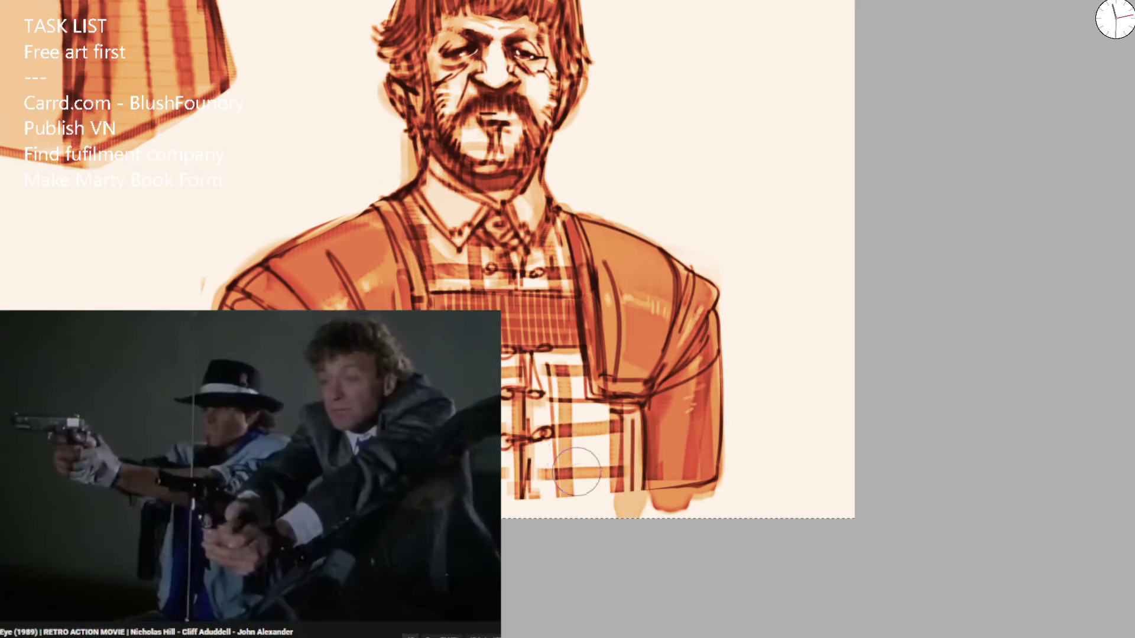
# Erase the bust's bottom strip, restore it with undo, and zoom out over the sheet.
pyautogui.scroll(-2, 579, 254)
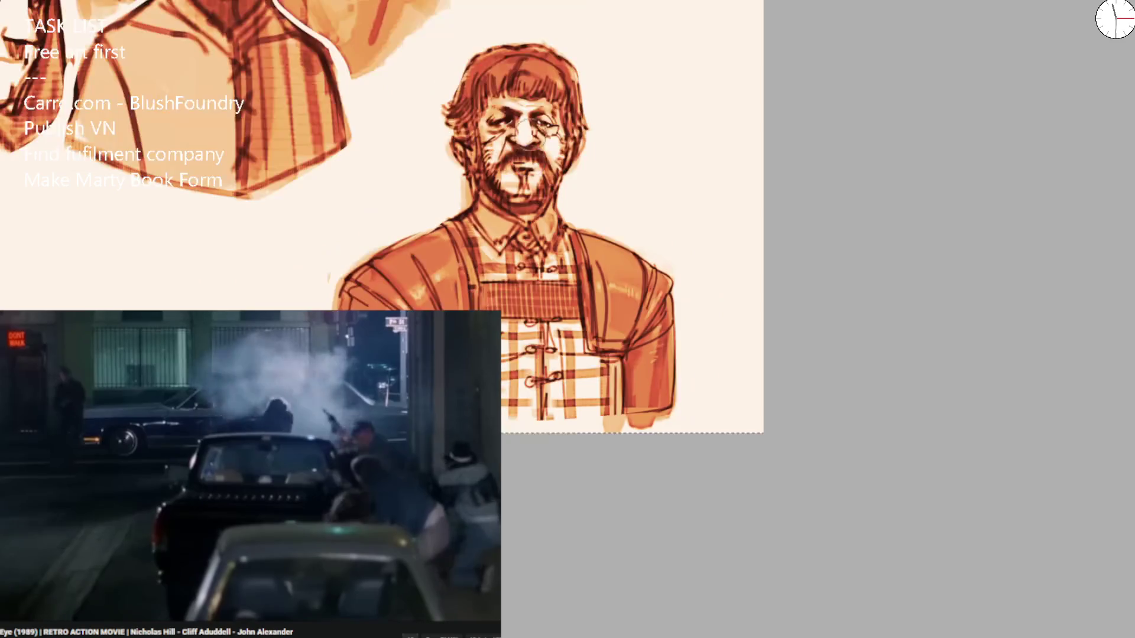
pyautogui.scroll(-2, 579, 260)
pyautogui.scroll(3, 481, 185)
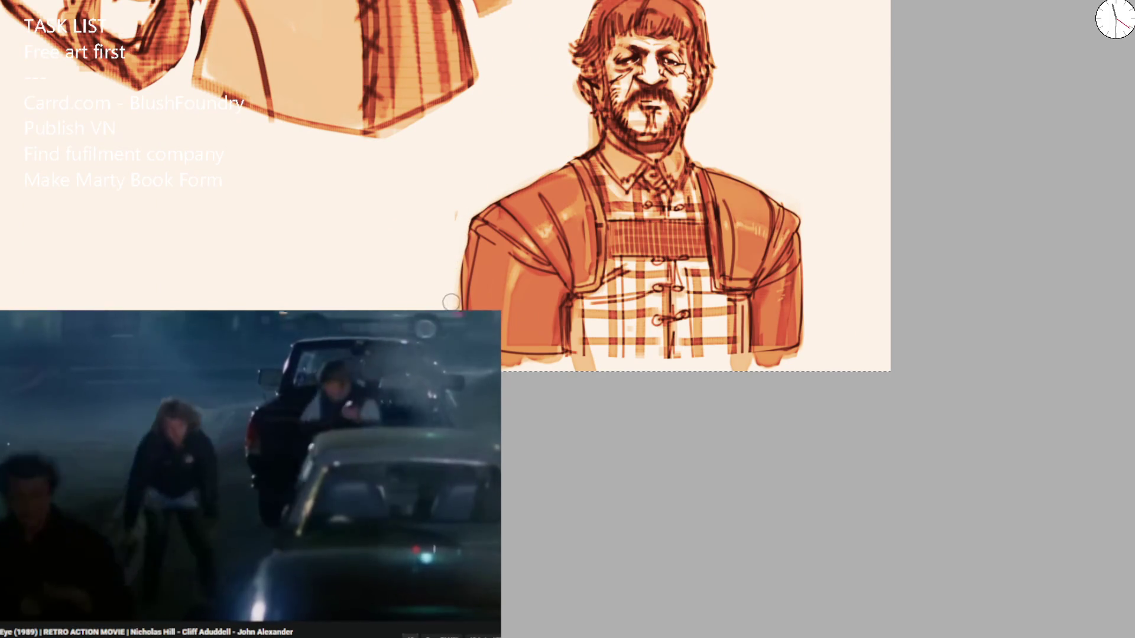
pyautogui.moveTo(704, 388)
pyautogui.mouseDown()
pyautogui.moveTo(867, 358)
pyautogui.moveTo(585, 331)
pyautogui.moveTo(869, 339)
pyautogui.moveTo(868, 329)
pyautogui.moveTo(875, 371)
pyautogui.moveTo(871, 349)
pyautogui.mouseUp()
pyautogui.hotkey('ctrl', 'z')
pyautogui.hotkey('ctrl', '-')
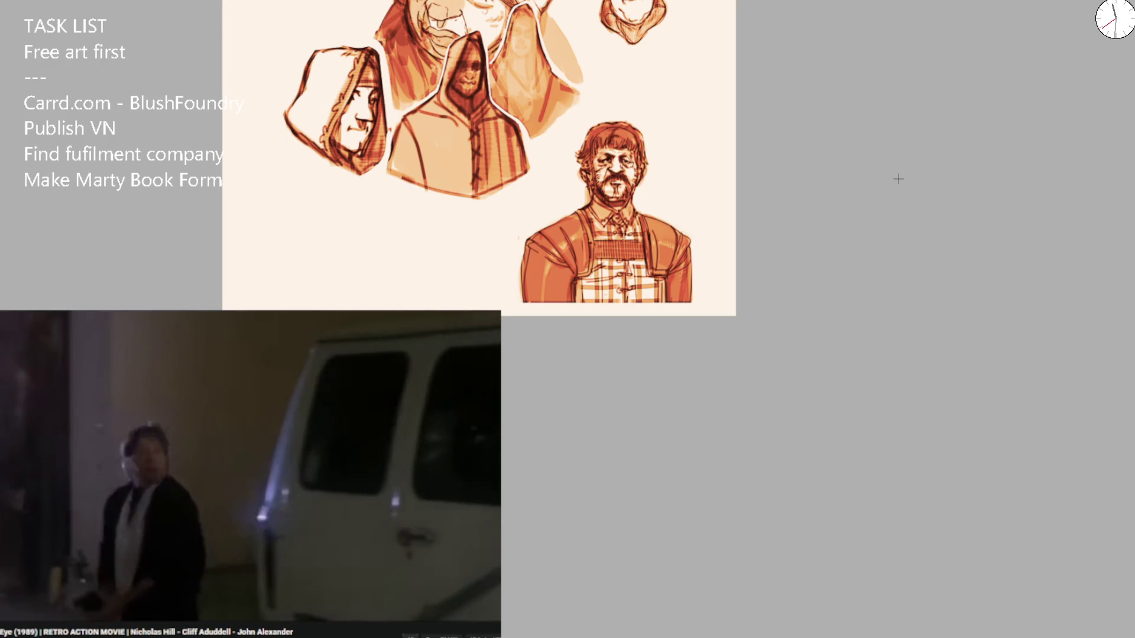
# Select the curly-haired head, shrink it, and move it into the top-left corner.
pyautogui.moveTo(542, 0); pyautogui.dragTo(542, 108)
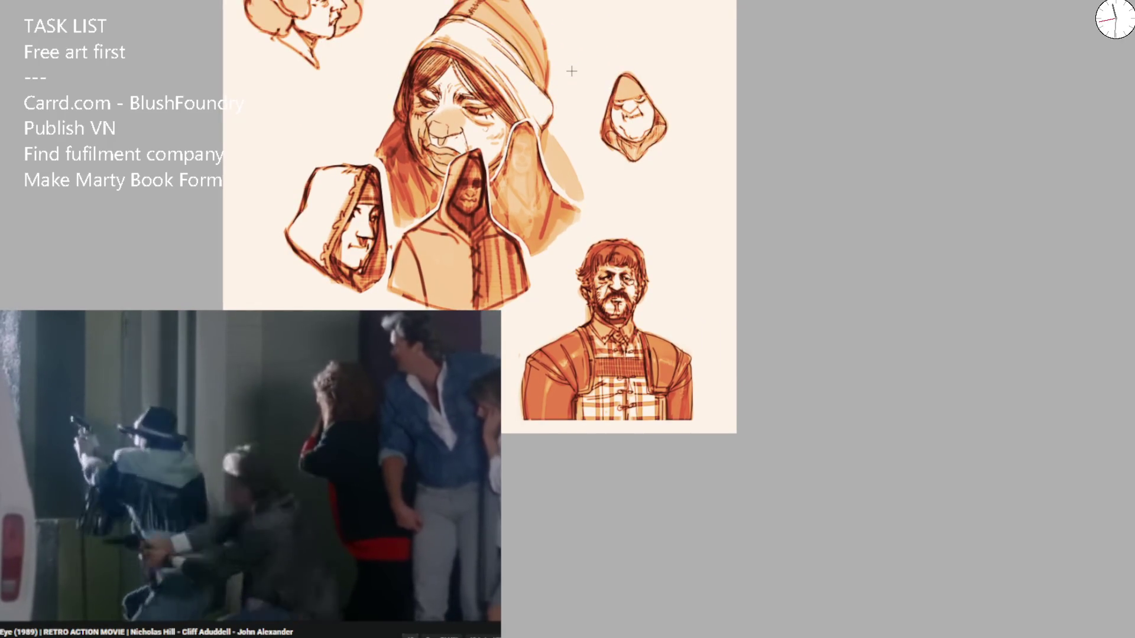
pyautogui.scroll(3, 321, 298)
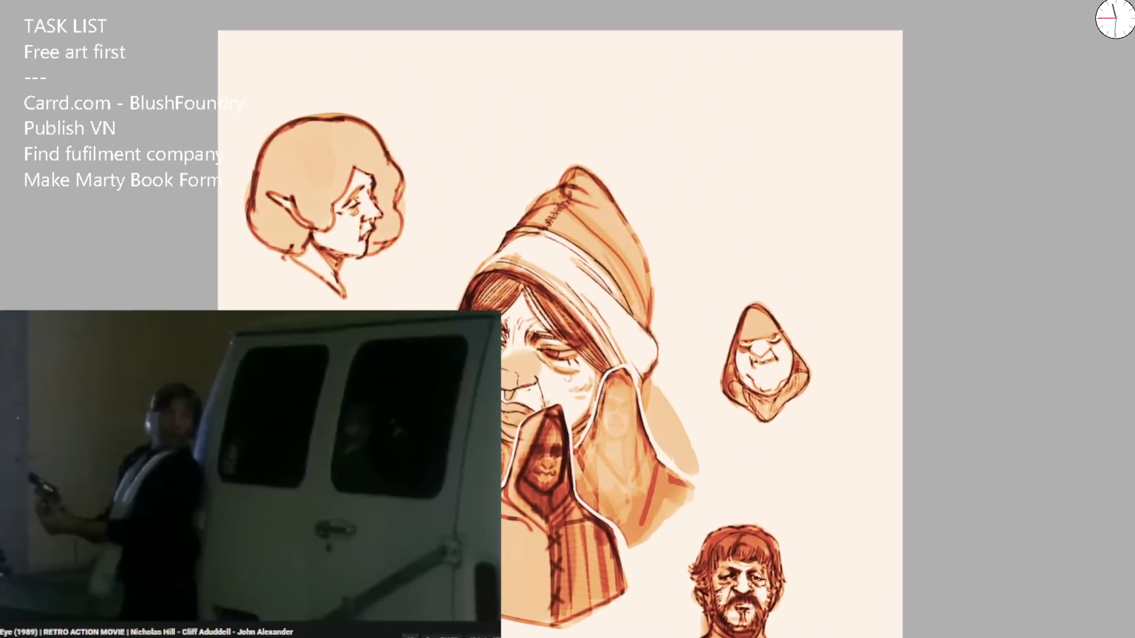
pyautogui.moveTo(204, 166); pyautogui.dragTo(272, 295)
pyautogui.hotkey('ctrl', 't')
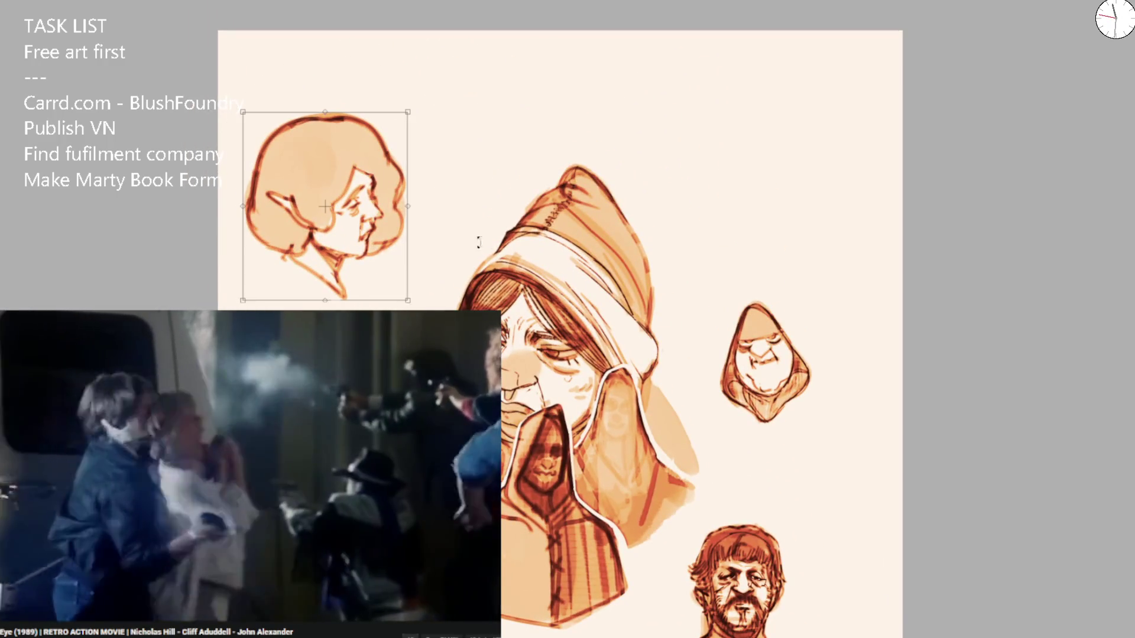
pyautogui.moveTo(402, 294); pyautogui.dragTo(381, 266)
pyautogui.moveTo(340, 160); pyautogui.dragTo(345, 112)
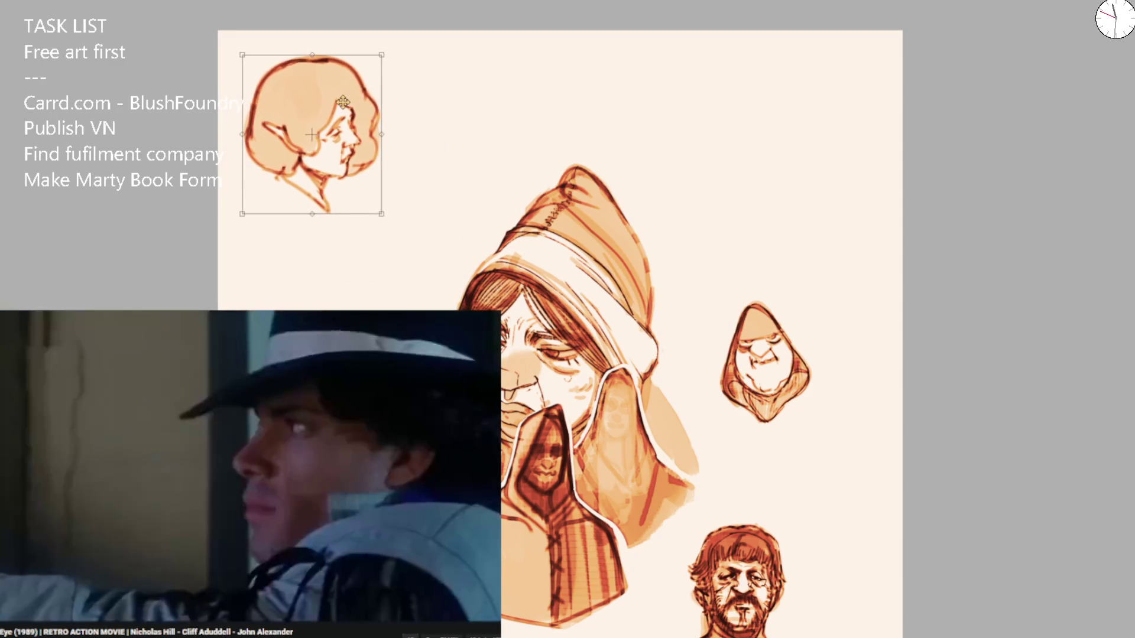
pyautogui.press('Return')
# Select the small hooded head, move it to the top right, and deselect.
pyautogui.moveTo(739, 461)
pyautogui.mouseDown()
pyautogui.moveTo(790, 223)
pyautogui.moveTo(742, 458)
pyautogui.mouseUp()
pyautogui.moveTo(777, 345); pyautogui.dragTo(832, 127)
pyautogui.hotkey('ctrl', 'd')
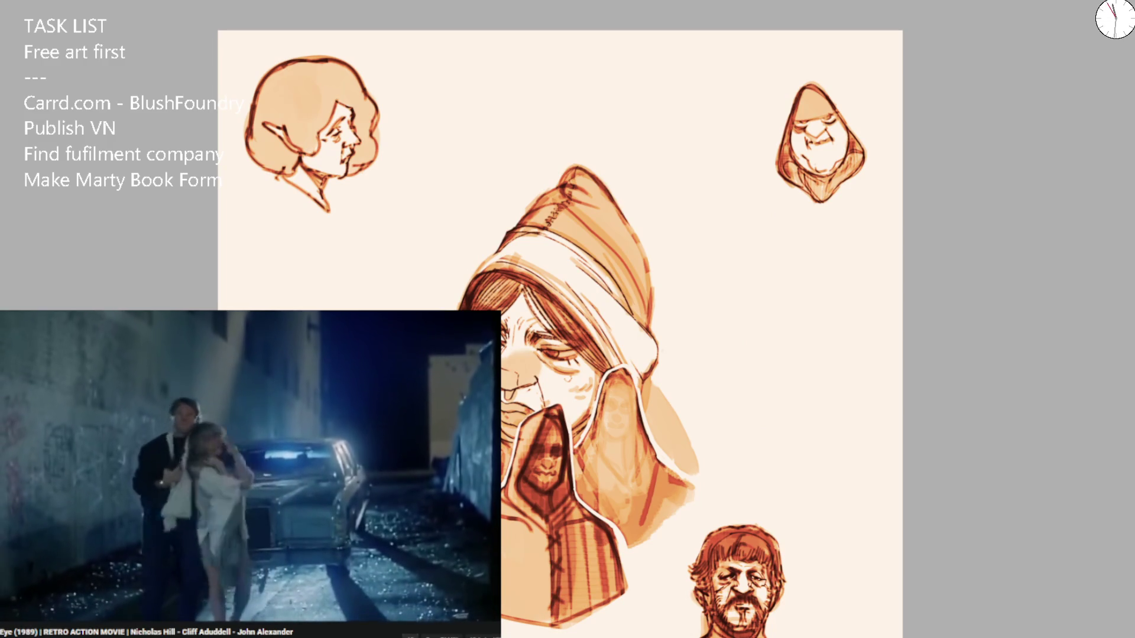
# Paste the hooded profile head below the small head and sketch arcs along its hood edge.
pyautogui.hotkey('ctrl', 'v')
pyautogui.moveTo(824, 337); pyautogui.dragTo(798, 331)
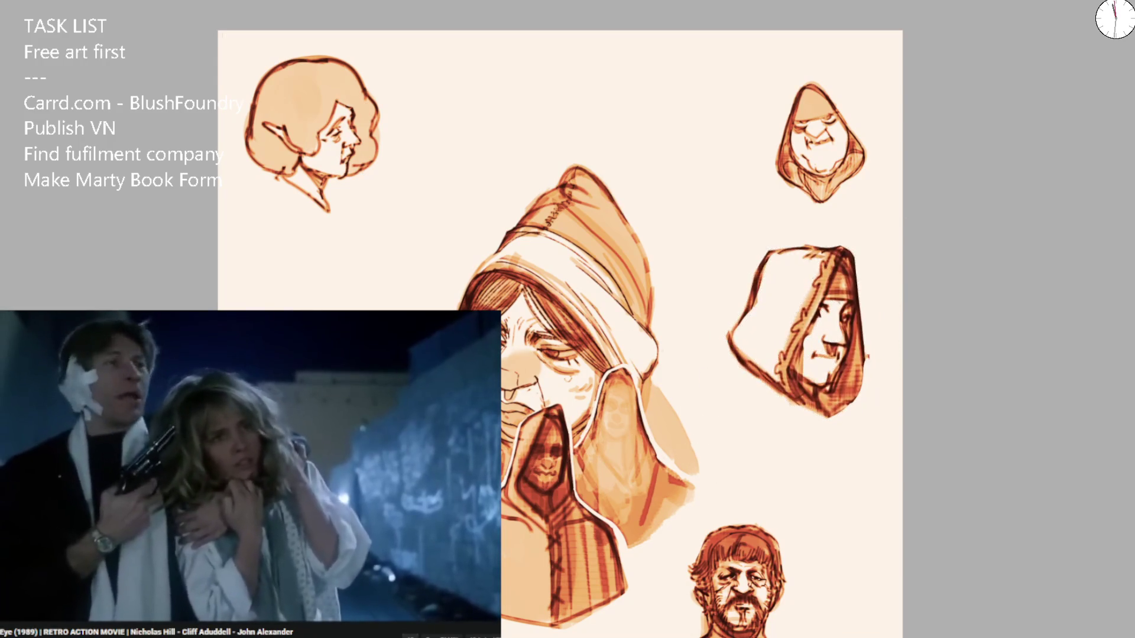
pyautogui.scroll(4, 765, 45)
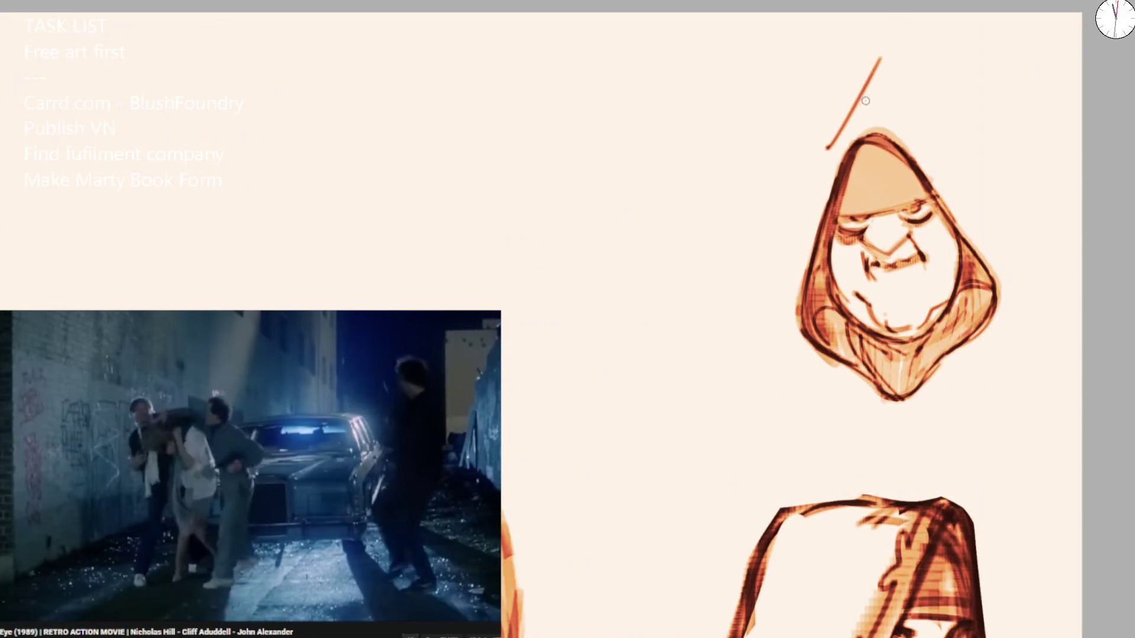
pyautogui.moveTo(795, 334); pyautogui.dragTo(840, 144)
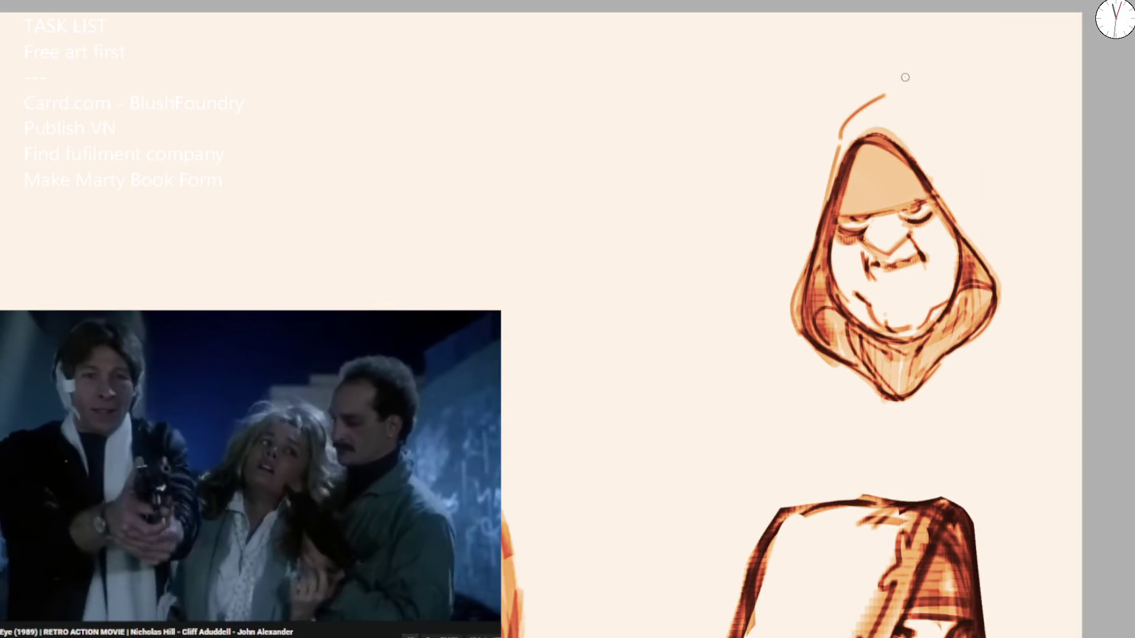
pyautogui.moveTo(905, 78); pyautogui.dragTo(975, 157)
pyautogui.hotkey('ctrl', 'z')
pyautogui.moveTo(861, 101)
pyautogui.mouseDown()
pyautogui.moveTo(803, 217)
pyautogui.moveTo(893, 98)
pyautogui.moveTo(981, 188)
pyautogui.moveTo(1017, 260)
pyautogui.mouseUp()
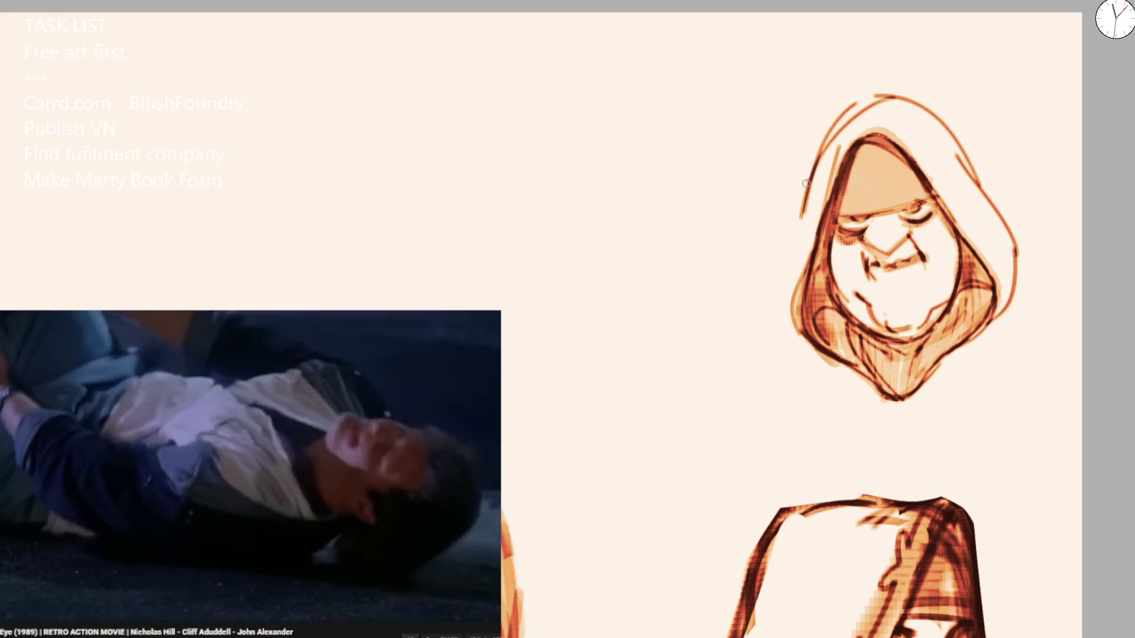
# Try and undo a loose outer hood outline, then draw a pattern on the small head's cap.
pyautogui.hotkey('ctrl', '-')
pyautogui.hotkey('ctrl', '-')
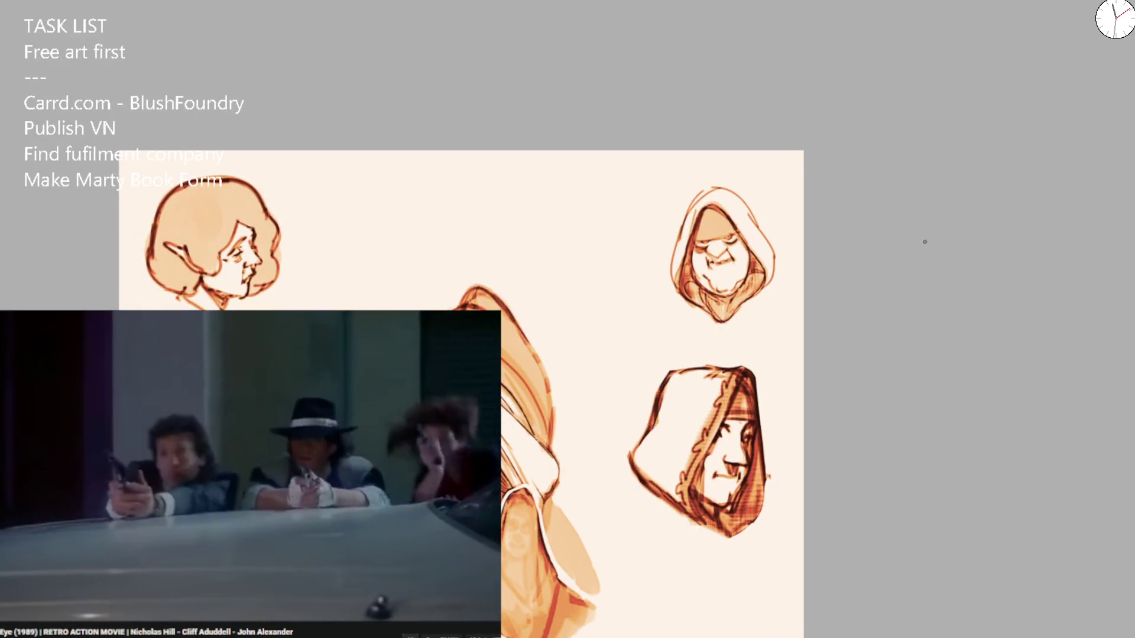
pyautogui.scroll(2, 703, 204)
pyautogui.hotkey('ctrl', 'z')
pyautogui.hotkey('ctrl', 'z')
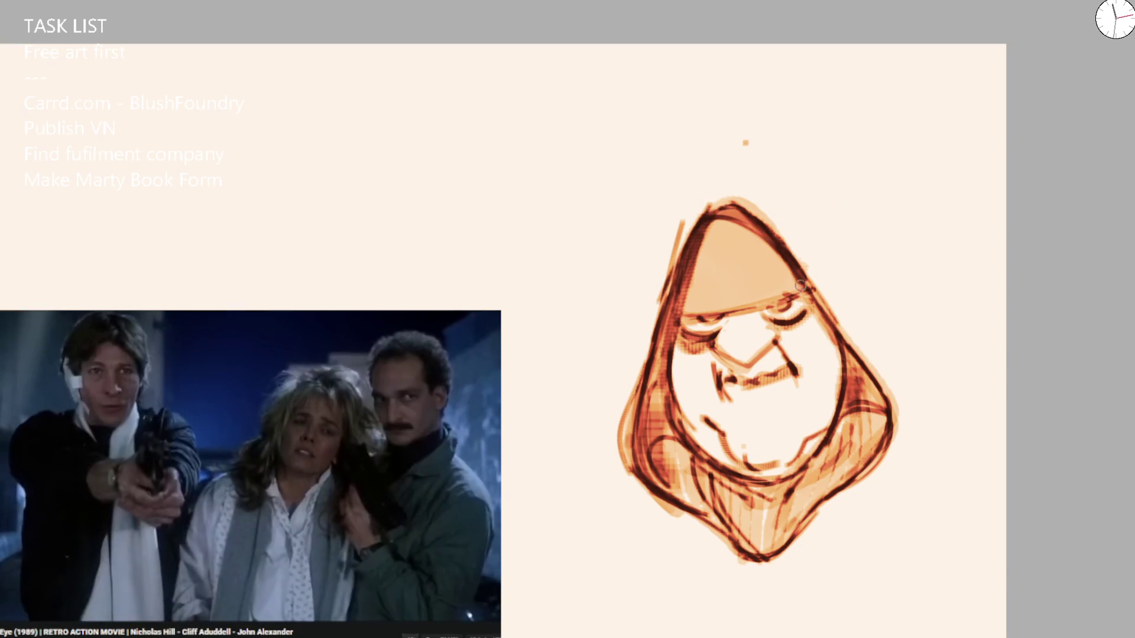
pyautogui.moveTo(744, 144)
pyautogui.mouseDown()
pyautogui.moveTo(678, 225)
pyautogui.moveTo(631, 448)
pyautogui.mouseUp()
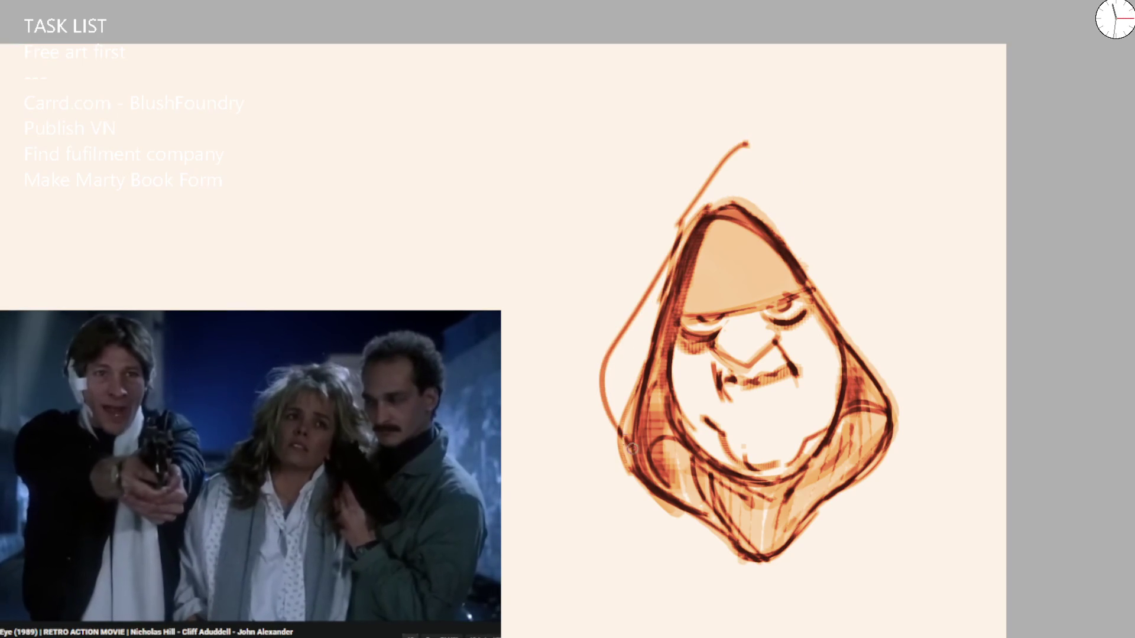
pyautogui.moveTo(654, 268)
pyautogui.mouseDown()
pyautogui.moveTo(703, 186)
pyautogui.moveTo(769, 159)
pyautogui.moveTo(815, 195)
pyautogui.mouseUp()
pyautogui.moveTo(789, 254); pyautogui.dragTo(899, 380)
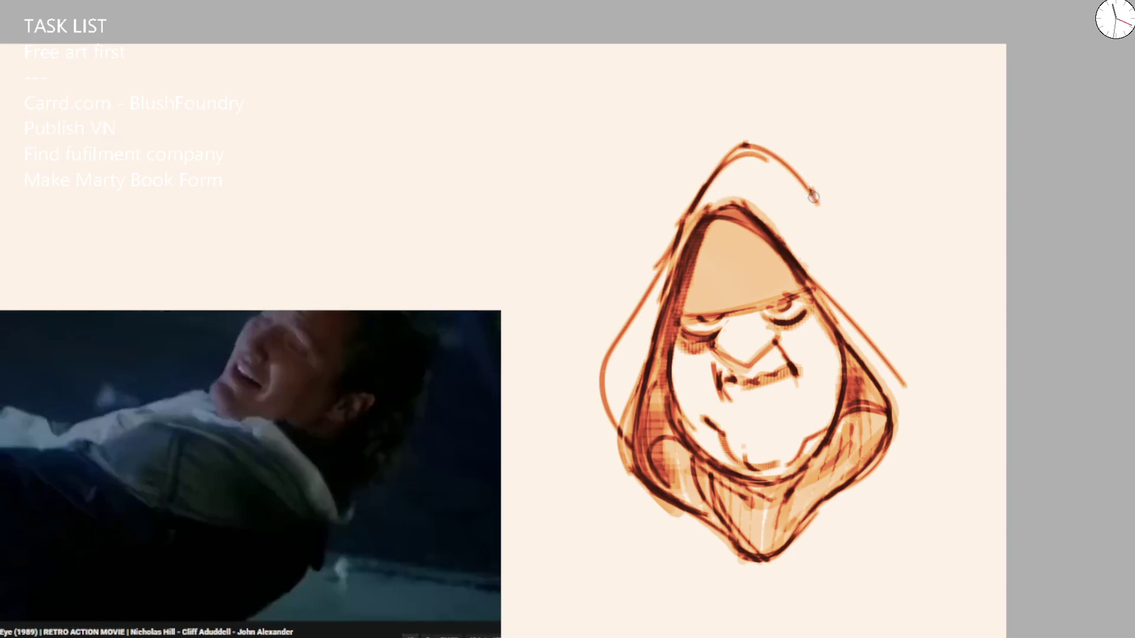
pyautogui.moveTo(815, 201); pyautogui.dragTo(893, 361)
pyautogui.hotkey('ctrl', 'z')
pyautogui.hotkey('ctrl', 'z')
pyautogui.hotkey('ctrl', 'z')
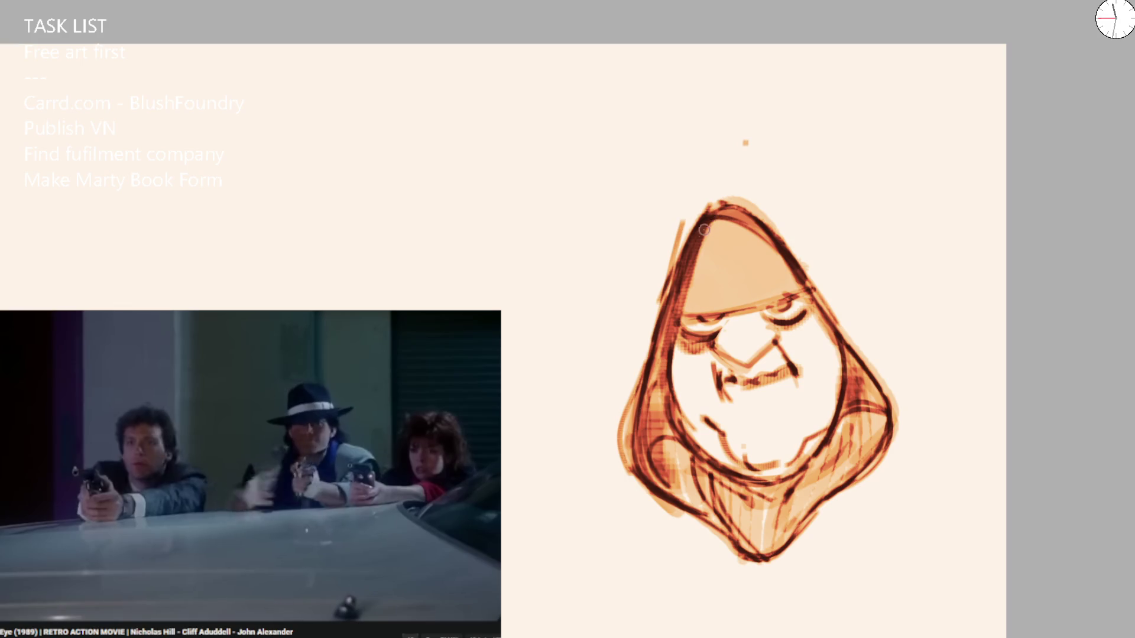
pyautogui.moveTo(688, 312)
pyautogui.mouseDown()
pyautogui.moveTo(724, 261)
pyautogui.moveTo(765, 249)
pyautogui.moveTo(743, 255)
pyautogui.moveTo(734, 241)
pyautogui.moveTo(748, 278)
pyautogui.moveTo(728, 294)
pyautogui.moveTo(706, 289)
pyautogui.moveTo(741, 290)
pyautogui.mouseUp()
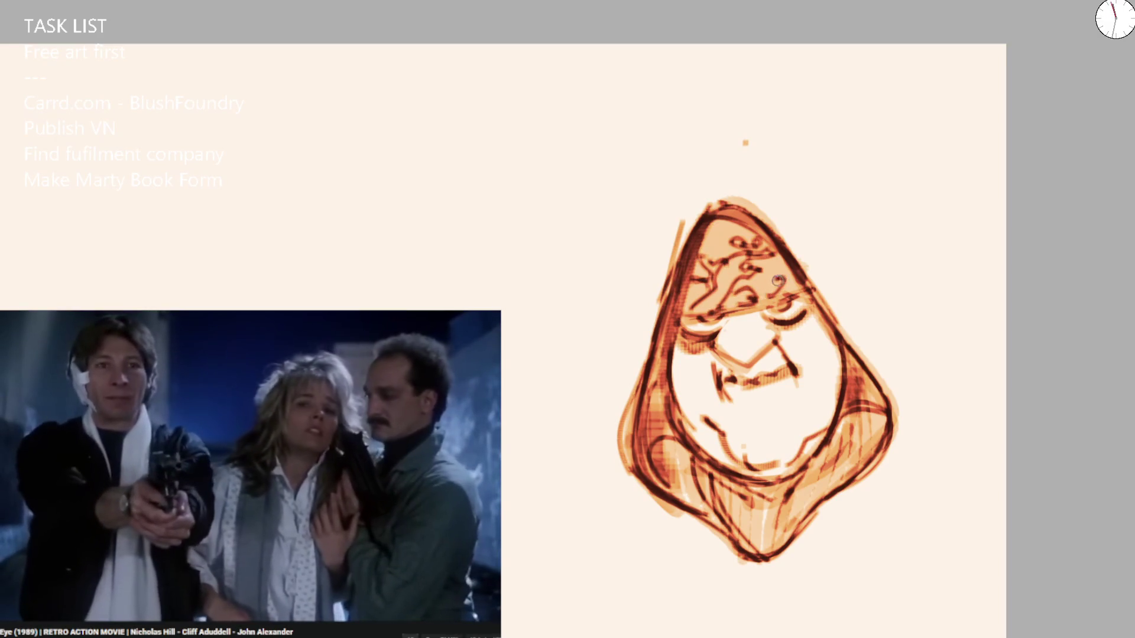
# Darken the hood shading and add dark strokes to the hood pattern.
pyautogui.moveTo(719, 295); pyautogui.dragTo(684, 313)
pyautogui.moveTo(703, 249); pyautogui.dragTo(727, 220)
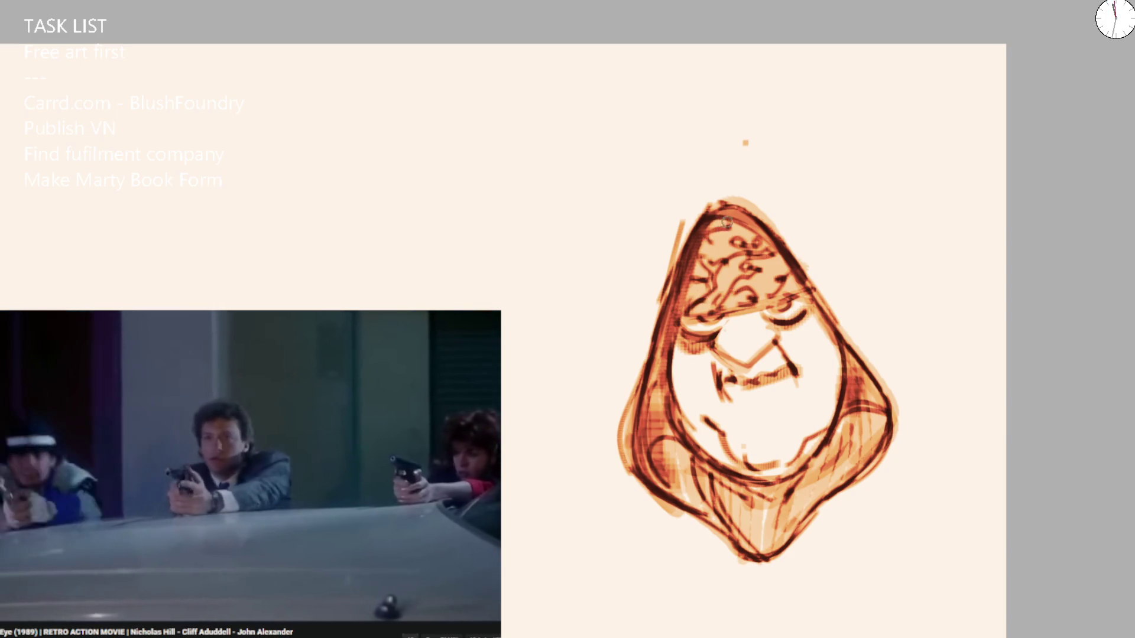
pyautogui.moveTo(775, 292); pyautogui.dragTo(800, 287)
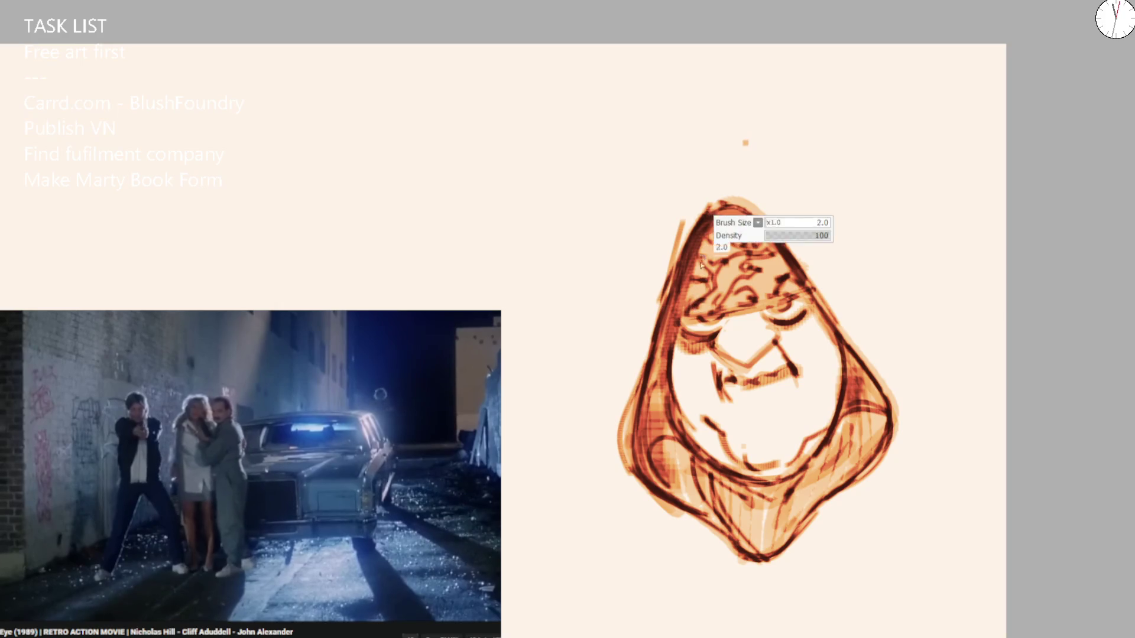
pyautogui.moveTo(695, 307)
pyautogui.mouseDown()
pyautogui.moveTo(727, 272)
pyautogui.moveTo(733, 219)
pyautogui.moveTo(780, 254)
pyautogui.moveTo(768, 260)
pyautogui.mouseUp()
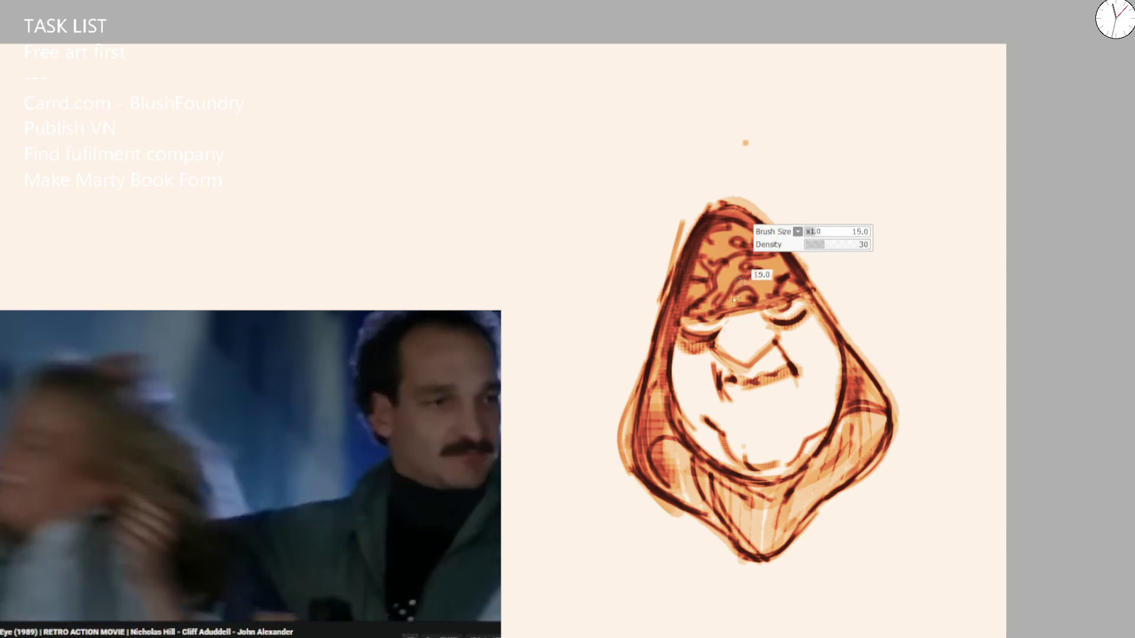
pyautogui.scroll(3, 698, 340)
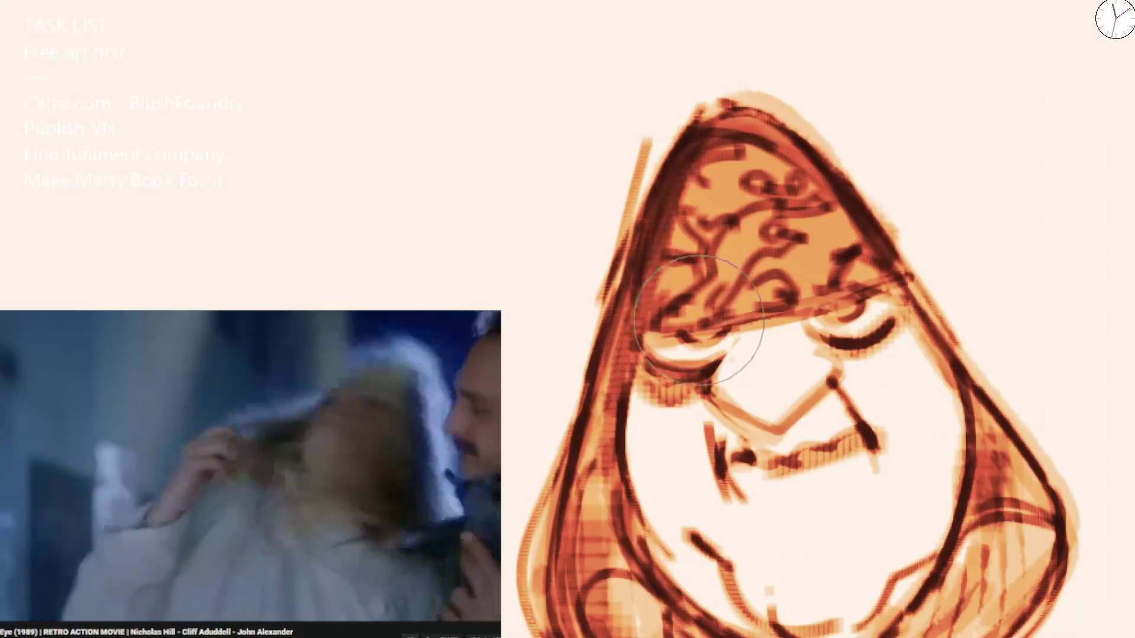
# Paint pupils into both eyes and a thin stroke along the hood's inner edge.
pyautogui.moveTo(690, 337); pyautogui.dragTo(715, 340)
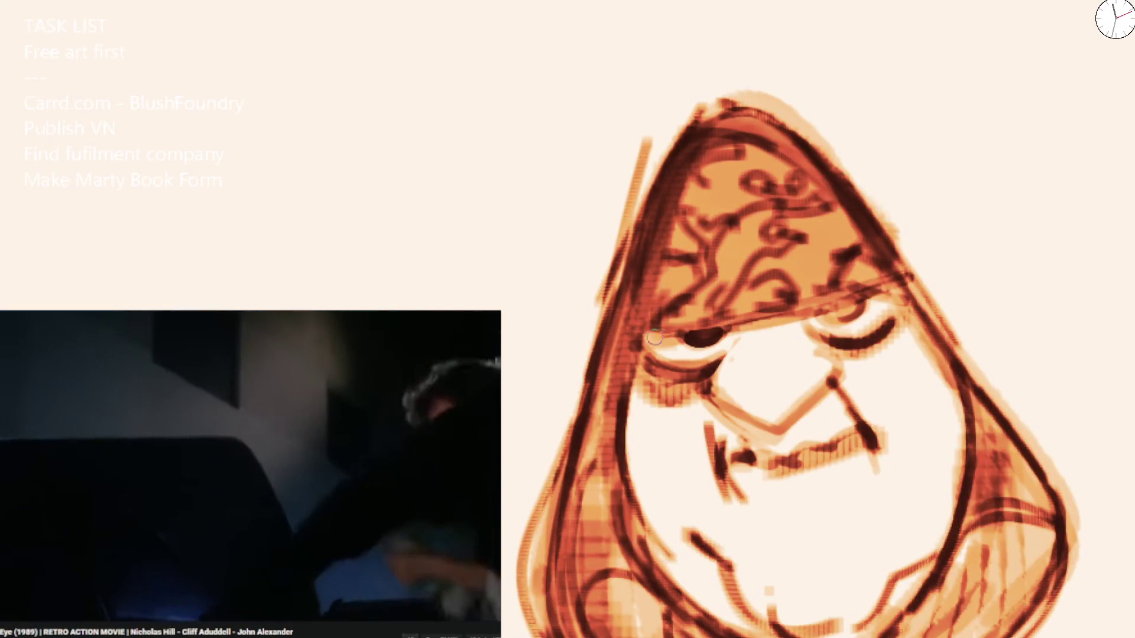
pyautogui.moveTo(831, 318); pyautogui.dragTo(854, 312)
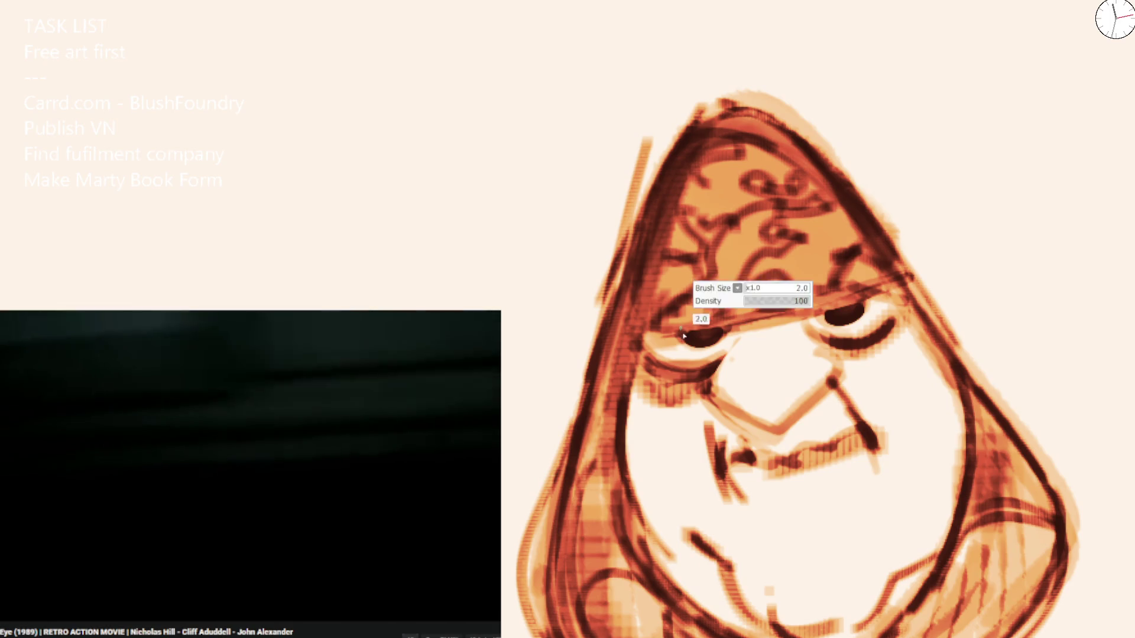
pyautogui.moveTo(640, 334); pyautogui.dragTo(893, 281)
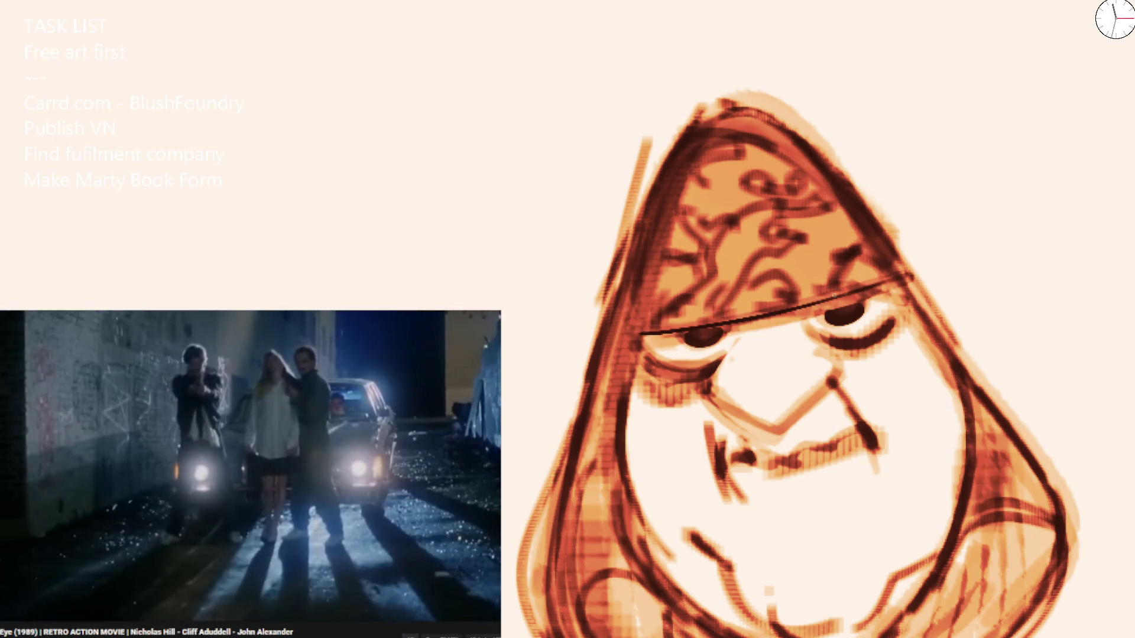
pyautogui.hotkey('ctrl', 'z')
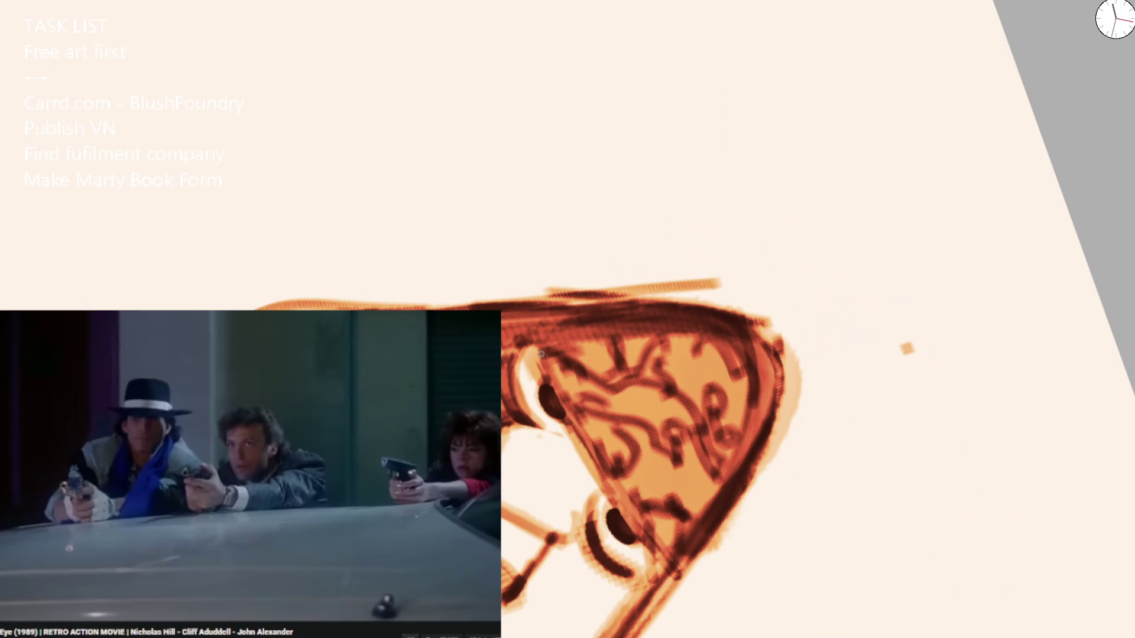
pyautogui.moveTo(543, 357); pyautogui.dragTo(638, 533)
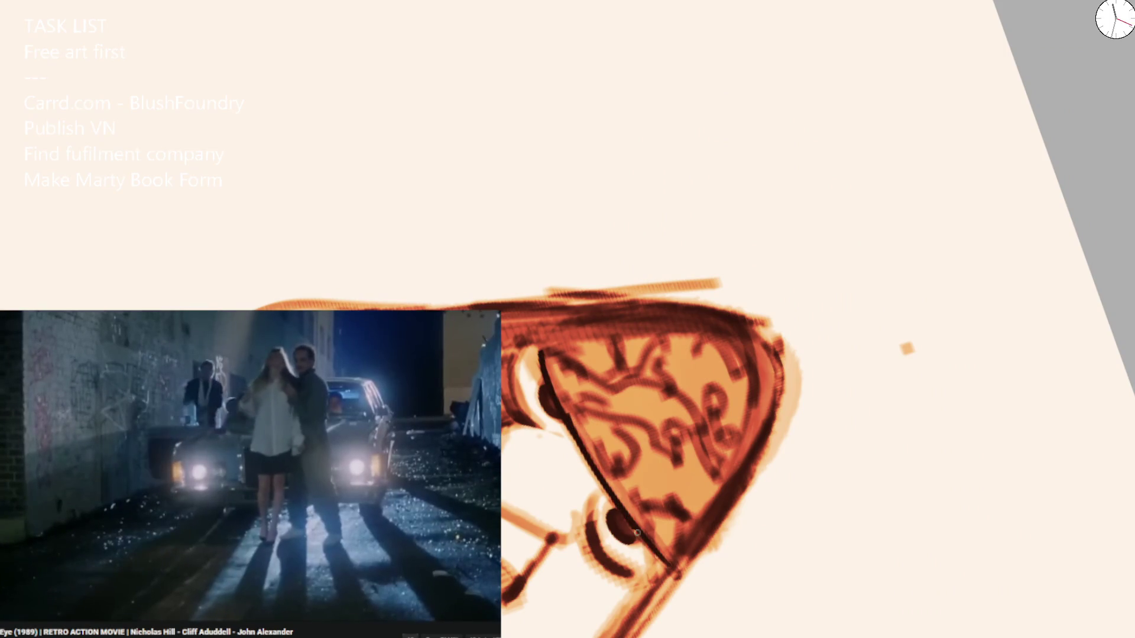
pyautogui.hotkey('ctrl', '0')
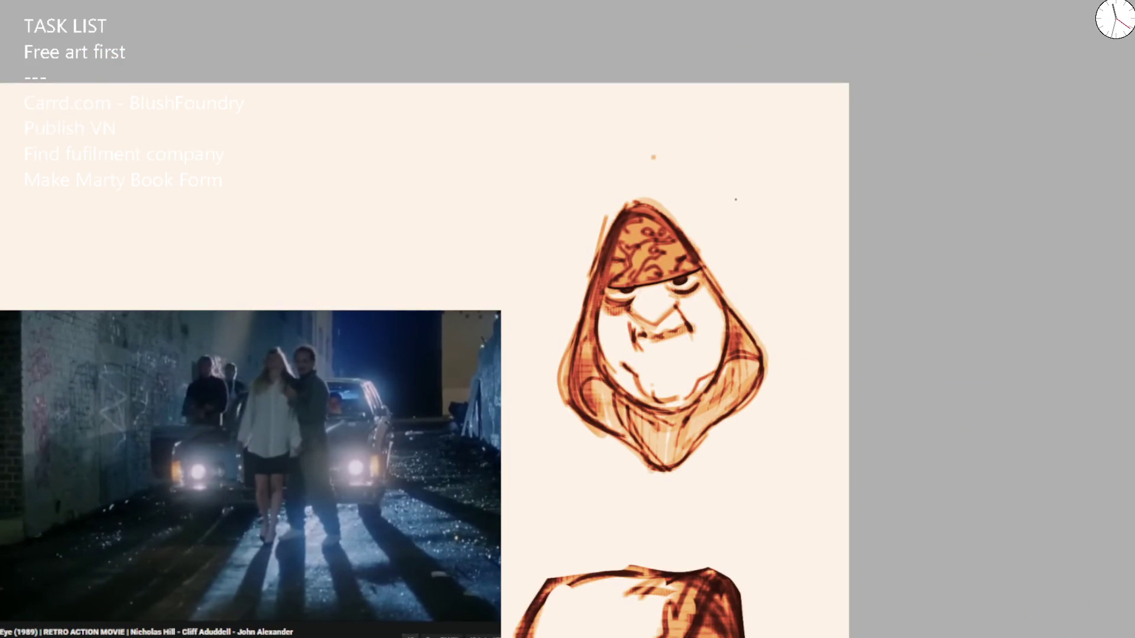
# Draw the lower eyelids and add dark strokes around the right eye and its inner corner.
pyautogui.moveTo(657, 298); pyautogui.dragTo(663, 282)
pyautogui.moveTo(771, 266)
pyautogui.mouseDown()
pyautogui.moveTo(679, 294)
pyautogui.moveTo(748, 279)
pyautogui.moveTo(773, 243)
pyautogui.mouseUp()
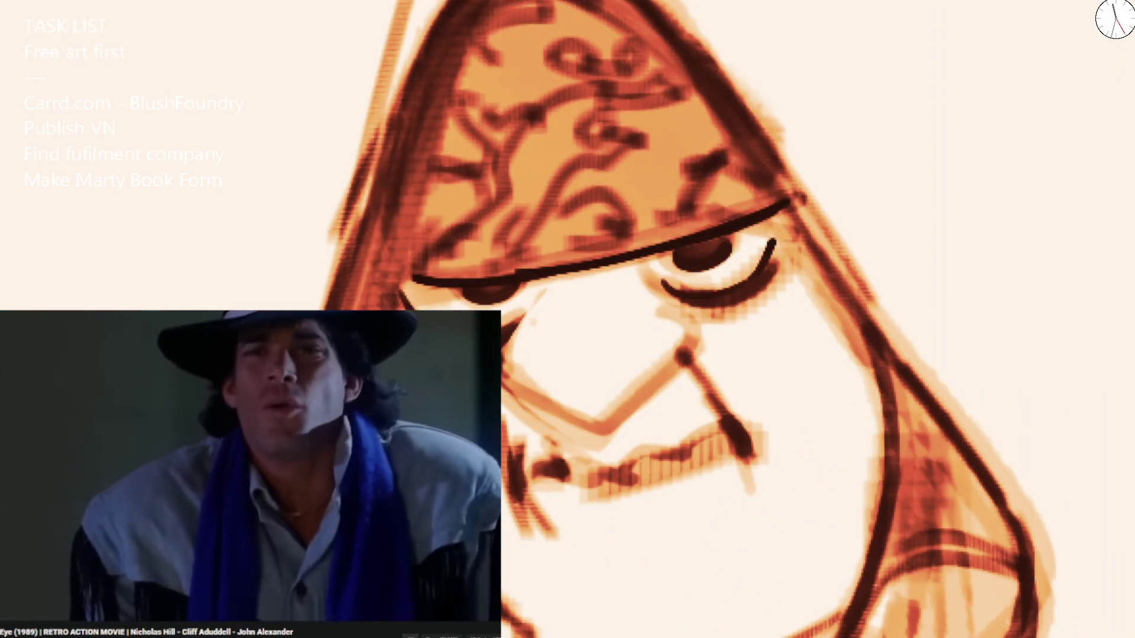
pyautogui.hotkey('ctrl', '0')
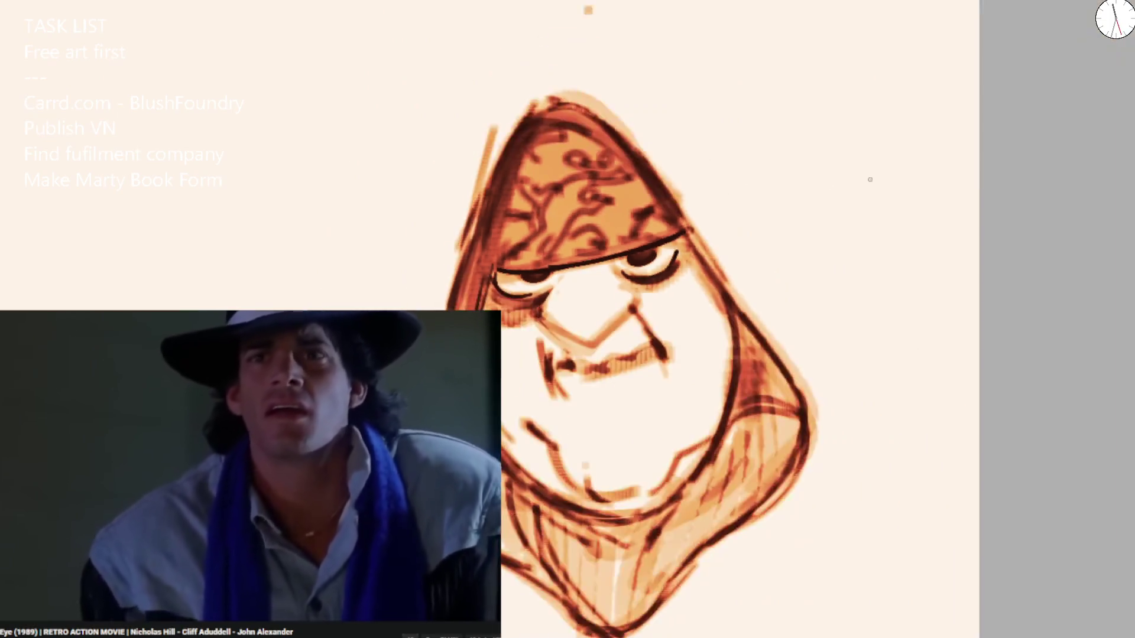
pyautogui.scroll(5, 530, 262)
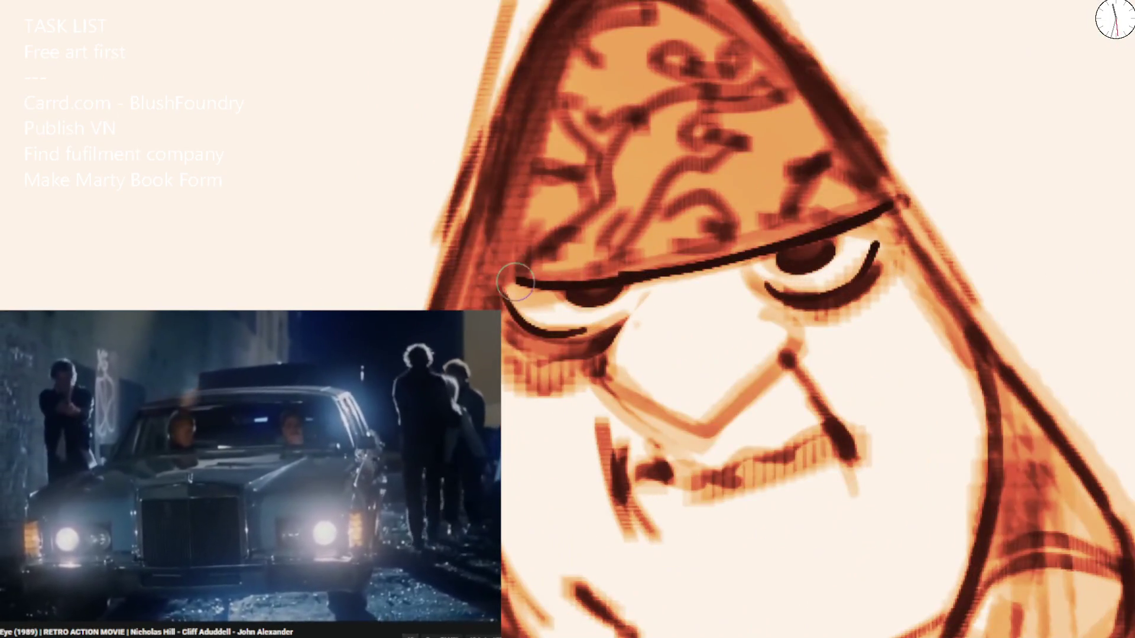
pyautogui.moveTo(884, 290)
pyautogui.mouseDown()
pyautogui.moveTo(875, 260)
pyautogui.moveTo(887, 217)
pyautogui.mouseUp()
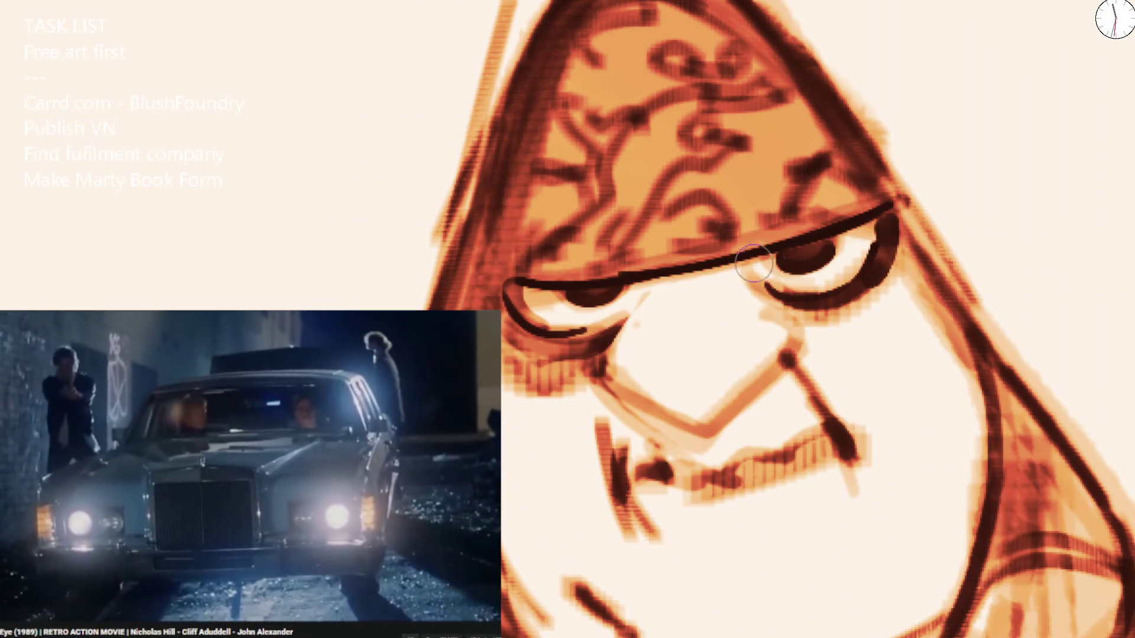
pyautogui.moveTo(756, 260); pyautogui.dragTo(742, 279)
pyautogui.moveTo(638, 295); pyautogui.dragTo(620, 317)
pyautogui.hotkey('ctrl', 'z')
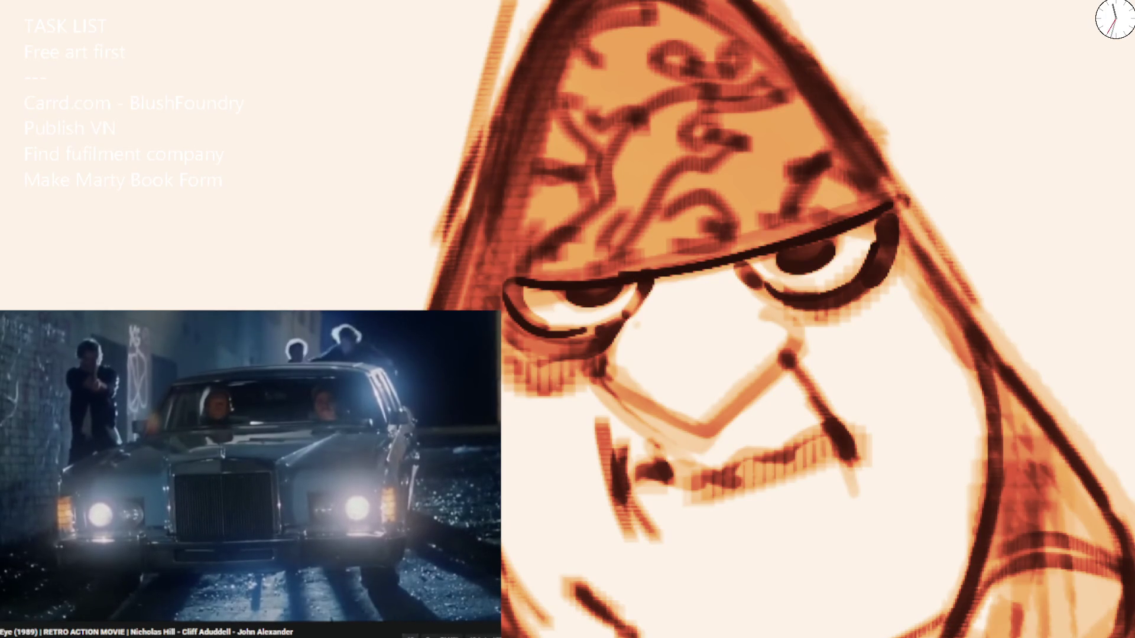
# Shade the nose and chin with orange.
pyautogui.scroll(-3, 571, 260)
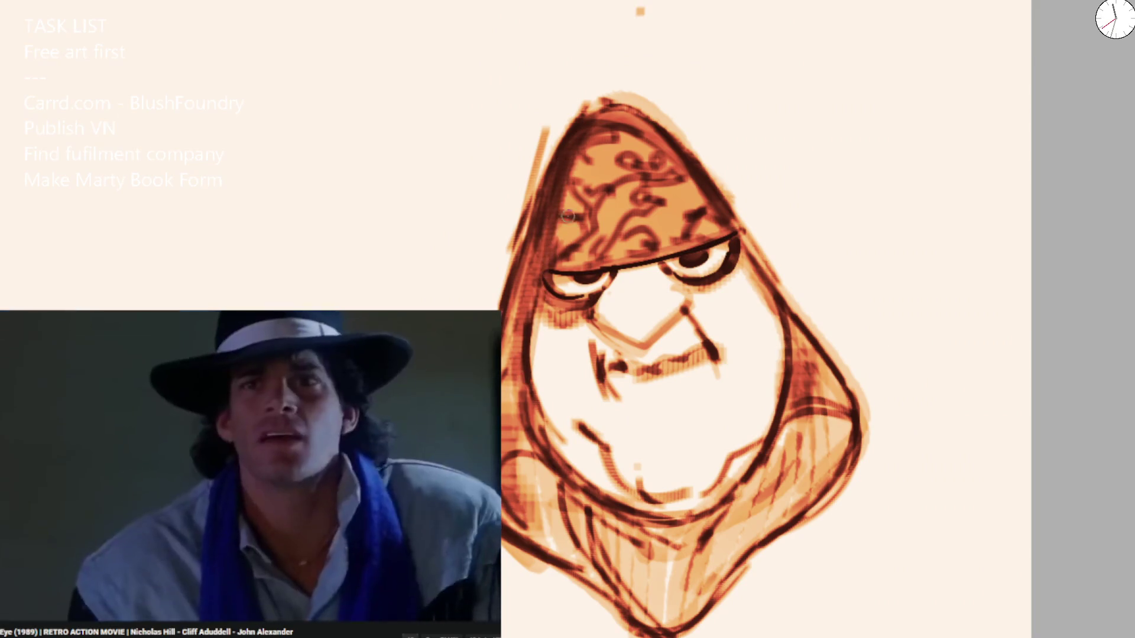
pyautogui.moveTo(591, 284); pyautogui.dragTo(698, 355)
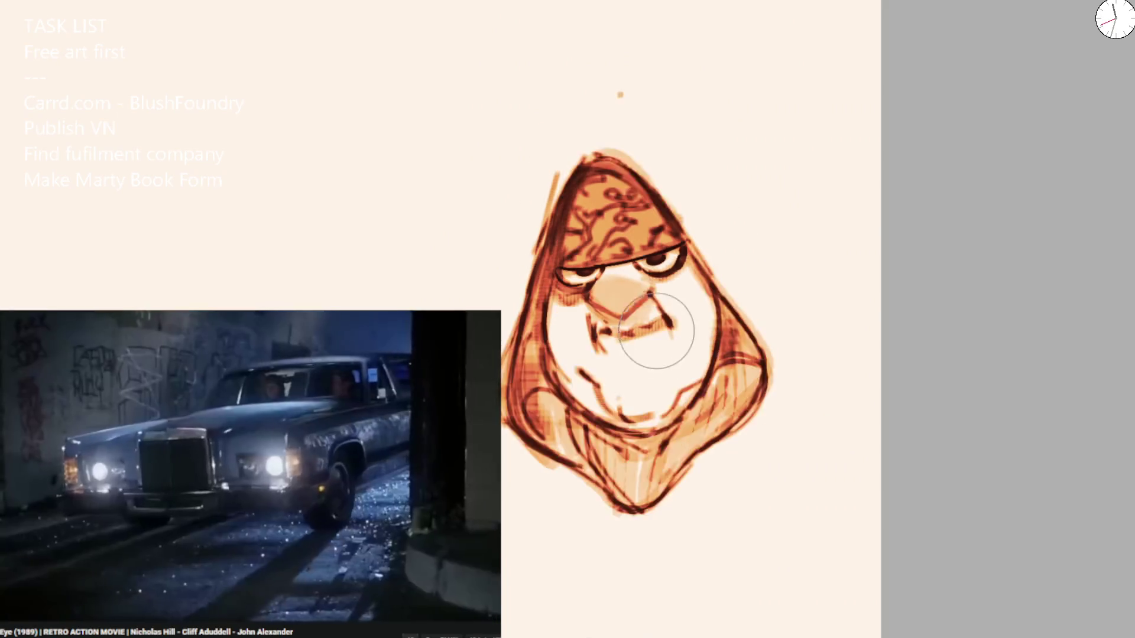
pyautogui.scroll(-2, 654, 337)
pyautogui.moveTo(615, 384); pyautogui.dragTo(636, 401)
pyautogui.hotkey('ctrl', '-')
pyautogui.hotkey('ctrl', '-')
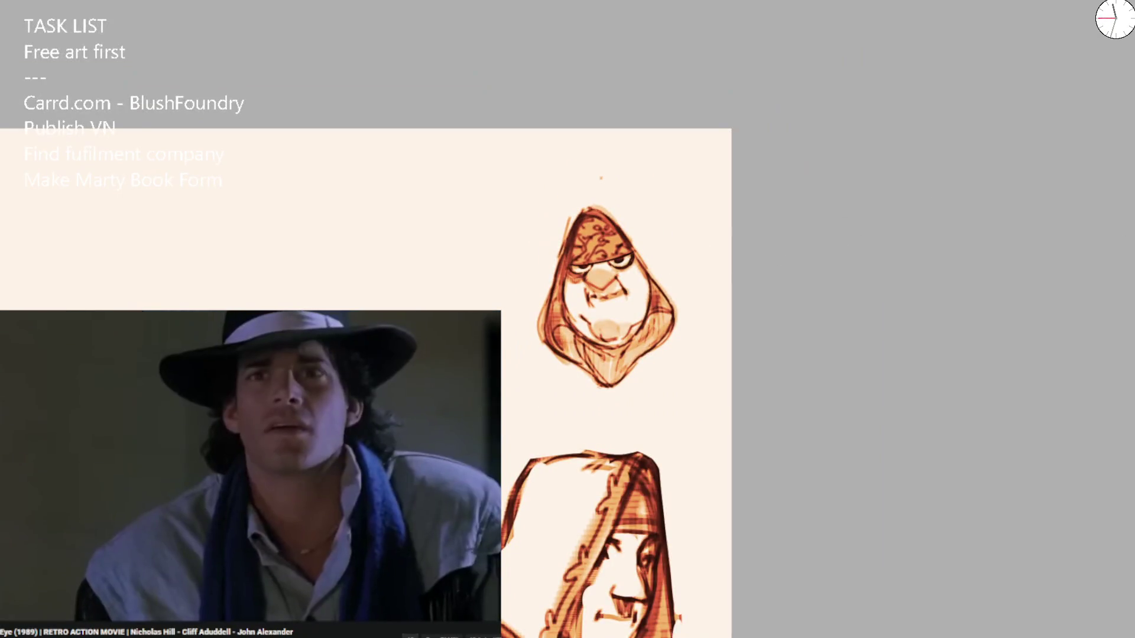
# Sketch loose hood lines over the head top, then redraw the mouth and darken the nose's left side.
pyautogui.hotkey('ctrl', '+')
pyautogui.hotkey('ctrl', '+')
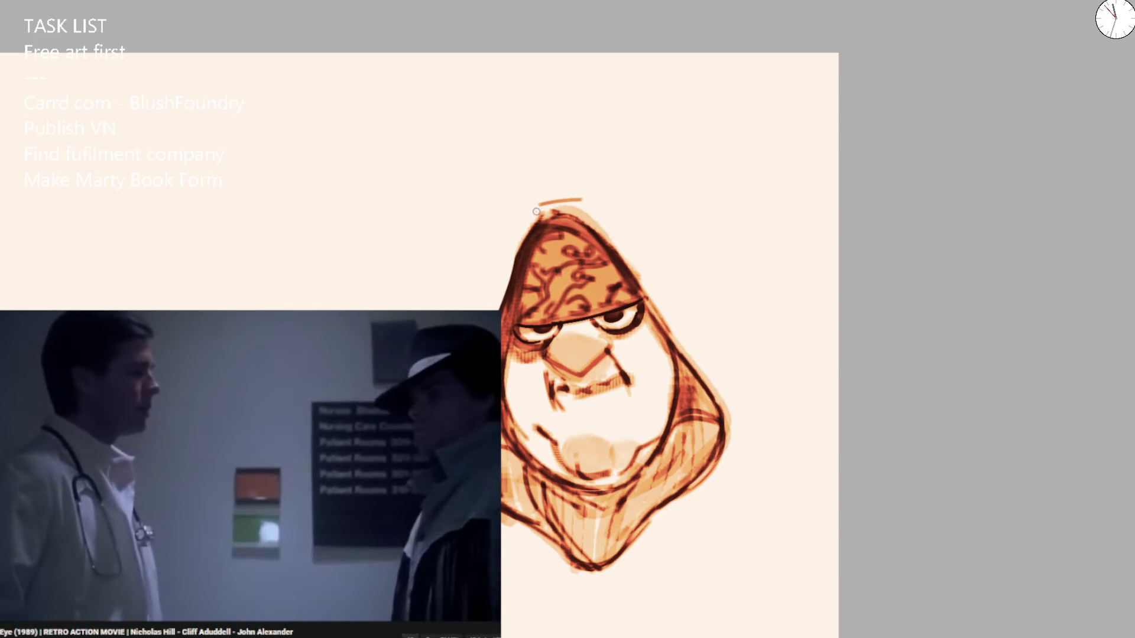
pyautogui.moveTo(548, 194); pyautogui.dragTo(662, 231)
pyautogui.hotkey('ctrl', '+')
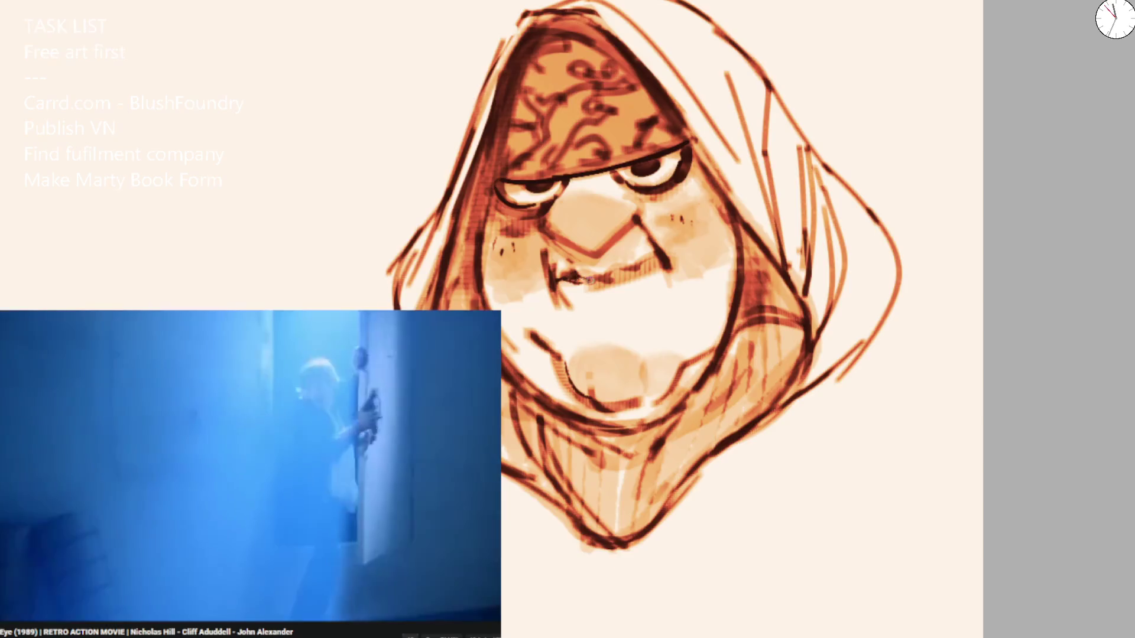
pyautogui.moveTo(591, 278)
pyautogui.mouseDown()
pyautogui.moveTo(659, 253)
pyautogui.moveTo(583, 257)
pyautogui.moveTo(616, 239)
pyautogui.mouseUp()
pyautogui.moveTo(550, 228); pyautogui.dragTo(567, 244)
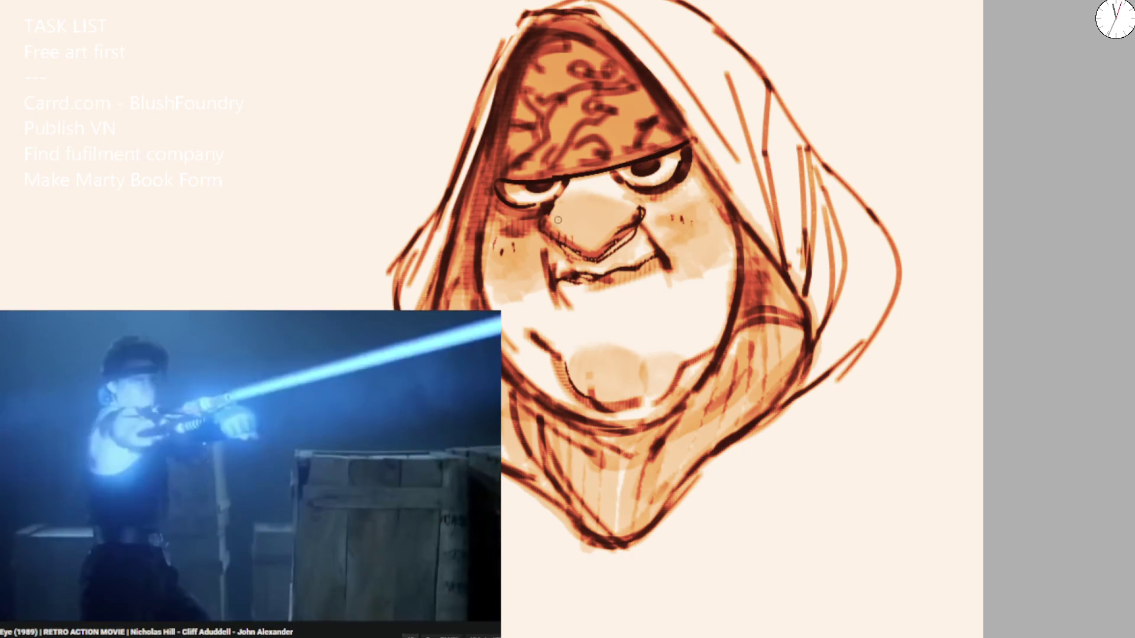
pyautogui.moveTo(566, 210); pyautogui.dragTo(570, 225)
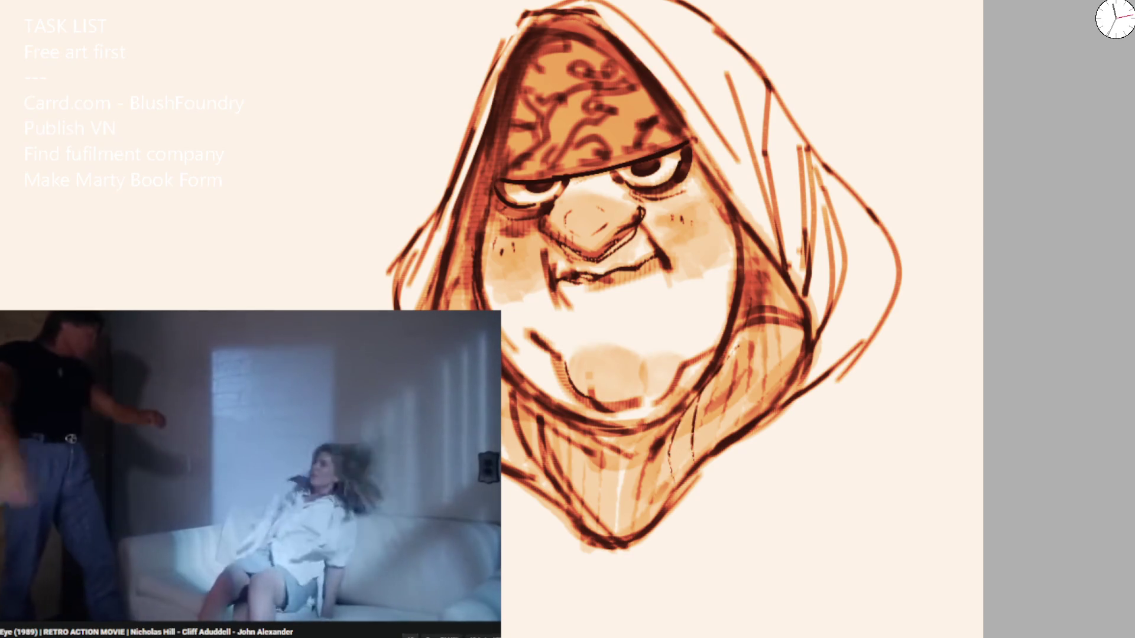
pyautogui.scroll(-5, 685, 331)
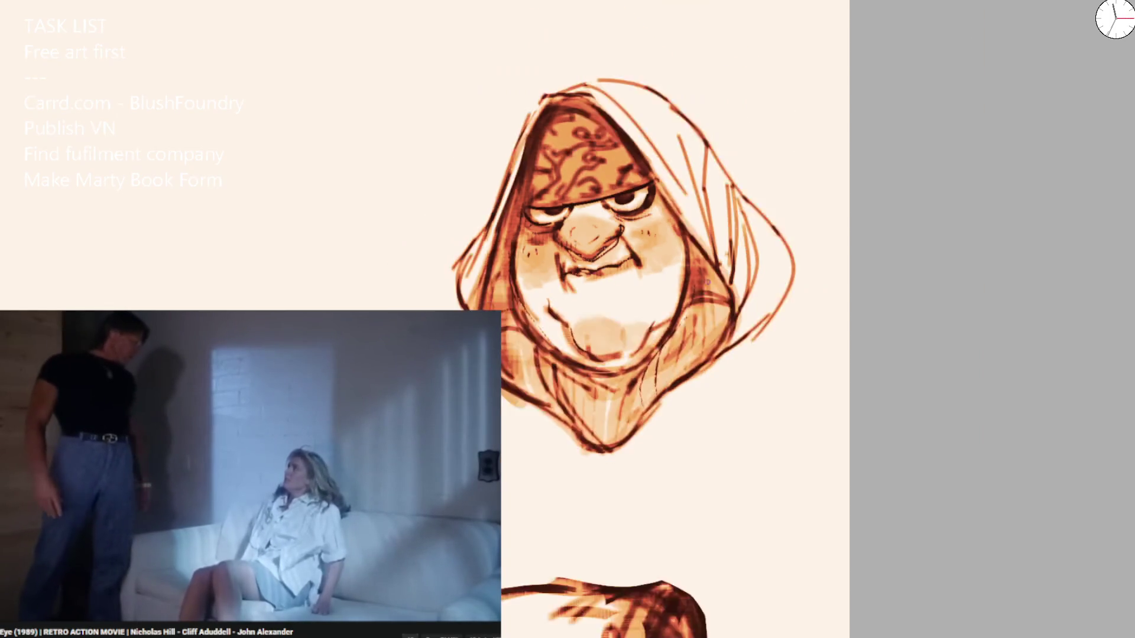
# Lasso the small figure overlapping the old woman's hood and delete it, undoing once before deleting again.
pyautogui.moveTo(635, 338); pyautogui.dragTo(747, 158)
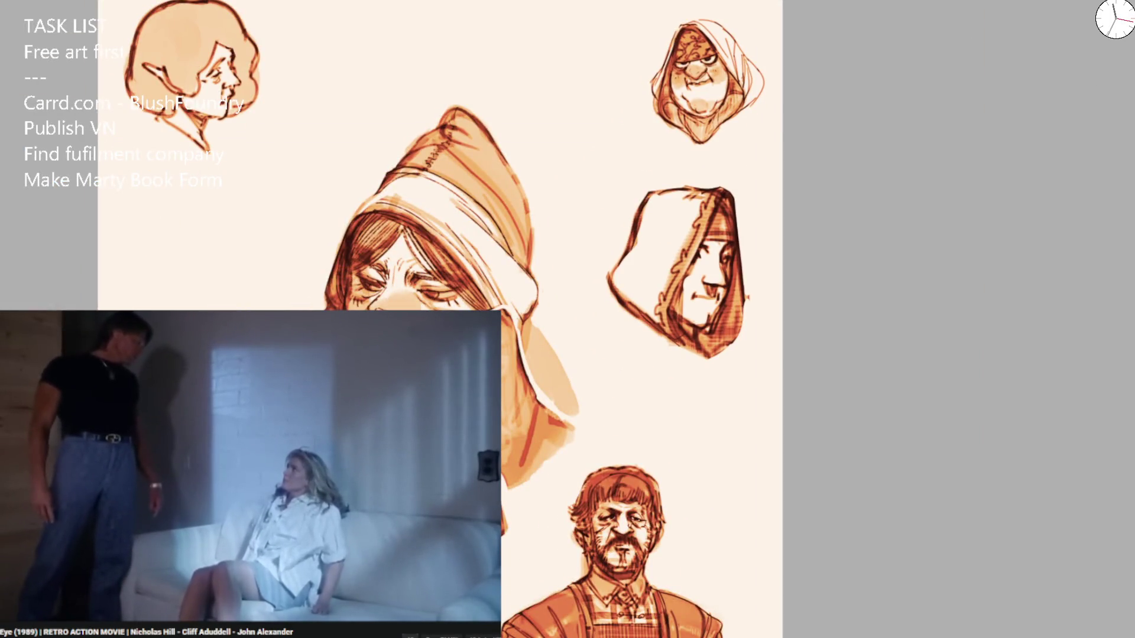
pyautogui.moveTo(591, 355)
pyautogui.mouseDown()
pyautogui.moveTo(645, 169)
pyautogui.moveTo(678, 266)
pyautogui.mouseUp()
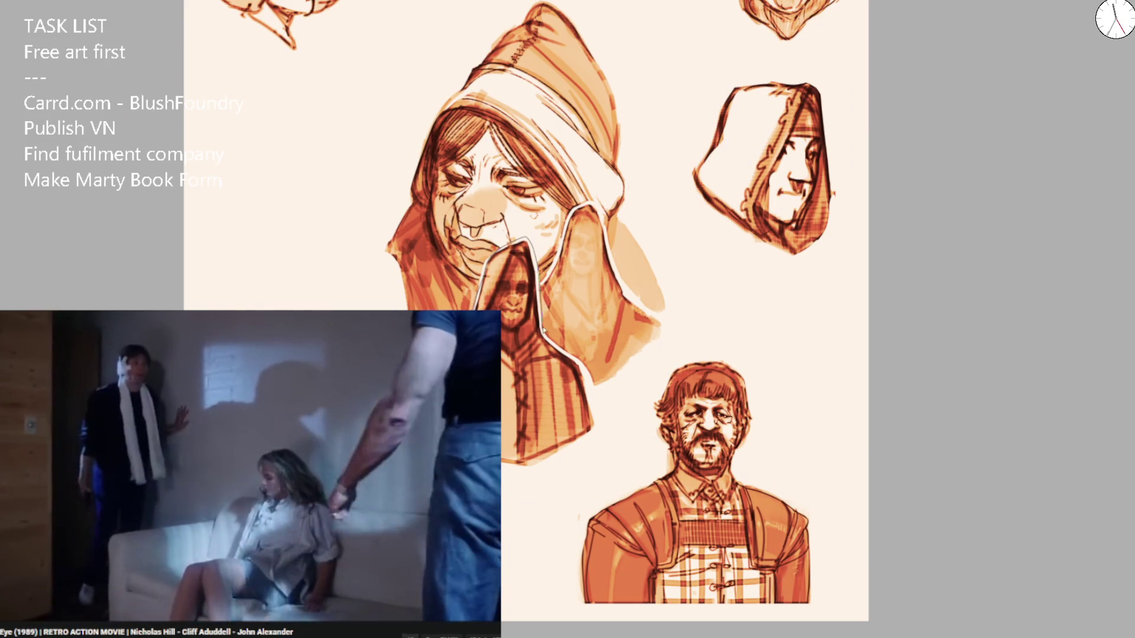
pyautogui.moveTo(532, 242); pyautogui.dragTo(576, 378)
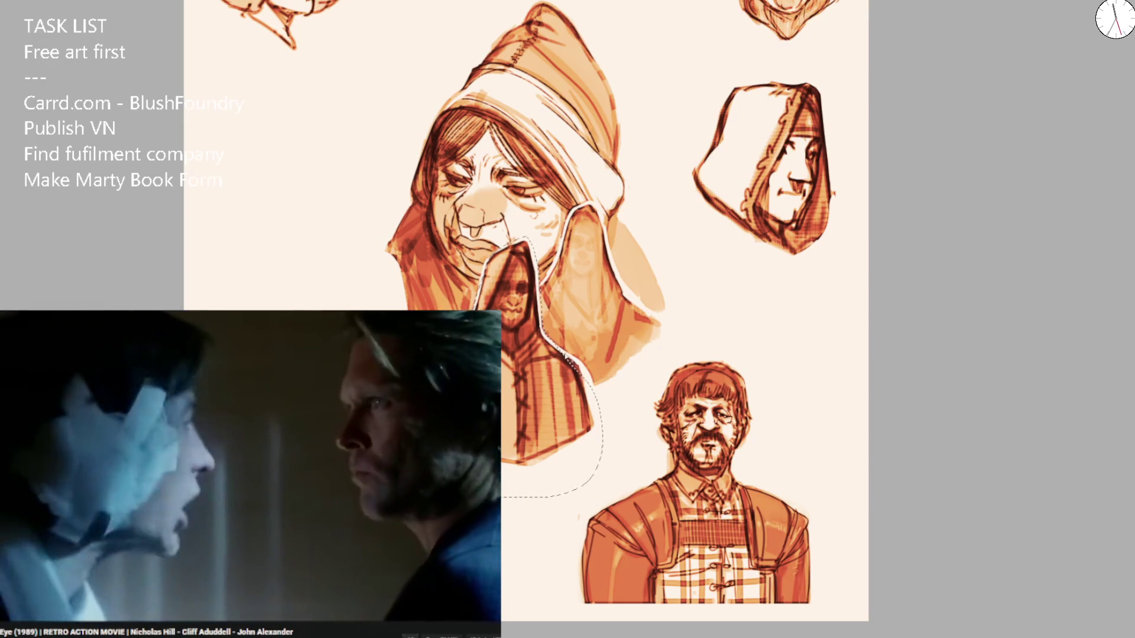
pyautogui.press('Delete')
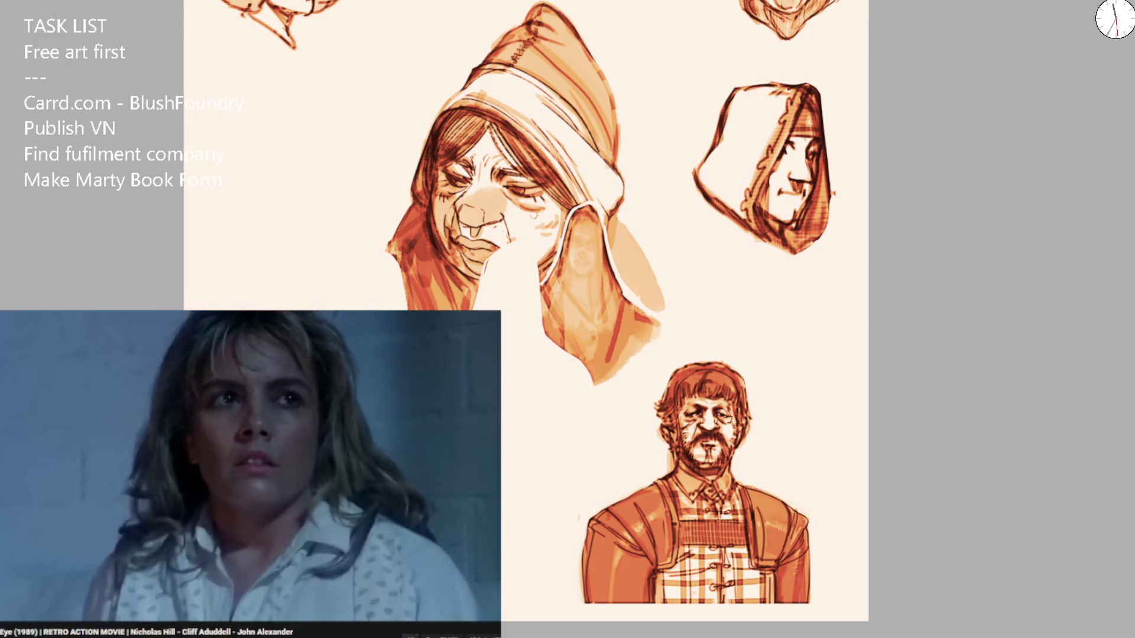
pyautogui.hotkey('ctrl', 'z')
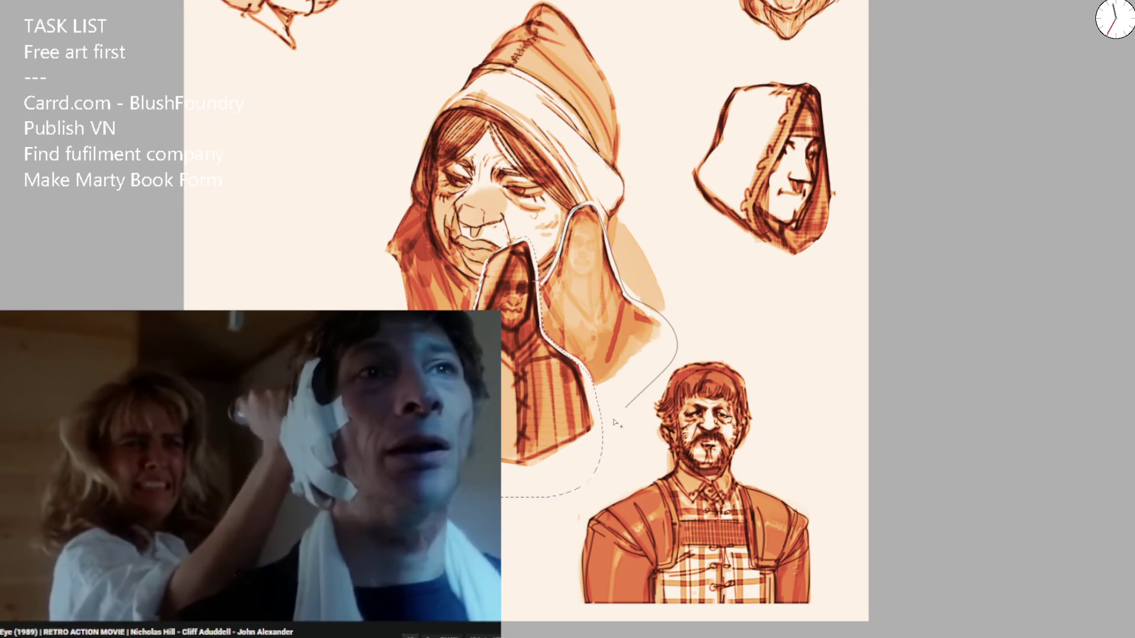
pyautogui.press('Delete')
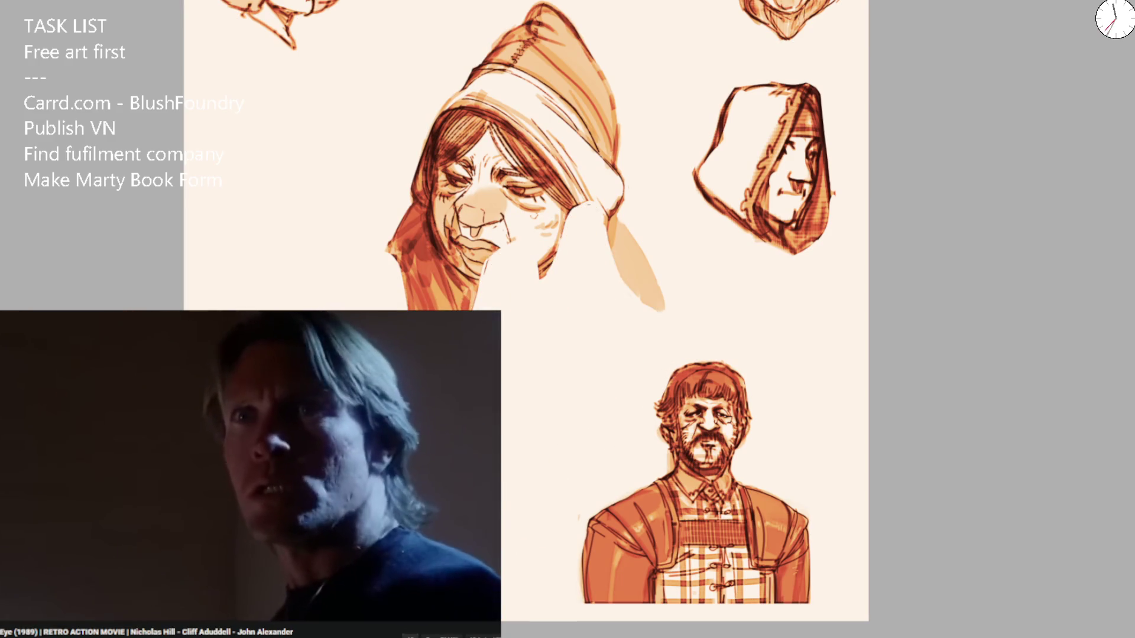
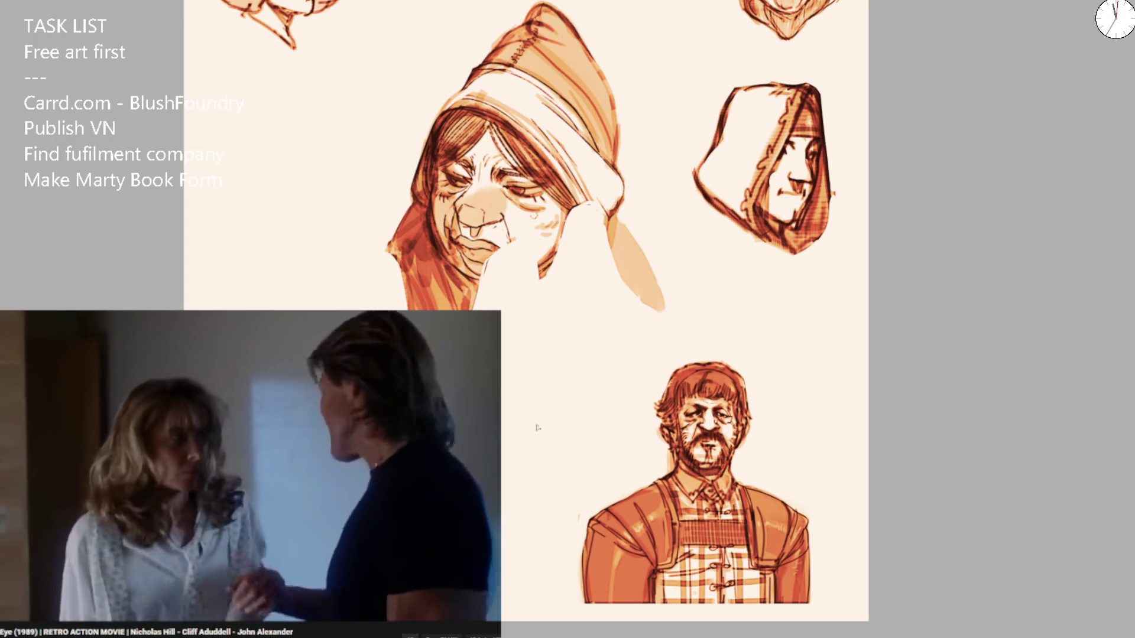
# Remove the stray tan stroke and discard the trial jaw and under-chin strokes.
pyautogui.scroll(2, 679, 253)
pyautogui.hotkey('ctrl', 'z')
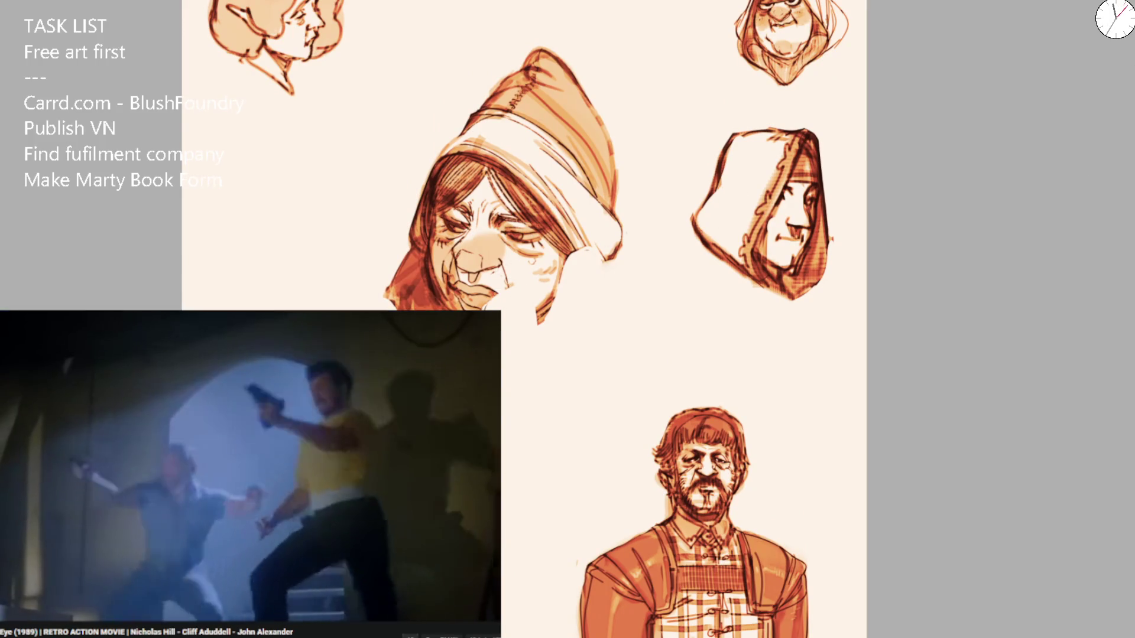
pyautogui.scroll(2, 514, 292)
pyautogui.moveTo(505, 346)
pyautogui.mouseDown()
pyautogui.moveTo(591, 305)
pyautogui.moveTo(632, 251)
pyautogui.moveTo(597, 313)
pyautogui.moveTo(556, 343)
pyautogui.mouseUp()
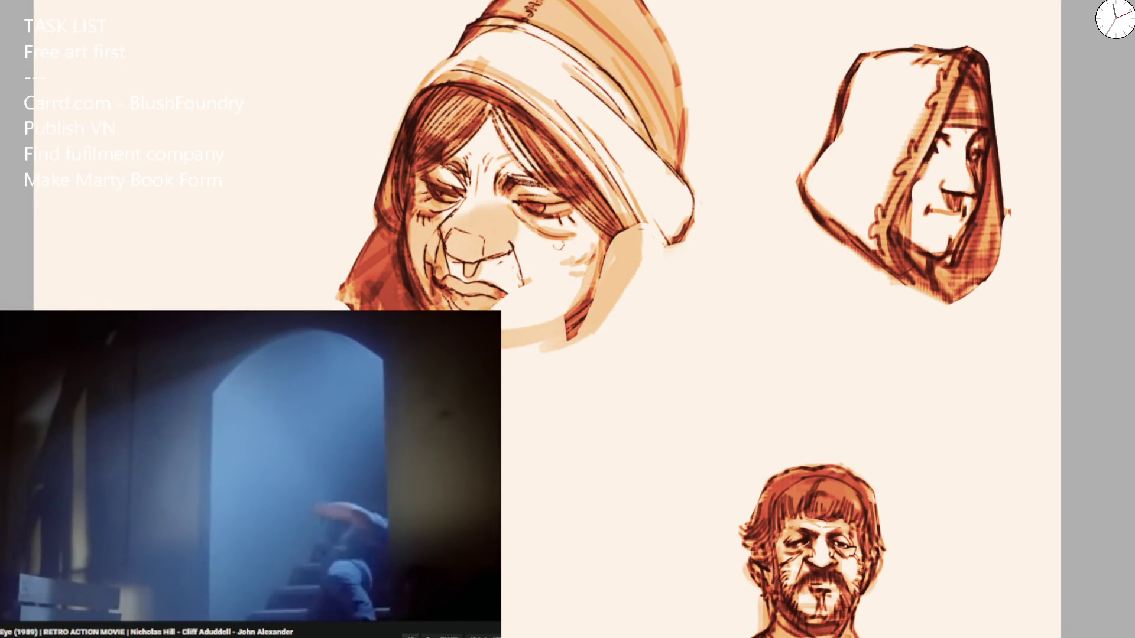
pyautogui.hotkey('ctrl', 'z')
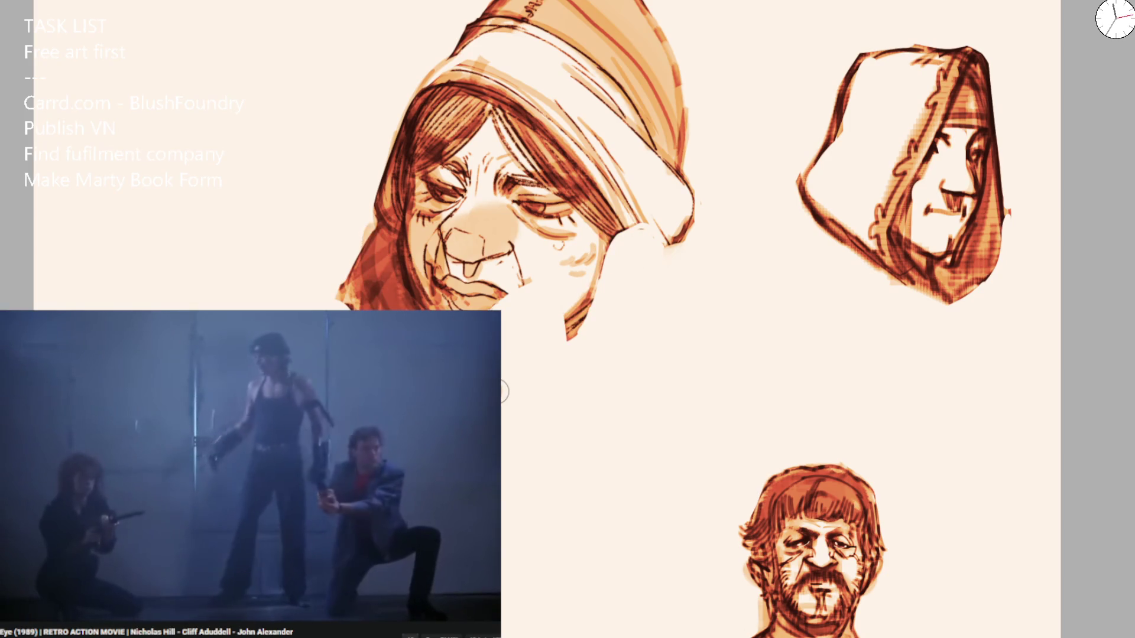
pyautogui.moveTo(502, 393); pyautogui.dragTo(571, 402)
pyautogui.hotkey('ctrl', 'z')
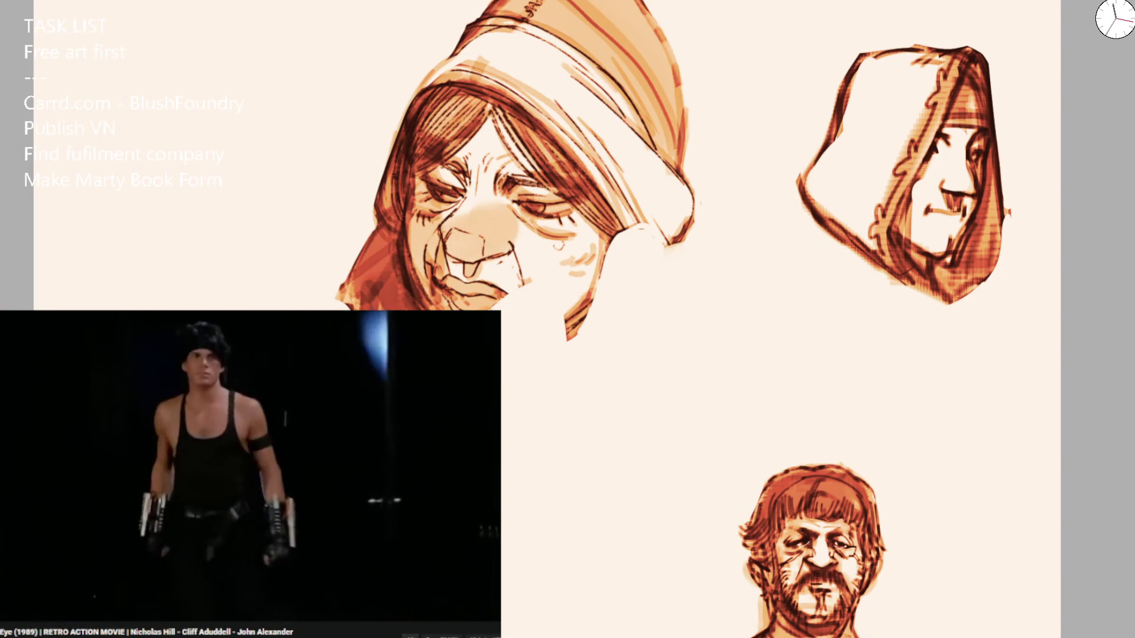
# Draw brown chin, neck and jaw lines, continuing up the cheek and the hood's right edge.
pyautogui.moveTo(503, 408); pyautogui.dragTo(529, 428)
pyautogui.moveTo(502, 346)
pyautogui.mouseDown()
pyautogui.moveTo(551, 370)
pyautogui.moveTo(578, 358)
pyautogui.moveTo(603, 304)
pyautogui.mouseUp()
pyautogui.moveTo(614, 233); pyautogui.dragTo(604, 295)
pyautogui.moveTo(691, 185)
pyautogui.mouseDown()
pyautogui.moveTo(682, 261)
pyautogui.moveTo(630, 384)
pyautogui.moveTo(572, 416)
pyautogui.mouseUp()
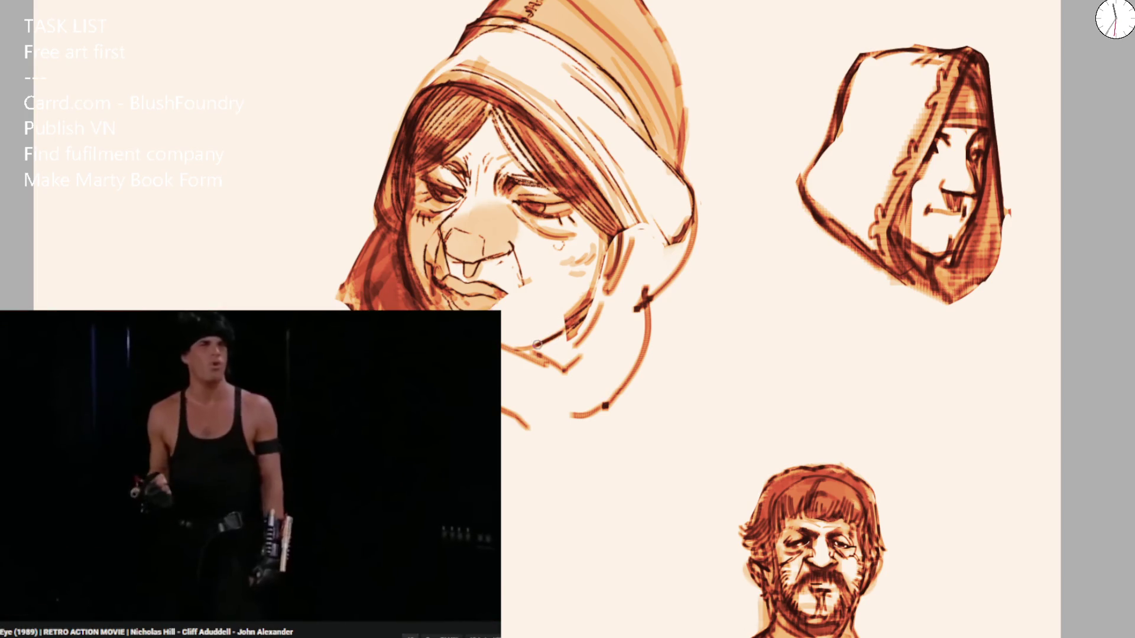
pyautogui.scroll(3, 493, 297)
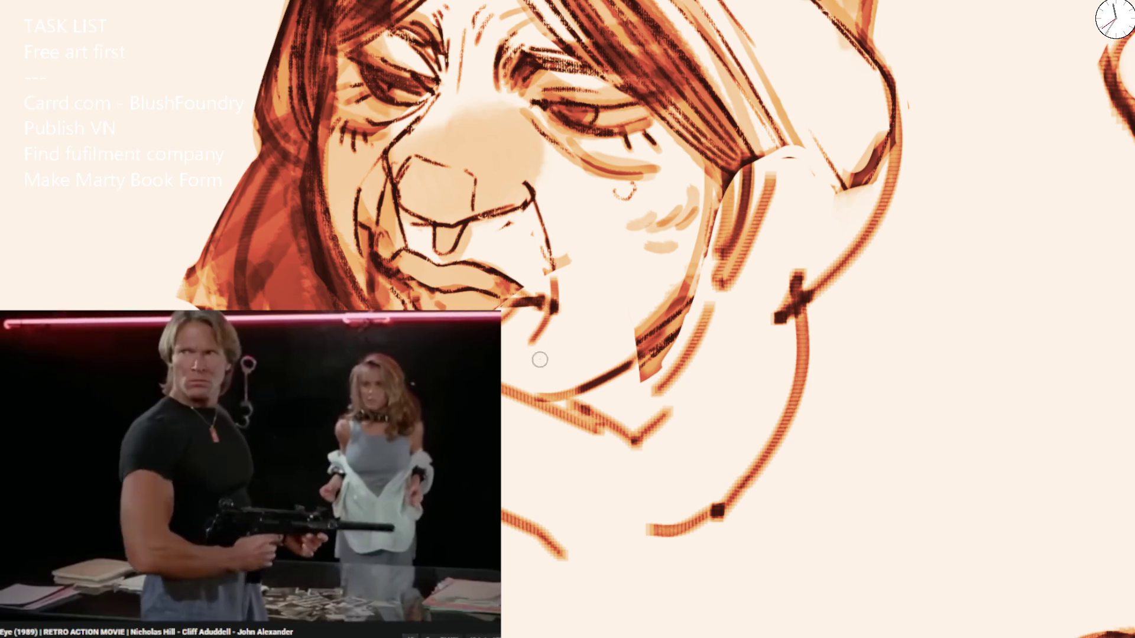
# Darken the lower jaw with dark lines and hatching running toward the hood.
pyautogui.moveTo(528, 374); pyautogui.dragTo(637, 362)
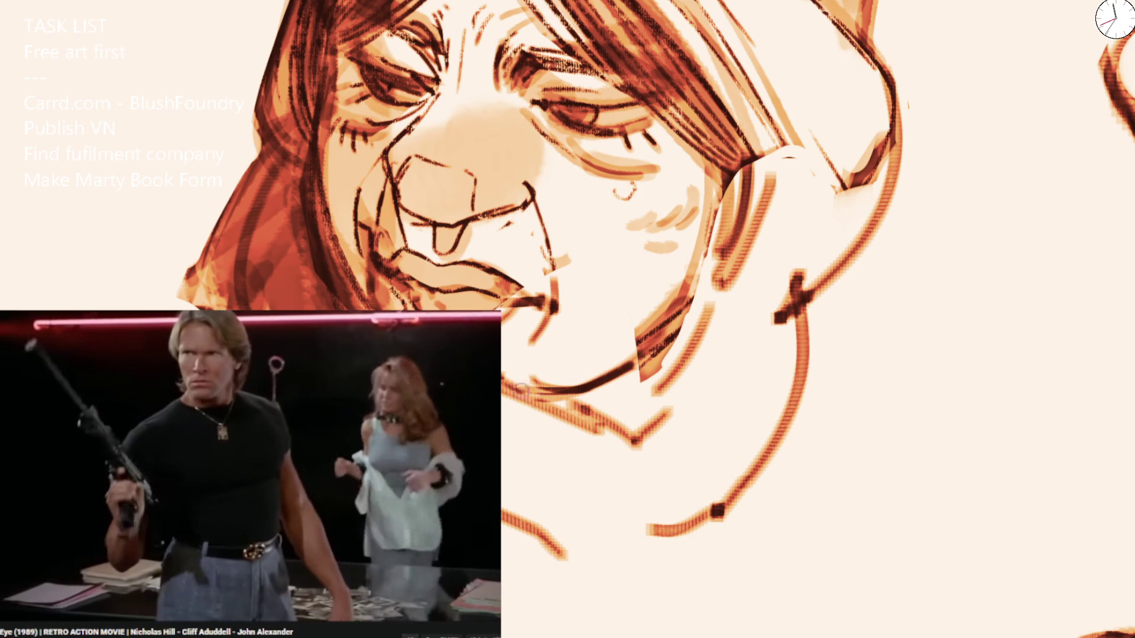
pyautogui.moveTo(527, 386); pyautogui.dragTo(639, 464)
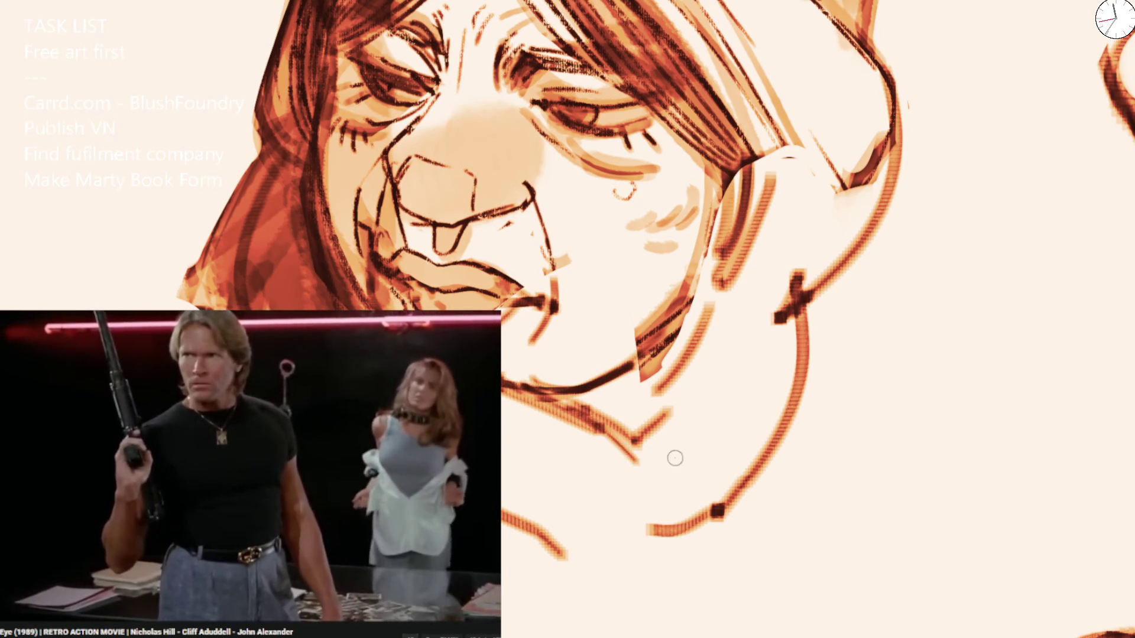
pyautogui.moveTo(583, 406)
pyautogui.mouseDown()
pyautogui.moveTo(667, 348)
pyautogui.moveTo(665, 372)
pyautogui.mouseUp()
pyautogui.moveTo(775, 172)
pyautogui.mouseDown()
pyautogui.moveTo(795, 266)
pyautogui.moveTo(821, 295)
pyautogui.moveTo(895, 109)
pyautogui.mouseUp()
# Review the mirrored sheet, then add strokes and hatching along the hood's left edge and cheek.
pyautogui.hotkey('ctrl', '0')
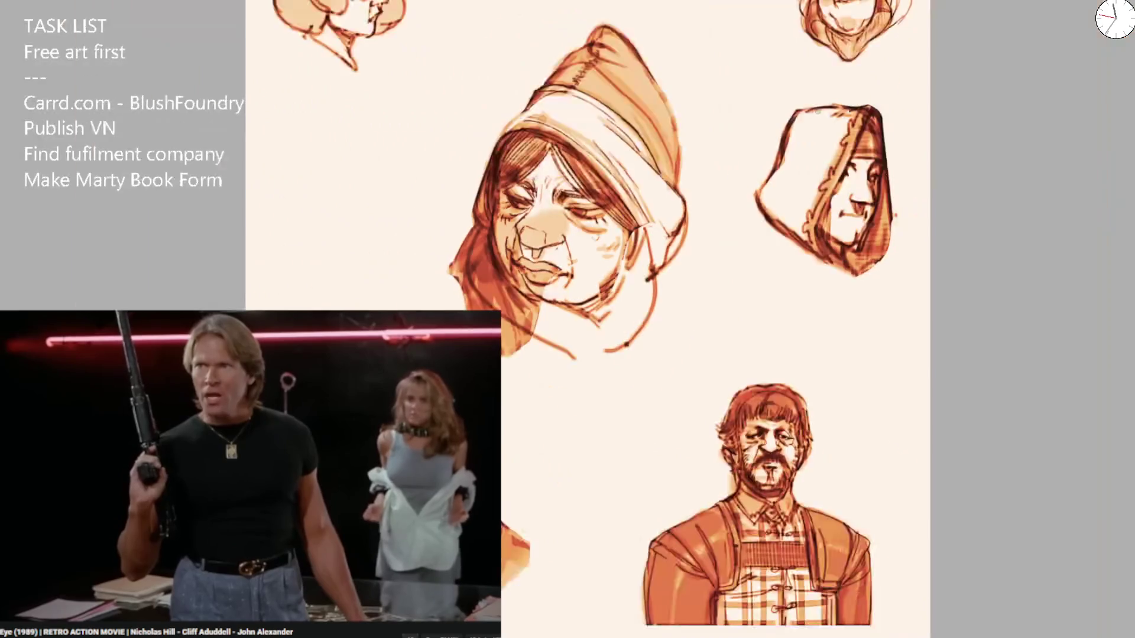
pyautogui.press('h')
pyautogui.scroll(5, 463, 253)
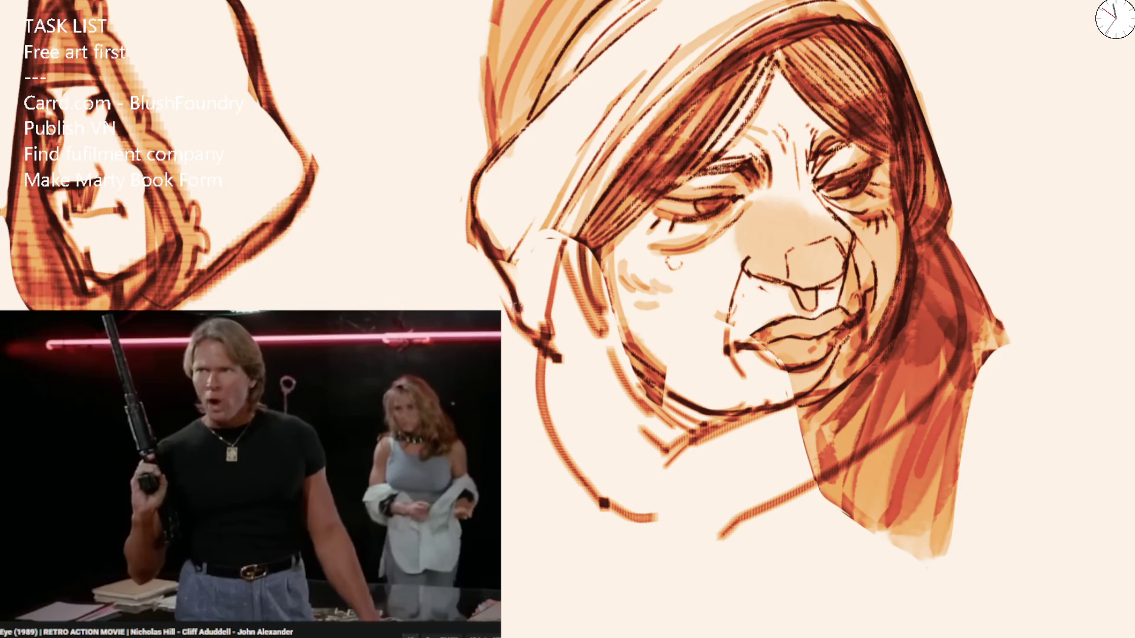
pyautogui.moveTo(550, 281); pyautogui.dragTo(540, 310)
pyautogui.moveTo(547, 369); pyautogui.dragTo(532, 425)
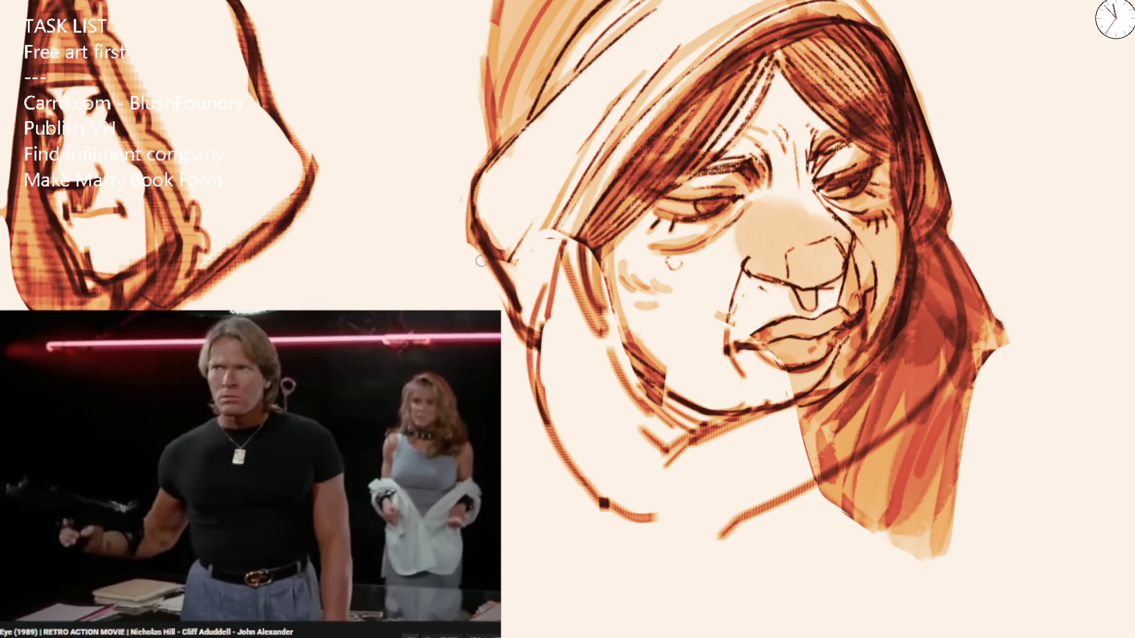
pyautogui.moveTo(500, 245); pyautogui.dragTo(461, 284)
pyautogui.scroll(-5, 638, 532)
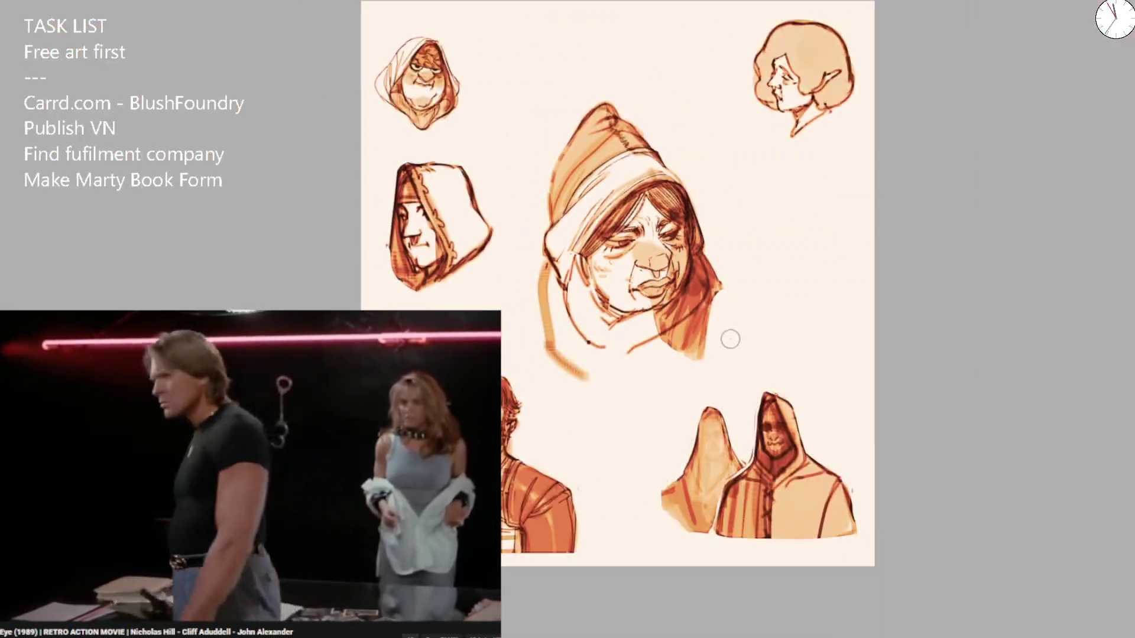
pyautogui.moveTo(630, 406); pyautogui.dragTo(559, 346)
pyautogui.scroll(2, 558, 347)
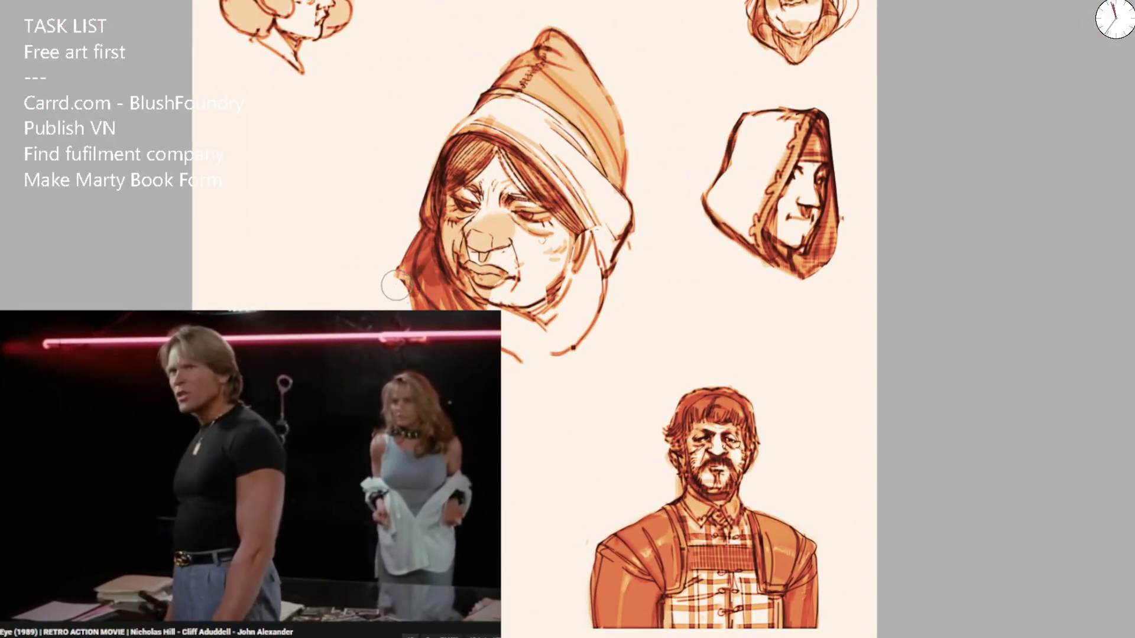
pyautogui.moveTo(395, 286); pyautogui.dragTo(378, 308)
# Drop the wide orange stroke and redo the hatching on the hood's left edge.
pyautogui.moveTo(502, 378)
pyautogui.mouseDown()
pyautogui.moveTo(626, 236)
pyautogui.moveTo(615, 363)
pyautogui.moveTo(610, 339)
pyautogui.mouseUp()
pyautogui.hotkey('ctrl', 'z')
pyautogui.moveTo(627, 236)
pyautogui.mouseDown()
pyautogui.moveTo(603, 380)
pyautogui.moveTo(633, 278)
pyautogui.moveTo(641, 331)
pyautogui.mouseUp()
pyautogui.hotkey('ctrl', 'z')
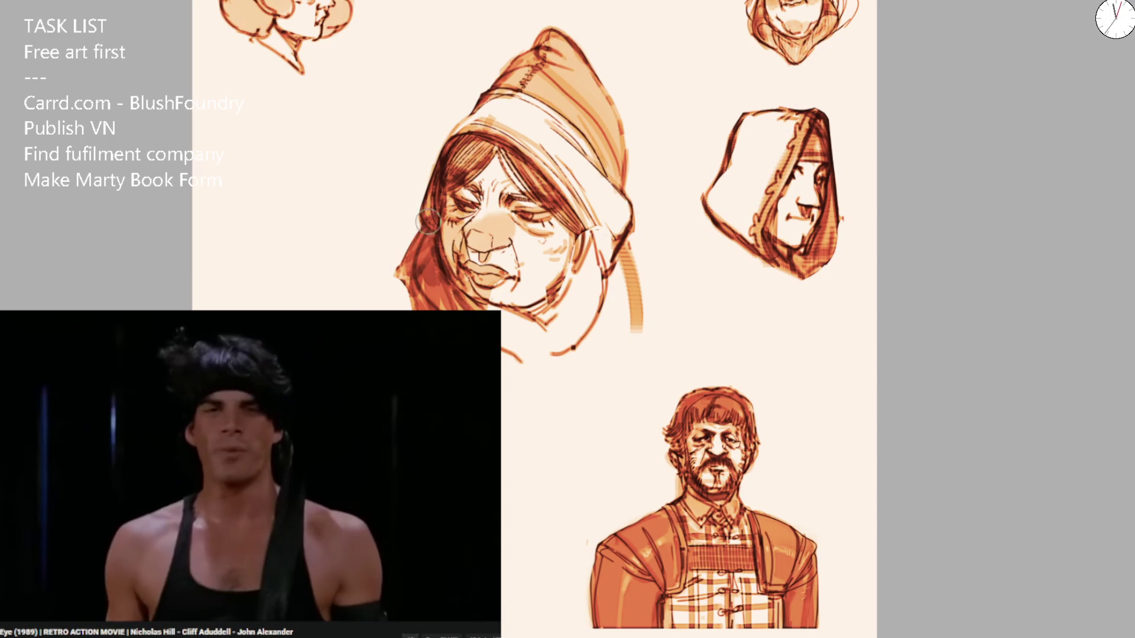
pyautogui.moveTo(426, 222); pyautogui.dragTo(354, 305)
pyautogui.hotkey('ctrl', 'z')
pyautogui.moveTo(432, 213); pyautogui.dragTo(376, 306)
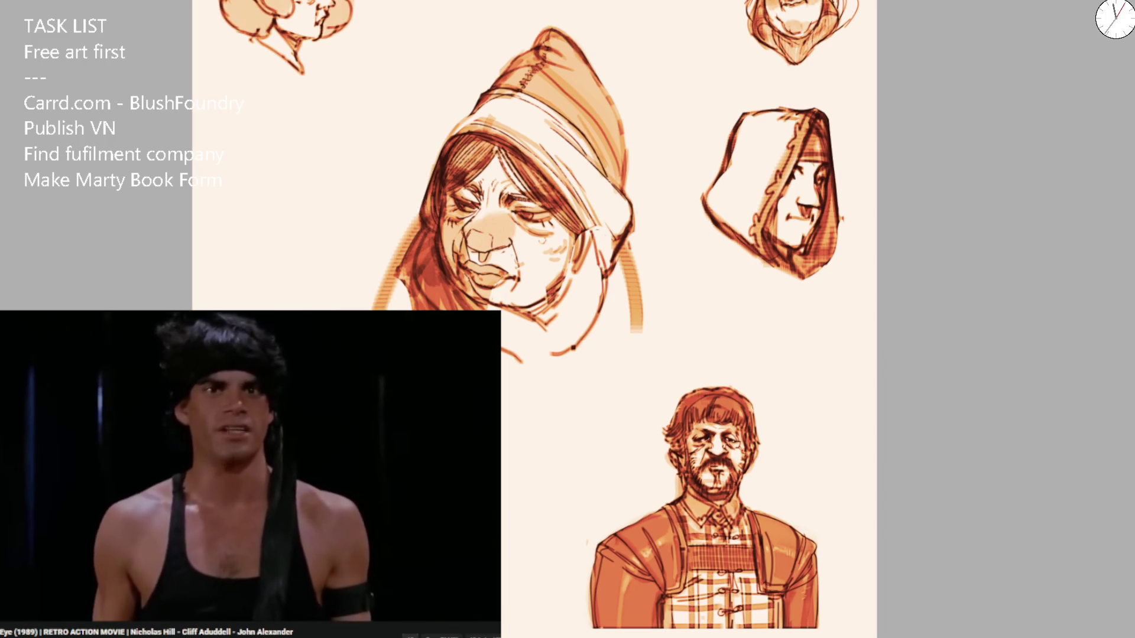
# Outline the cloak's bottom and shade the hood's right side below the chin in orange.
pyautogui.moveTo(502, 371); pyautogui.dragTo(608, 369)
pyautogui.moveTo(643, 333); pyautogui.dragTo(618, 367)
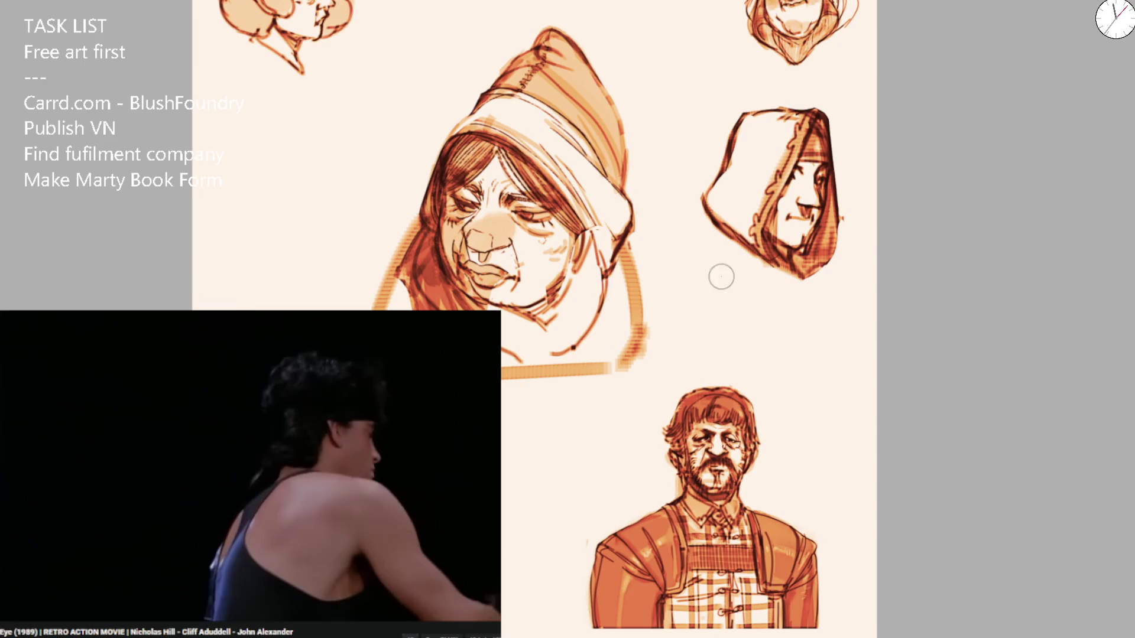
pyautogui.moveTo(621, 254)
pyautogui.mouseDown()
pyautogui.moveTo(598, 336)
pyautogui.moveTo(543, 349)
pyautogui.moveTo(506, 324)
pyautogui.moveTo(556, 340)
pyautogui.moveTo(520, 313)
pyautogui.moveTo(591, 248)
pyautogui.moveTo(571, 346)
pyautogui.moveTo(606, 299)
pyautogui.moveTo(444, 283)
pyautogui.moveTo(508, 325)
pyautogui.moveTo(473, 334)
pyautogui.moveTo(561, 313)
pyautogui.moveTo(591, 254)
pyautogui.moveTo(538, 349)
pyautogui.mouseUp()
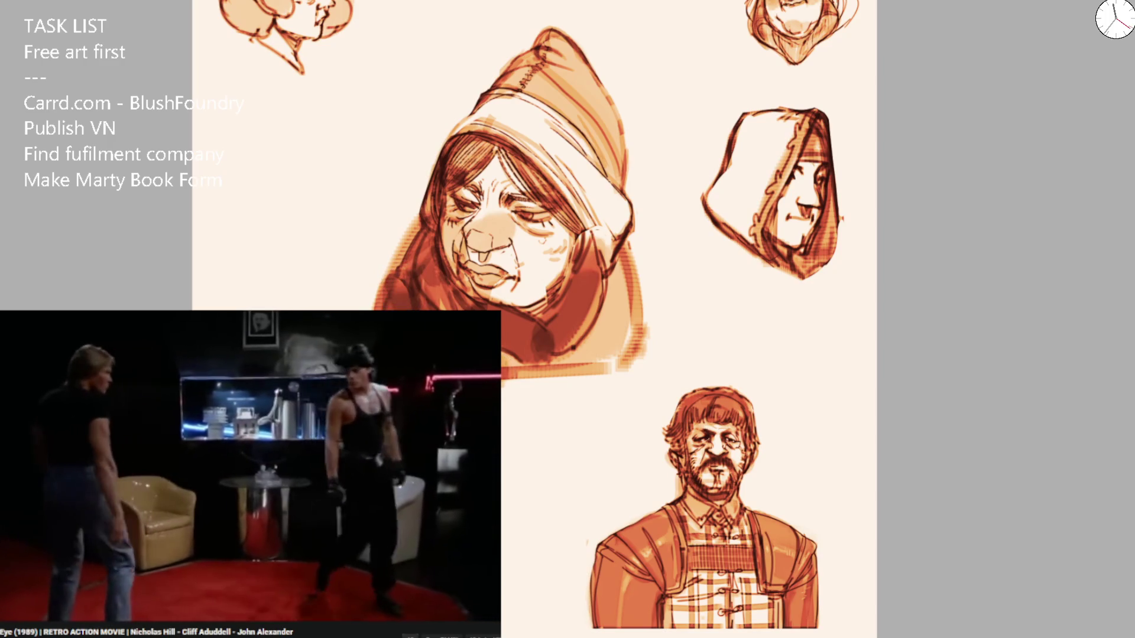
pyautogui.moveTo(558, 368)
pyautogui.mouseDown()
pyautogui.moveTo(615, 313)
pyautogui.moveTo(600, 321)
pyautogui.mouseUp()
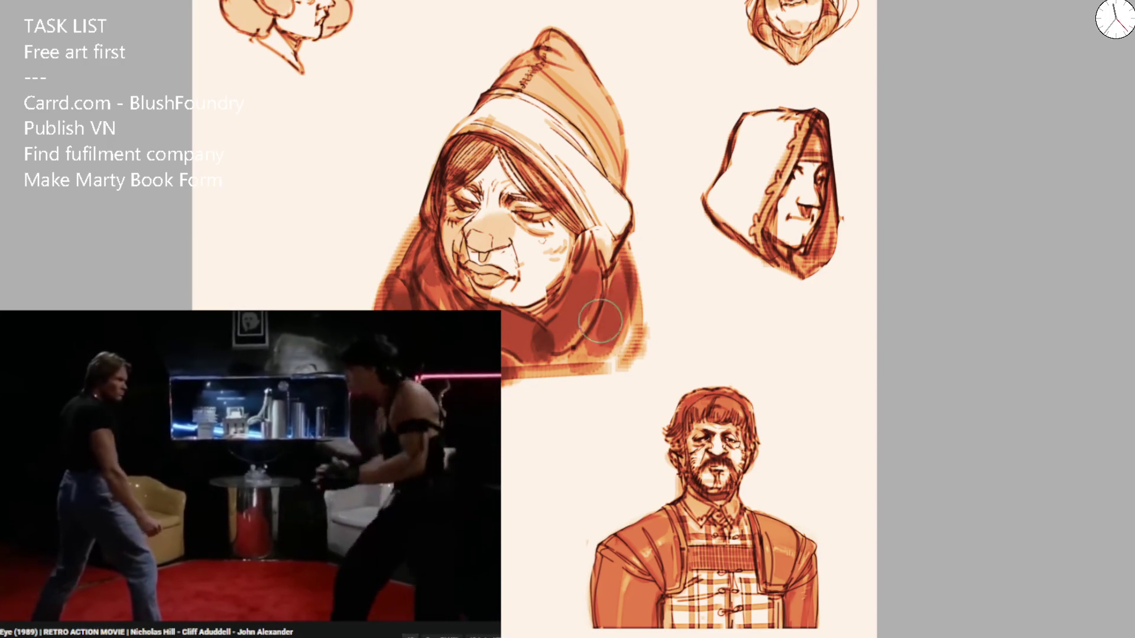
pyautogui.scroll(5, 668, 243)
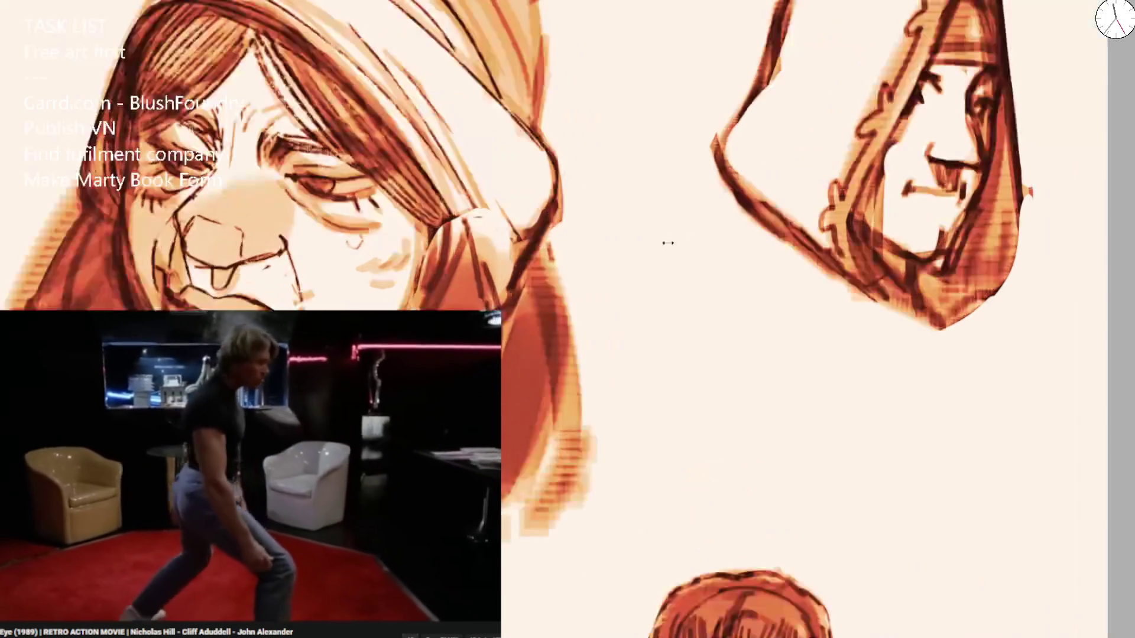
# Darken the hair and hood edge, then add faint strokes to the hood below the face.
pyautogui.moveTo(508, 225)
pyautogui.mouseDown()
pyautogui.moveTo(487, 266)
pyautogui.moveTo(473, 236)
pyautogui.mouseUp()
pyautogui.moveTo(467, 195)
pyautogui.mouseDown()
pyautogui.moveTo(461, 272)
pyautogui.moveTo(452, 263)
pyautogui.mouseUp()
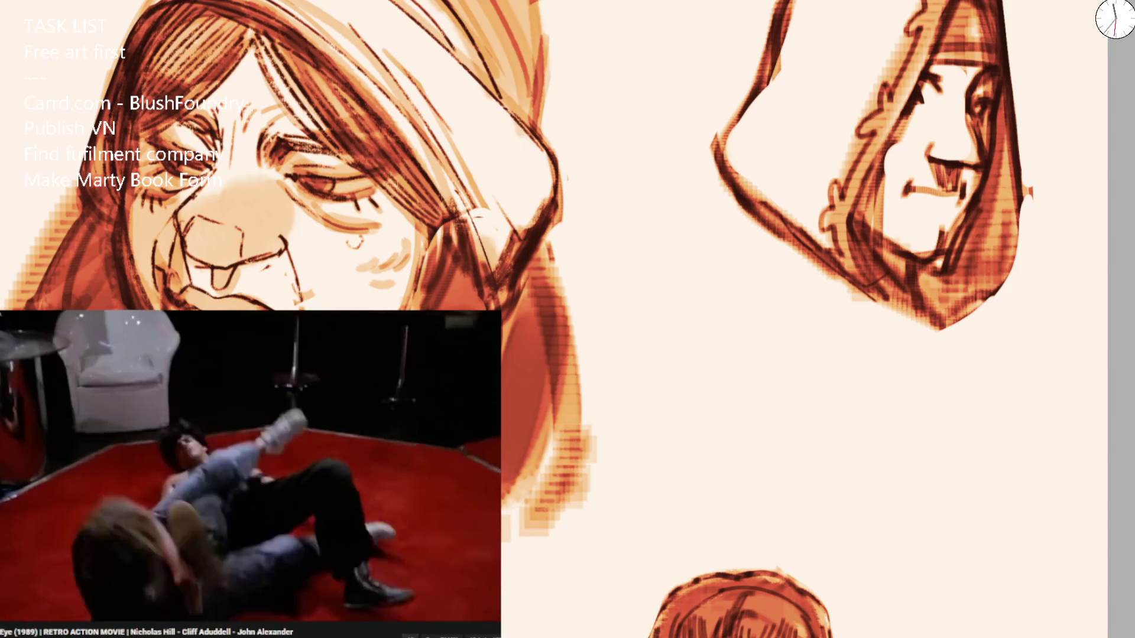
pyautogui.press('m')
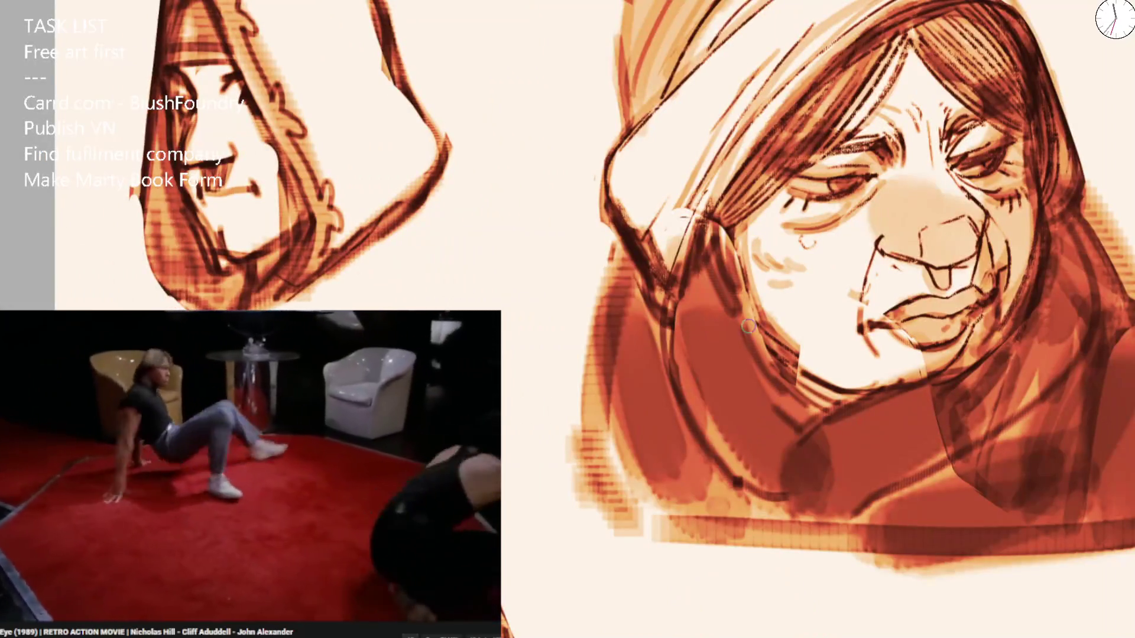
pyautogui.moveTo(748, 325); pyautogui.dragTo(704, 405)
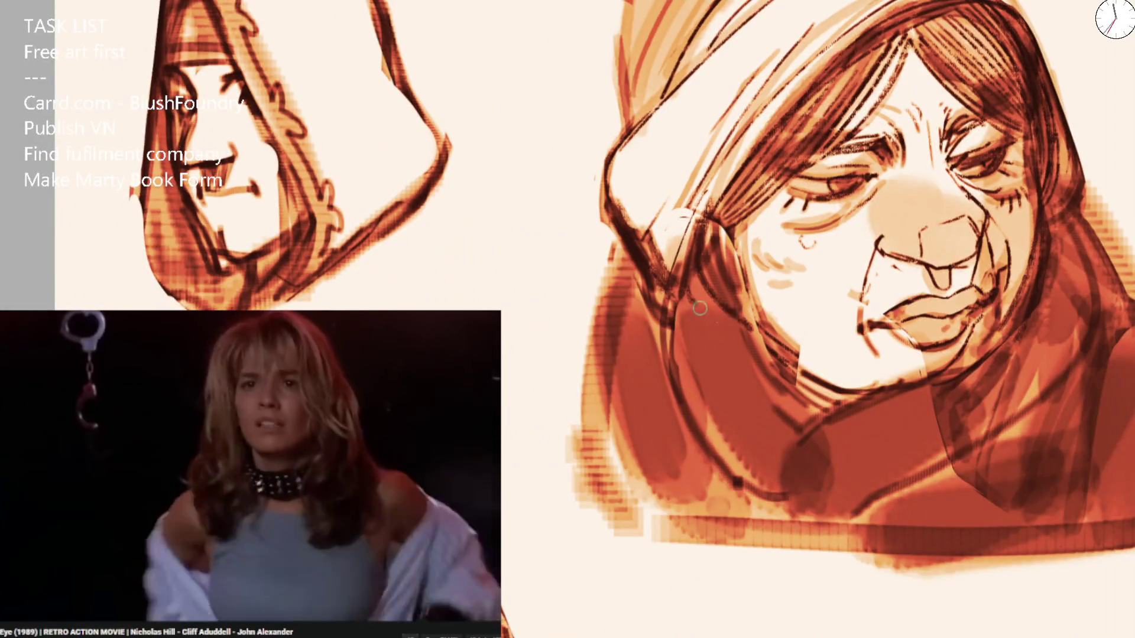
pyautogui.moveTo(774, 396); pyautogui.dragTo(686, 305)
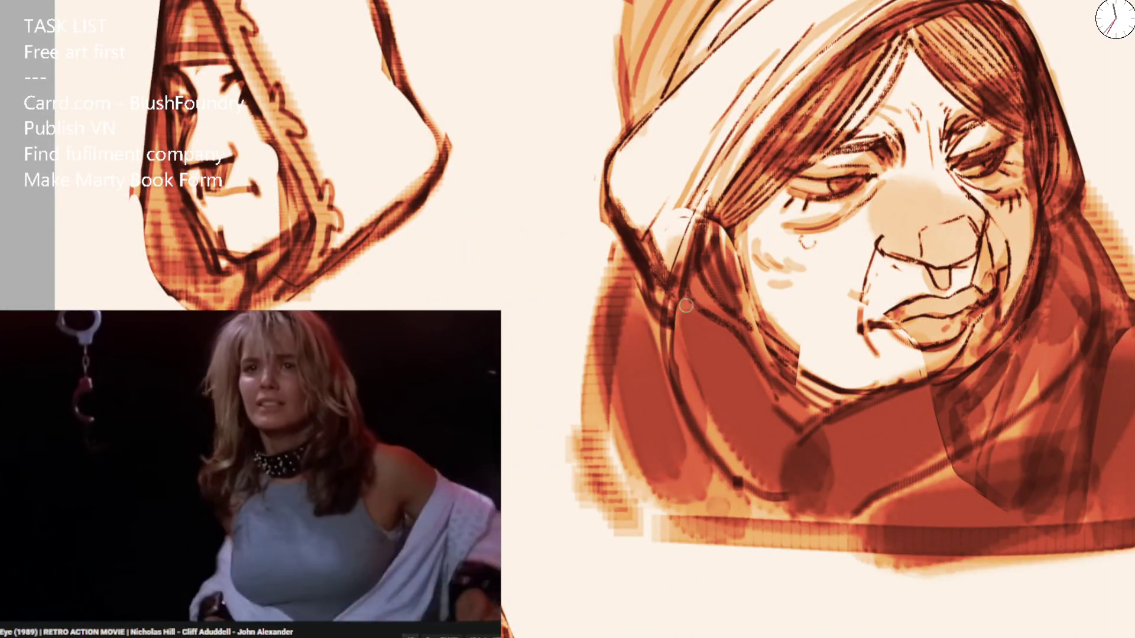
# Add dark strokes, hatching and a dark line down the hood's left side.
pyautogui.moveTo(672, 366); pyautogui.dragTo(777, 511)
pyautogui.moveTo(751, 429)
pyautogui.mouseDown()
pyautogui.moveTo(798, 538)
pyautogui.moveTo(818, 502)
pyautogui.mouseUp()
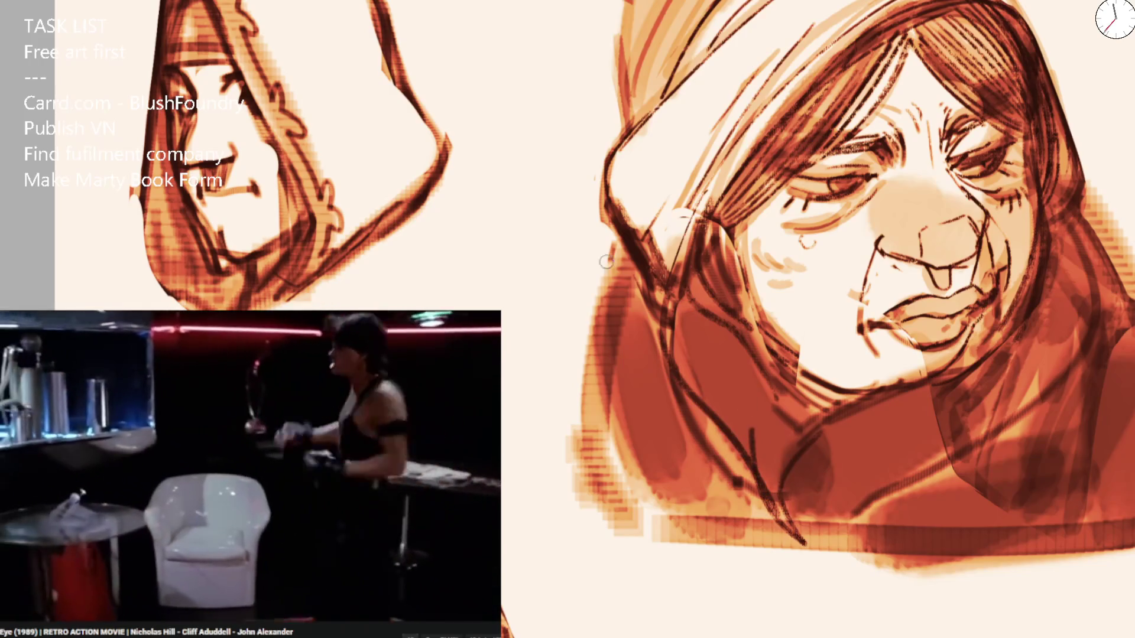
pyautogui.moveTo(615, 220); pyautogui.dragTo(572, 404)
pyautogui.moveTo(594, 294); pyautogui.dragTo(573, 426)
pyautogui.moveTo(641, 292); pyautogui.dragTo(582, 399)
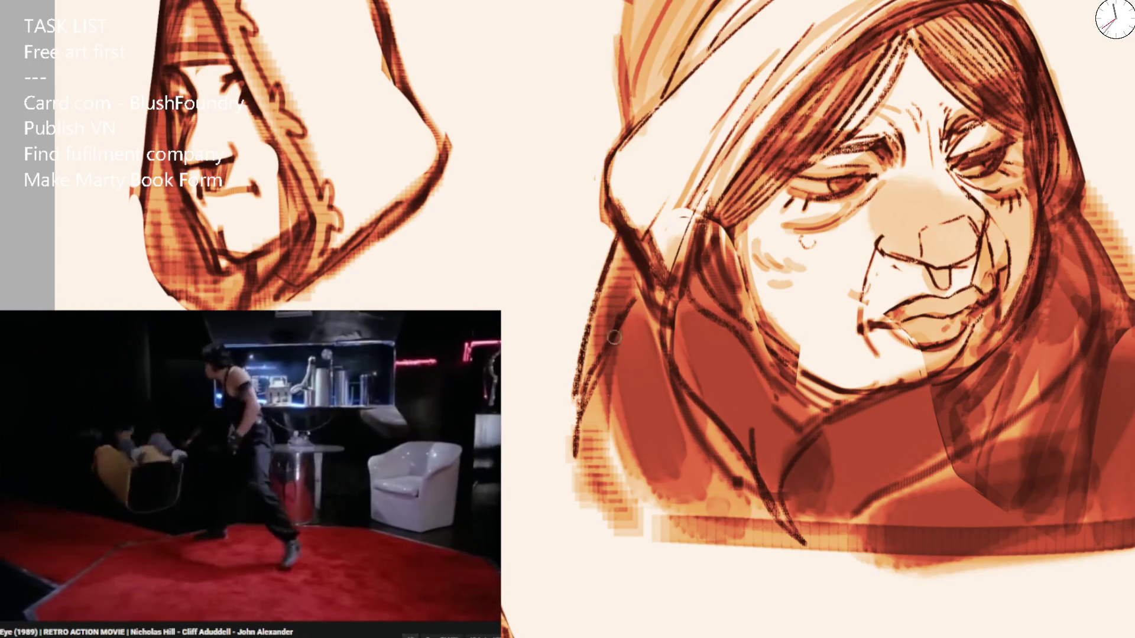
pyautogui.moveTo(614, 337); pyautogui.dragTo(658, 519)
pyautogui.moveTo(715, 313); pyautogui.dragTo(716, 423)
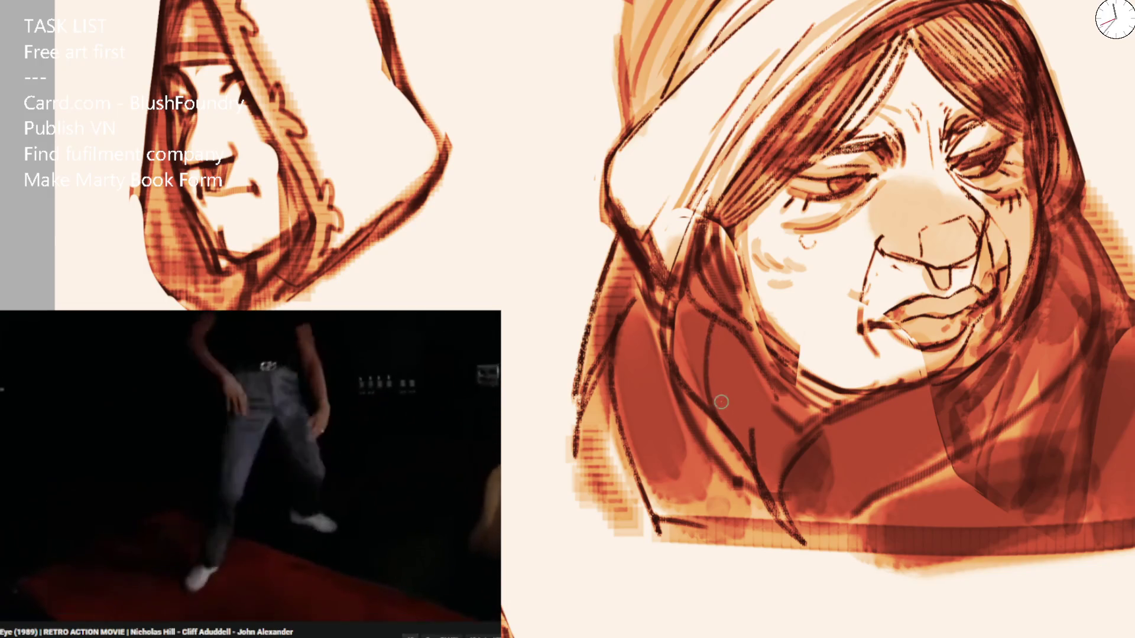
pyautogui.hotkey('ctrl', 'z')
# Paint dark fold strokes across the red cloak and darken its left edge.
pyautogui.moveTo(780, 460); pyautogui.dragTo(937, 416)
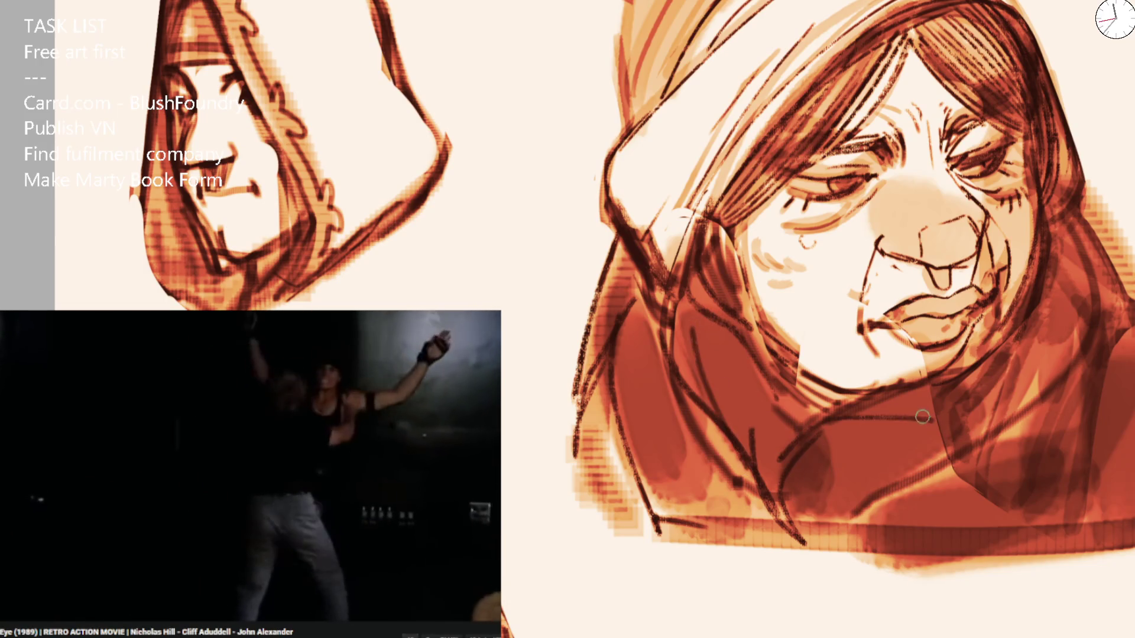
pyautogui.moveTo(910, 472); pyautogui.dragTo(803, 506)
pyautogui.hotkey('ctrl', 'z')
pyautogui.moveTo(752, 460)
pyautogui.mouseDown()
pyautogui.moveTo(815, 423)
pyautogui.moveTo(948, 453)
pyautogui.mouseUp()
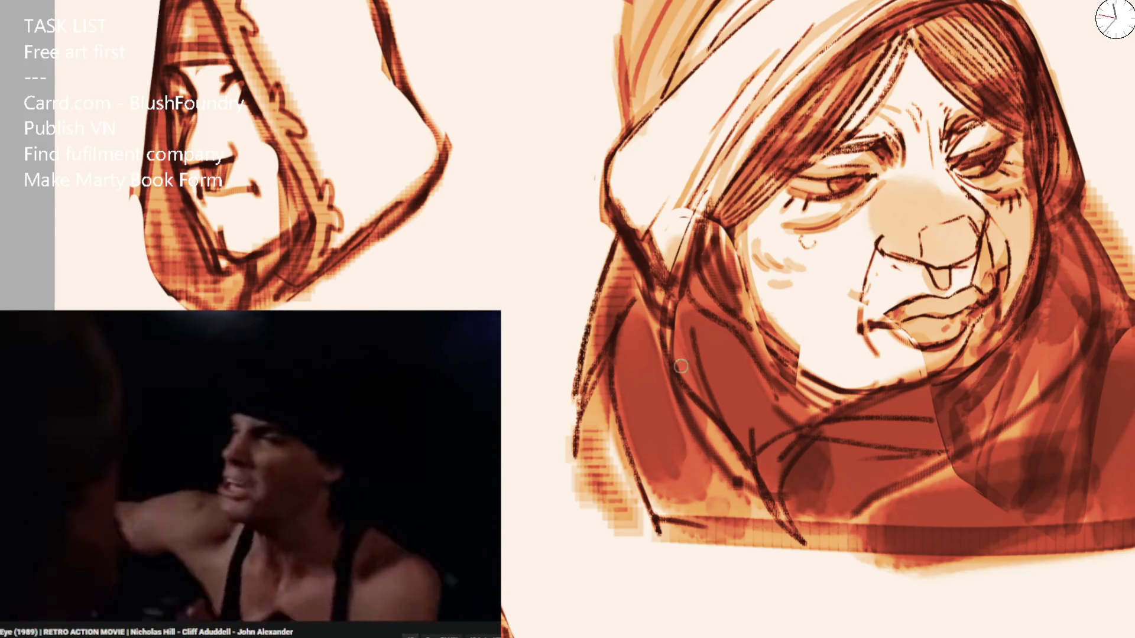
pyautogui.moveTo(762, 493); pyautogui.dragTo(681, 379)
pyautogui.moveTo(733, 475); pyautogui.dragTo(678, 384)
pyautogui.moveTo(667, 293); pyautogui.dragTo(650, 366)
pyautogui.moveTo(727, 520)
pyautogui.mouseDown()
pyautogui.moveTo(653, 352)
pyautogui.moveTo(638, 493)
pyautogui.mouseUp()
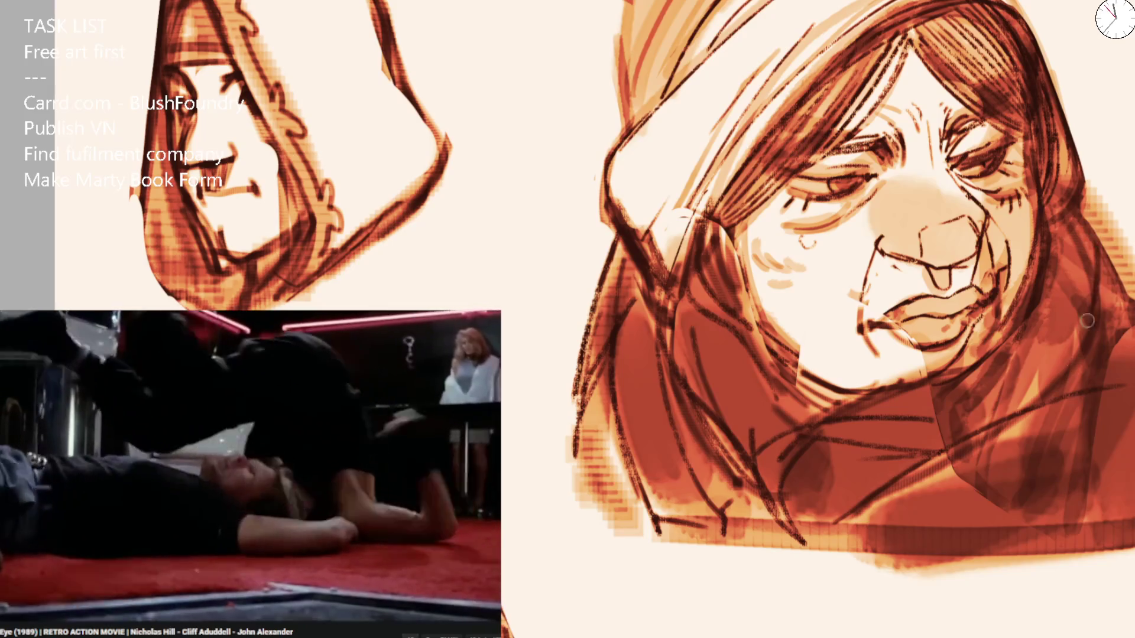
# Darken the cloak's lower right edge, then review the whole mirrored sheet.
pyautogui.moveTo(939, 443); pyautogui.dragTo(1093, 319)
pyautogui.moveTo(910, 532); pyautogui.dragTo(1096, 483)
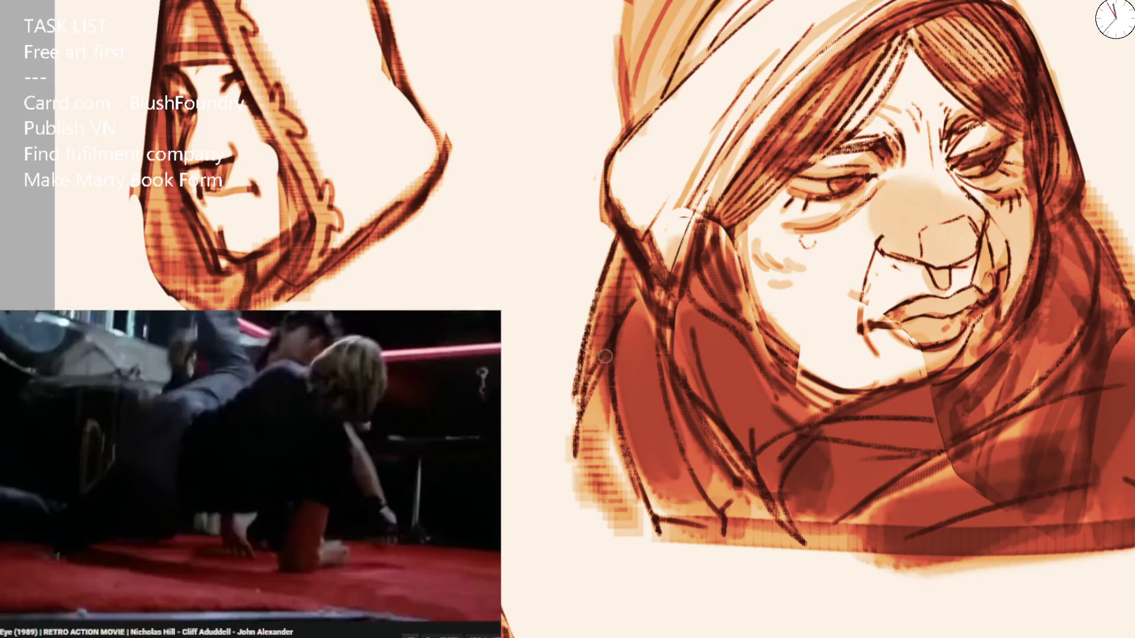
pyautogui.hotkey('ctrl', '-')
pyautogui.hotkey('ctrl', '-')
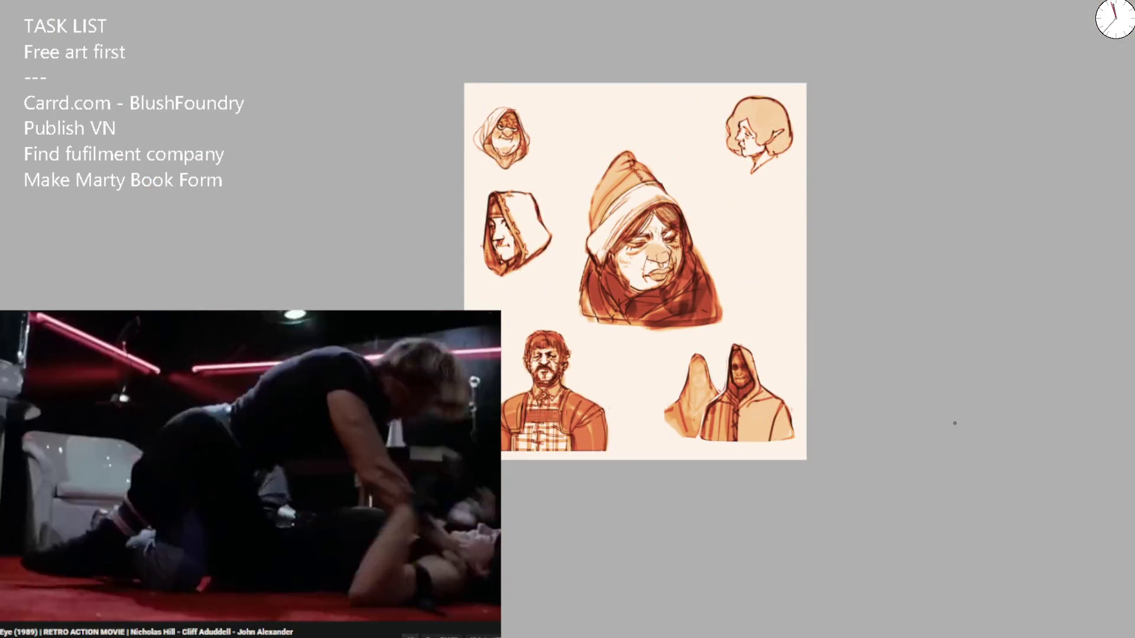
pyautogui.press('m')
pyautogui.hotkey('ctrl', '+')
pyautogui.hotkey('ctrl', '+')
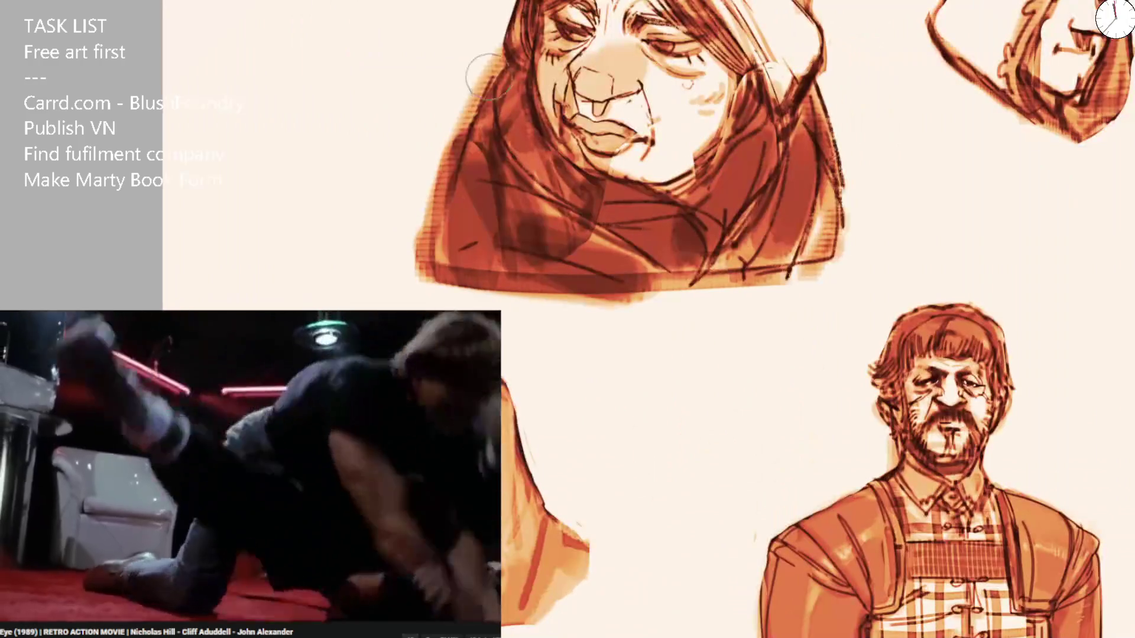
# Darken and straighten the hood's left edge with a larger brush, adding strokes on its right edge.
pyautogui.moveTo(419, 257)
pyautogui.mouseDown()
pyautogui.moveTo(476, 26)
pyautogui.moveTo(523, 101)
pyautogui.moveTo(508, 6)
pyautogui.mouseUp()
pyautogui.moveTo(502, 59)
pyautogui.mouseDown()
pyautogui.moveTo(526, 106)
pyautogui.moveTo(530, 89)
pyautogui.moveTo(436, 182)
pyautogui.moveTo(469, 126)
pyautogui.mouseUp()
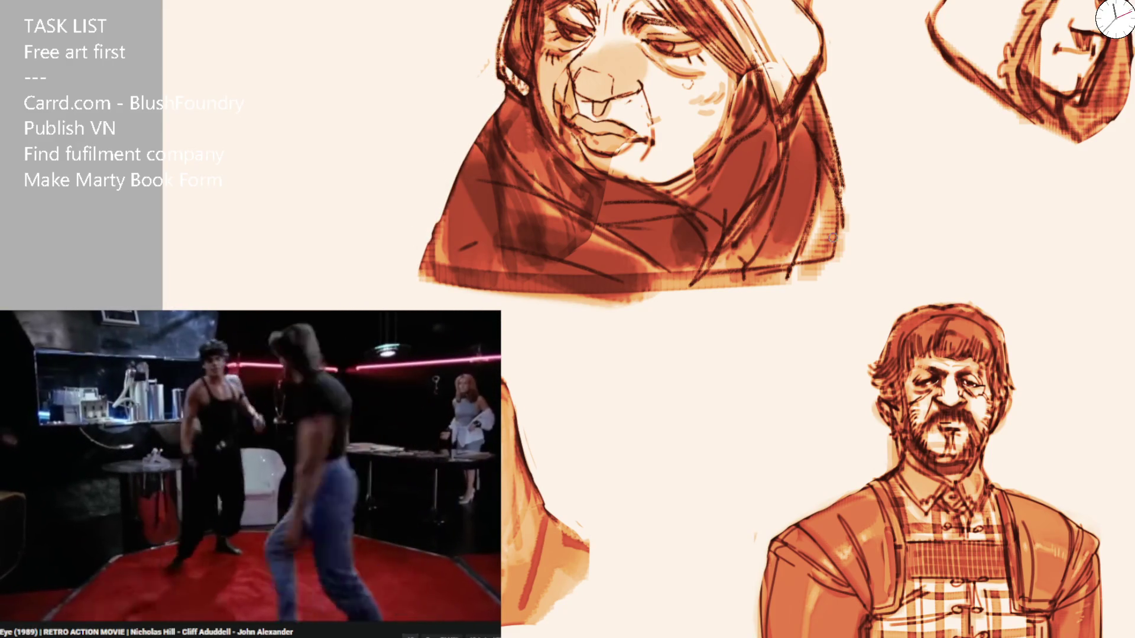
pyautogui.press(']')
pyautogui.moveTo(461, 164)
pyautogui.mouseDown()
pyautogui.moveTo(431, 283)
pyautogui.moveTo(455, 277)
pyautogui.mouseUp()
pyautogui.moveTo(768, 230)
pyautogui.mouseDown()
pyautogui.moveTo(834, 148)
pyautogui.moveTo(823, 109)
pyautogui.moveTo(861, 259)
pyautogui.mouseUp()
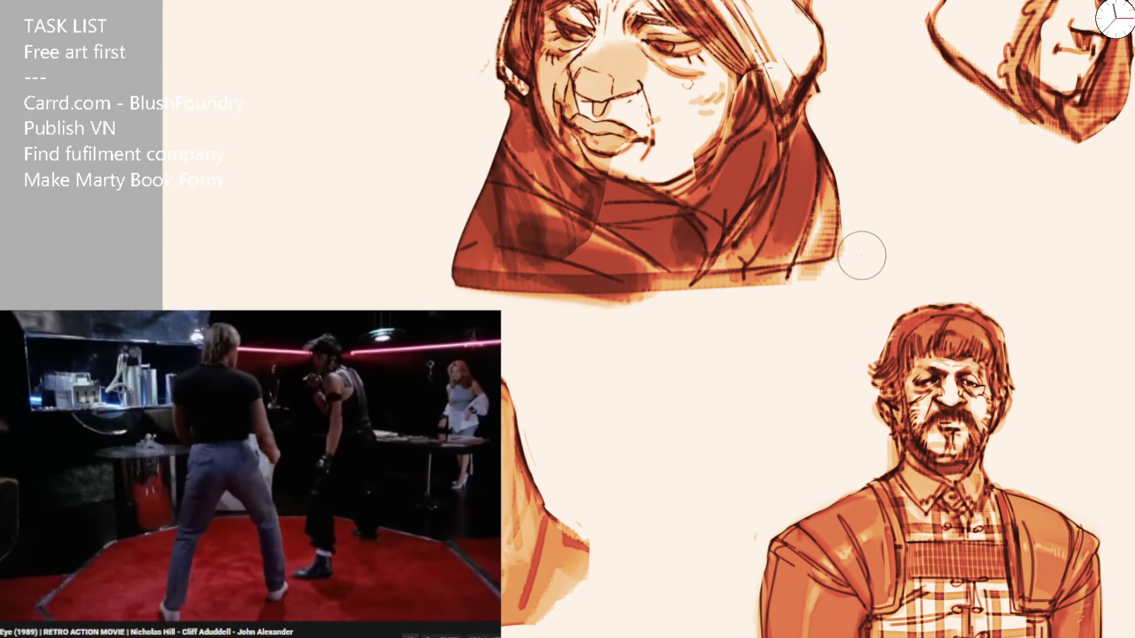
# Erase the dark marks and excess shading on the hood's lower-left edge and the stray stroke beside it.
pyautogui.hotkey('ctrl', '-')
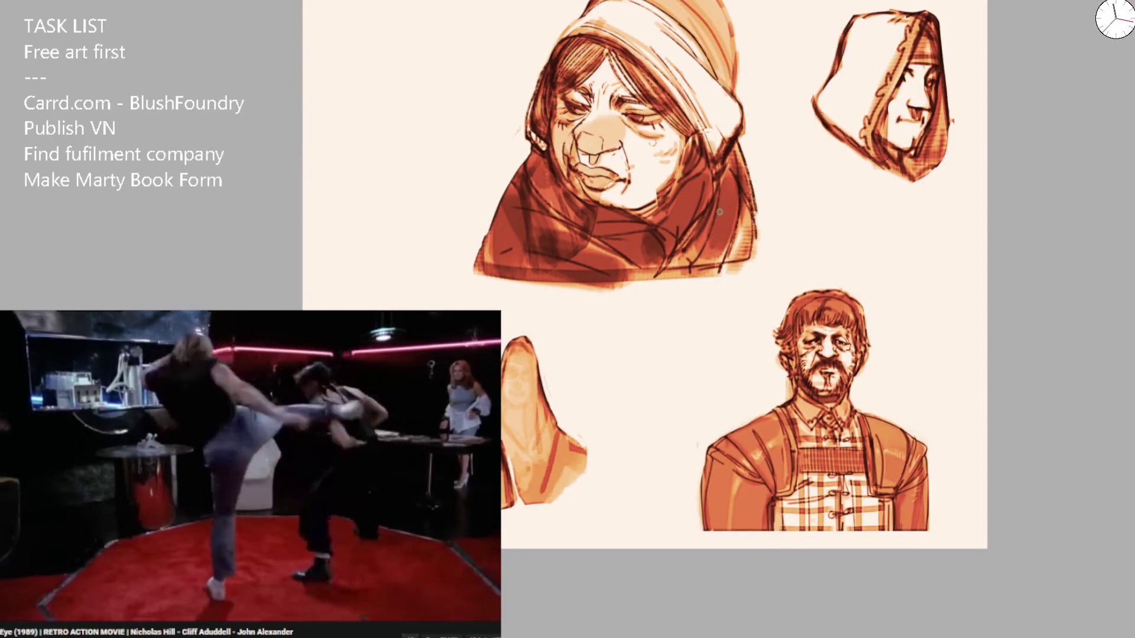
pyautogui.press('m')
pyautogui.moveTo(421, 151)
pyautogui.mouseDown()
pyautogui.moveTo(427, 243)
pyautogui.moveTo(424, 133)
pyautogui.mouseUp()
pyautogui.moveTo(421, 91); pyautogui.dragTo(408, 261)
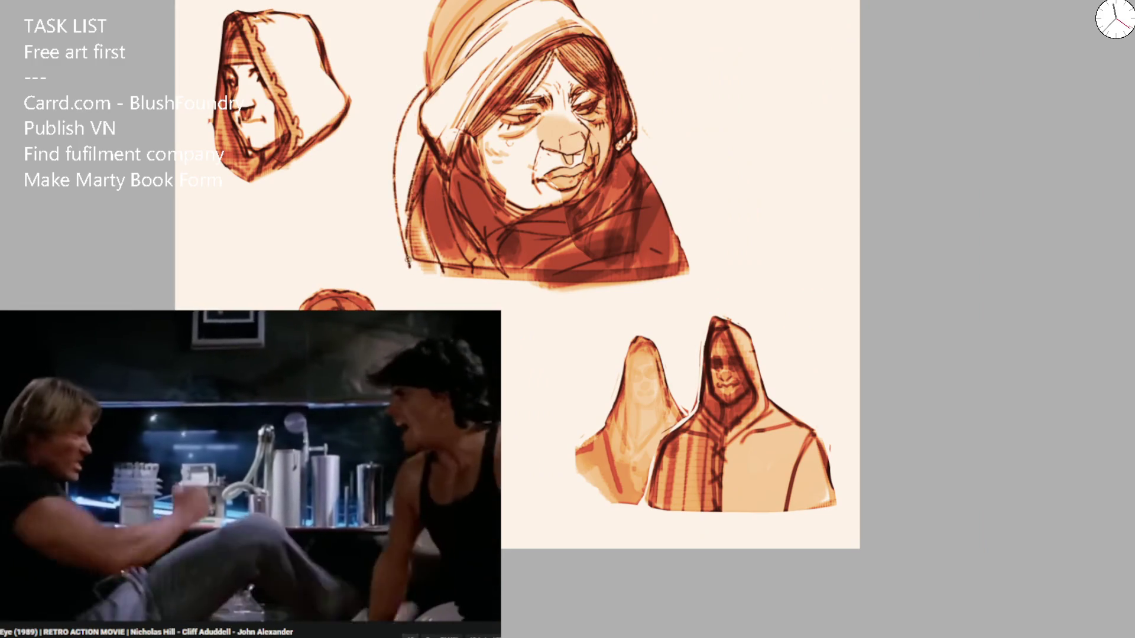
pyautogui.hotkey('ctrl', 'z')
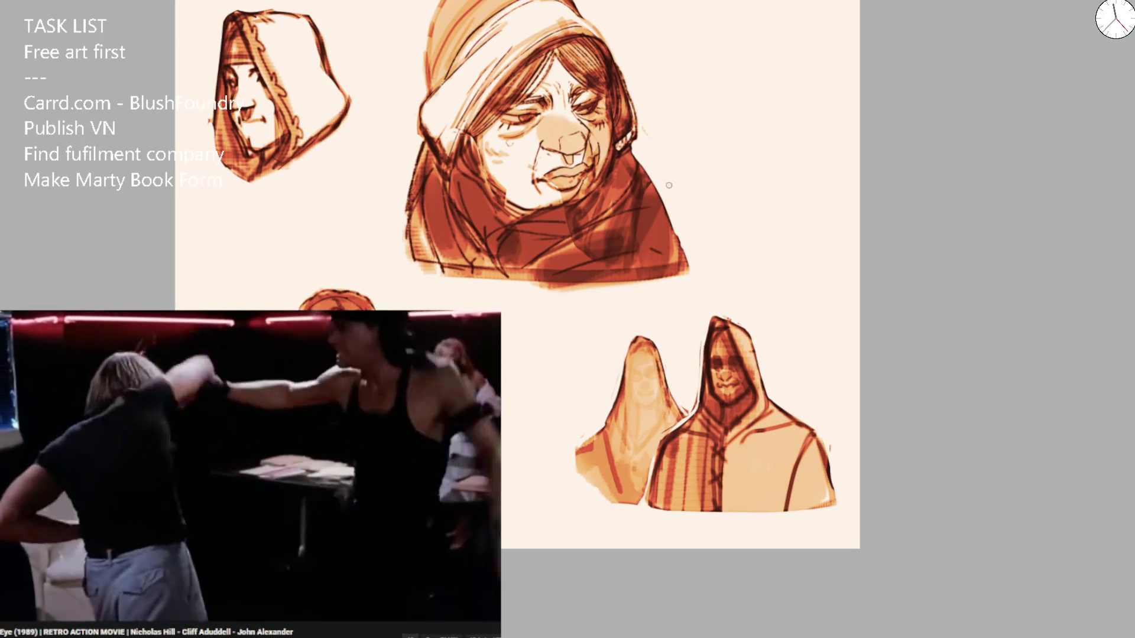
pyautogui.moveTo(421, 160); pyautogui.dragTo(425, 281)
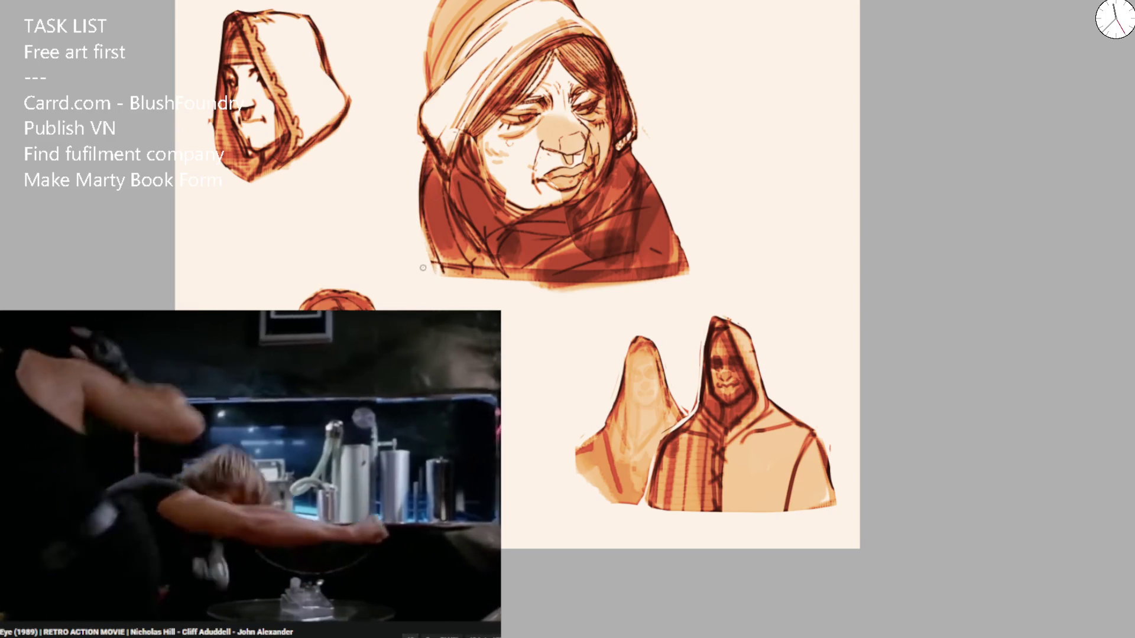
pyautogui.press('h')
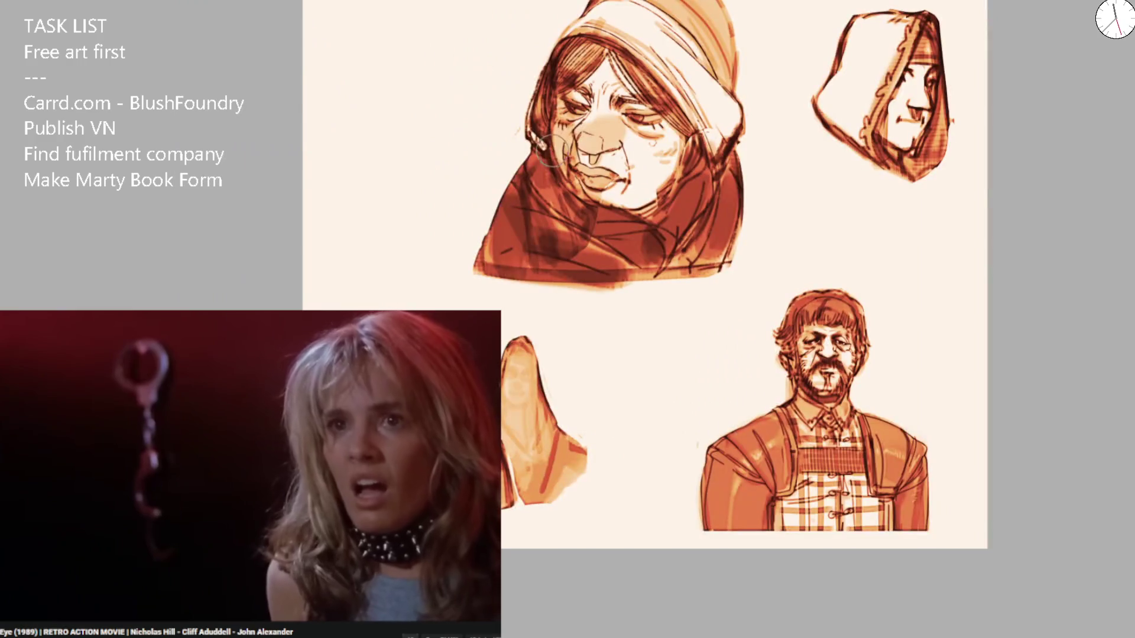
pyautogui.moveTo(465, 180); pyautogui.dragTo(538, 123)
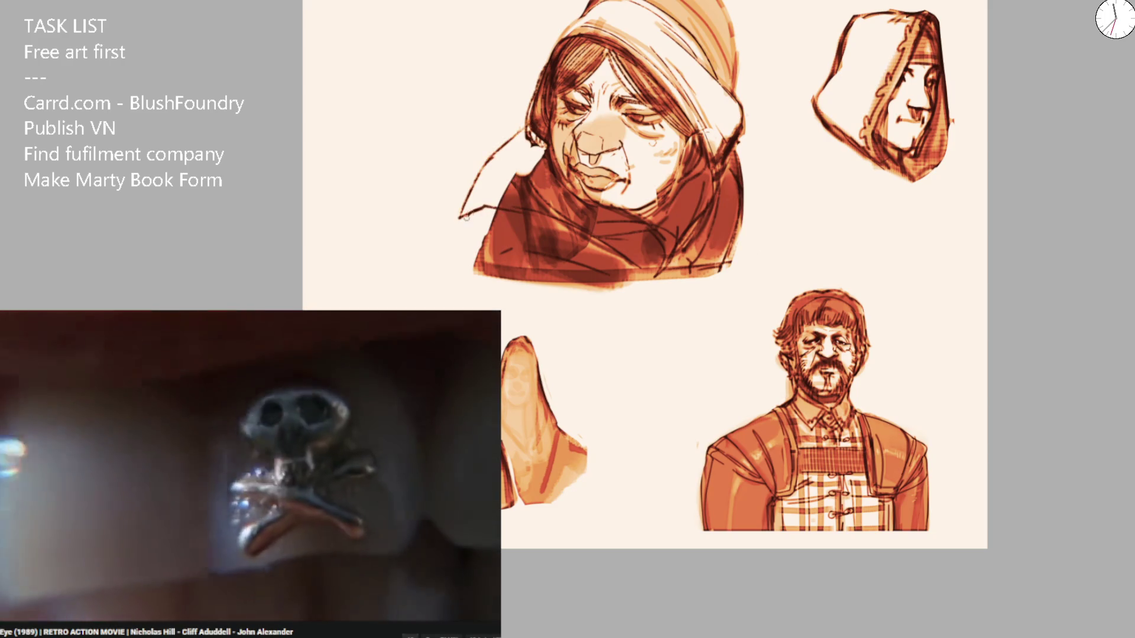
pyautogui.moveTo(521, 170); pyautogui.dragTo(550, 218)
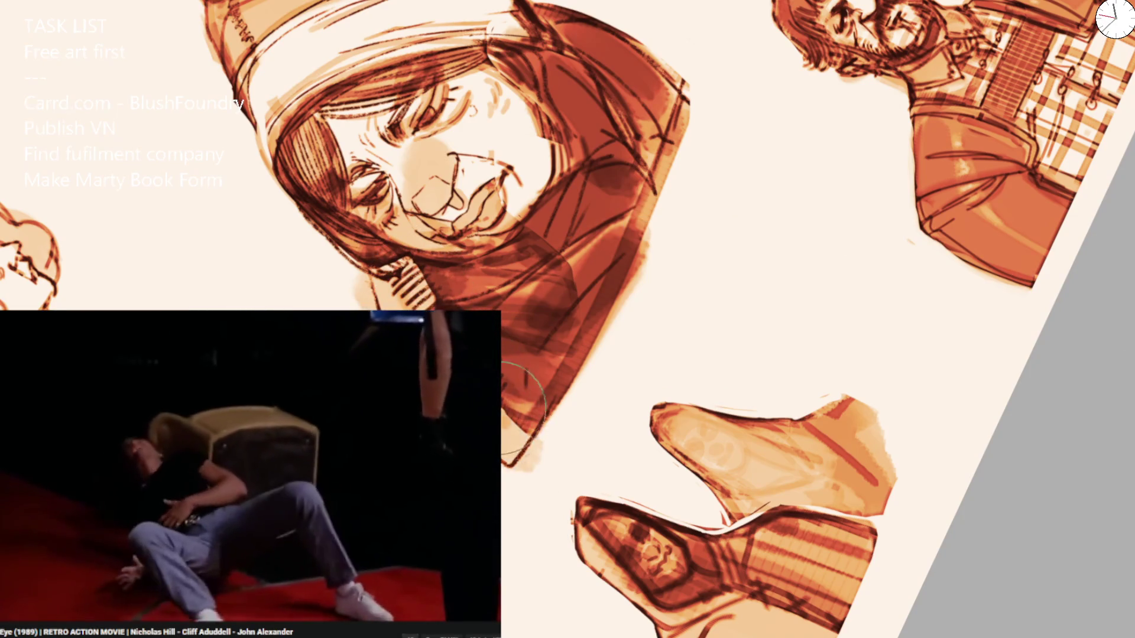
# Hatch the left side of the hood and shoulder and adjust the brush size.
pyautogui.hotkey('ctrl', '0')
pyautogui.moveTo(494, 200)
pyautogui.mouseDown()
pyautogui.moveTo(508, 177)
pyautogui.moveTo(455, 273)
pyautogui.mouseUp()
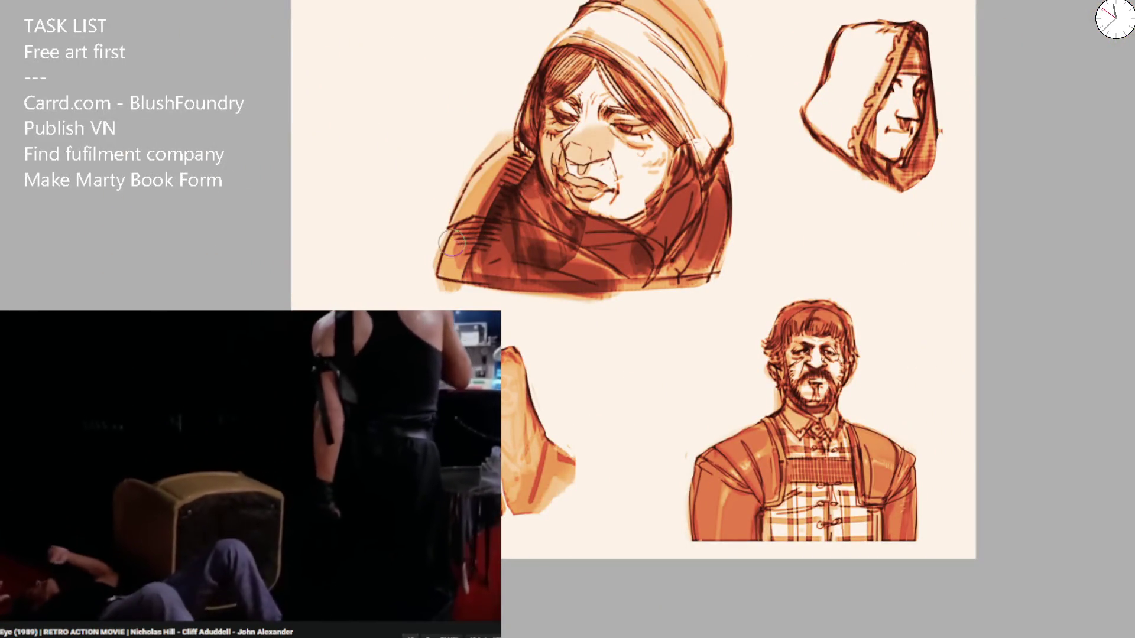
pyautogui.scroll(-3, 585, 254)
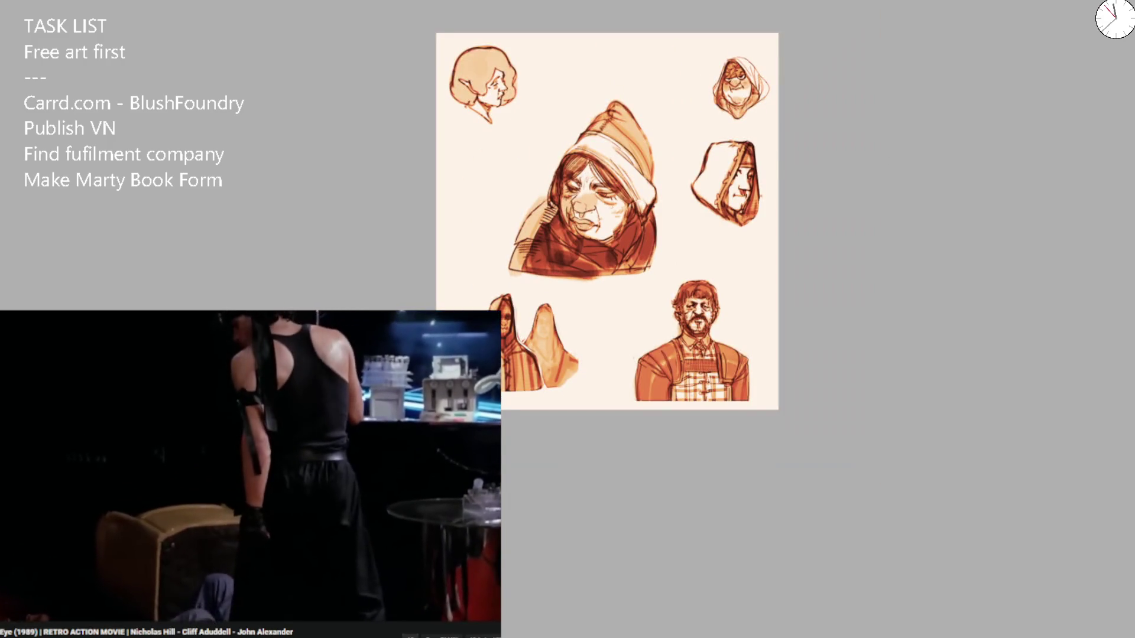
pyautogui.scroll(3, 574, 242)
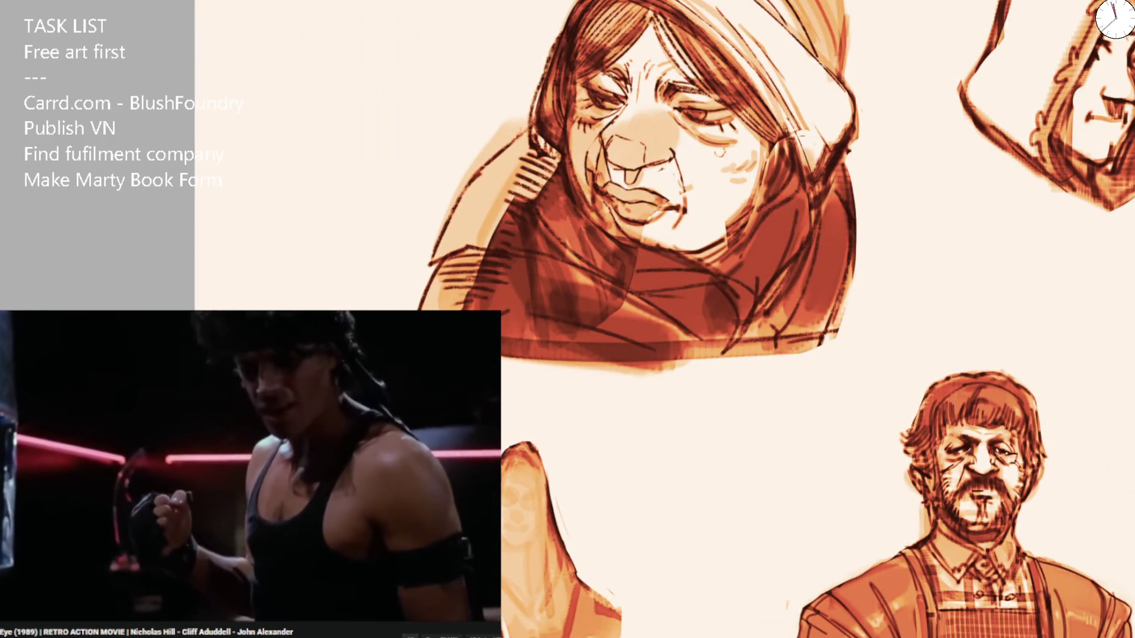
pyautogui.moveTo(596, 169); pyautogui.dragTo(597, 167)
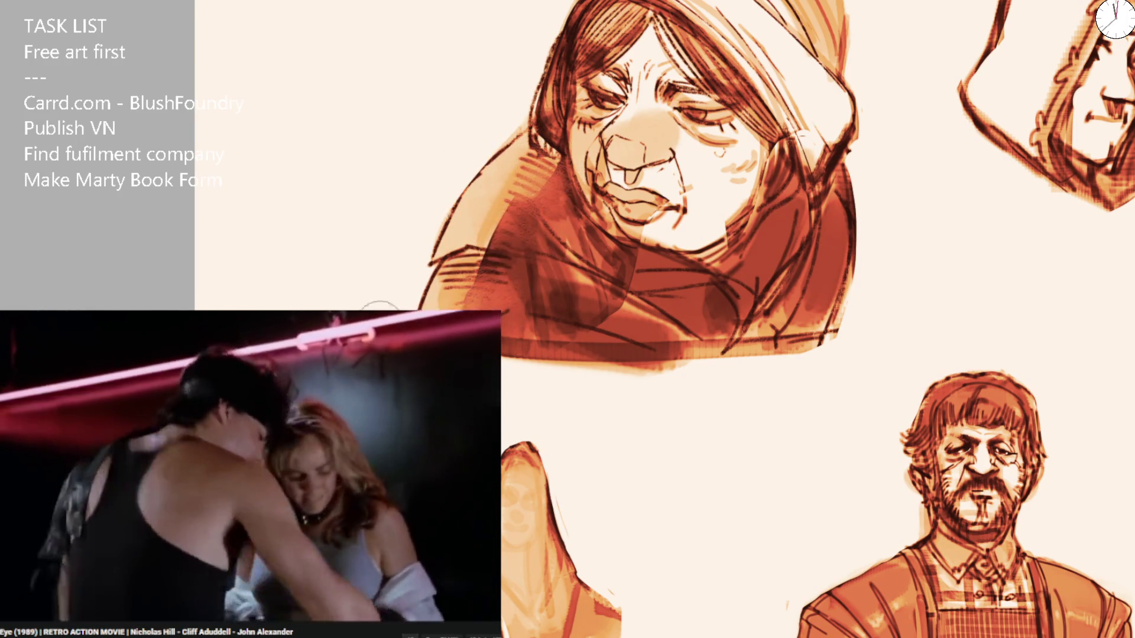
pyautogui.scroll(-2, 562, 95)
pyautogui.scroll(-1, 562, 142)
pyautogui.scroll(3, 562, 142)
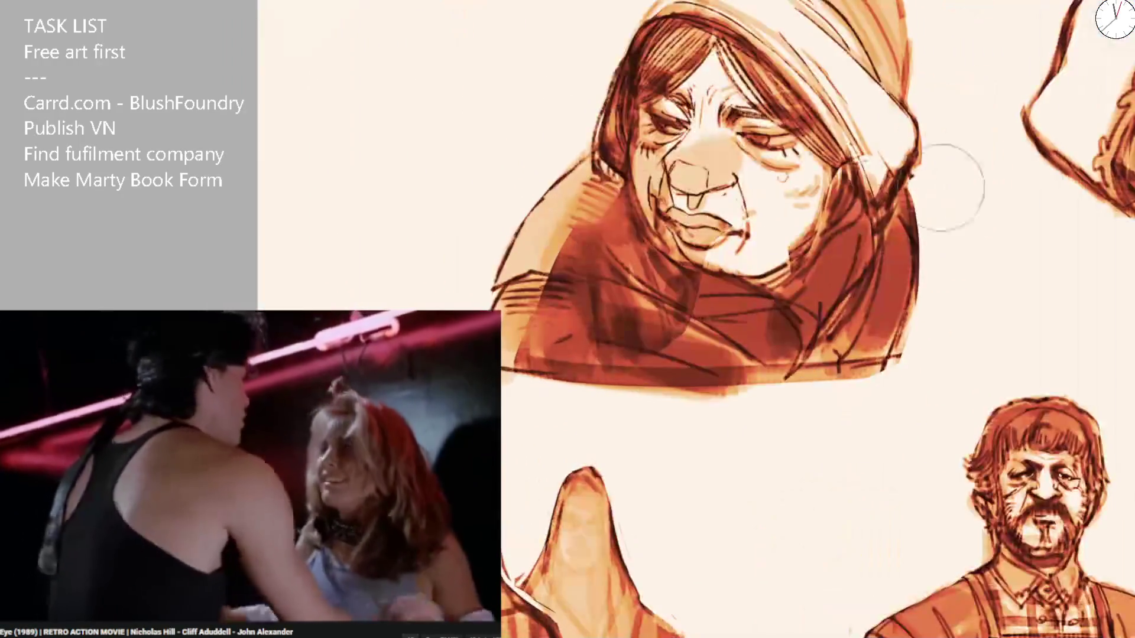
# Tilt and zoom the canvas around the hooded face to inspect it, then straighten it upright.
pyautogui.moveTo(562, 141); pyautogui.dragTo(512, 255)
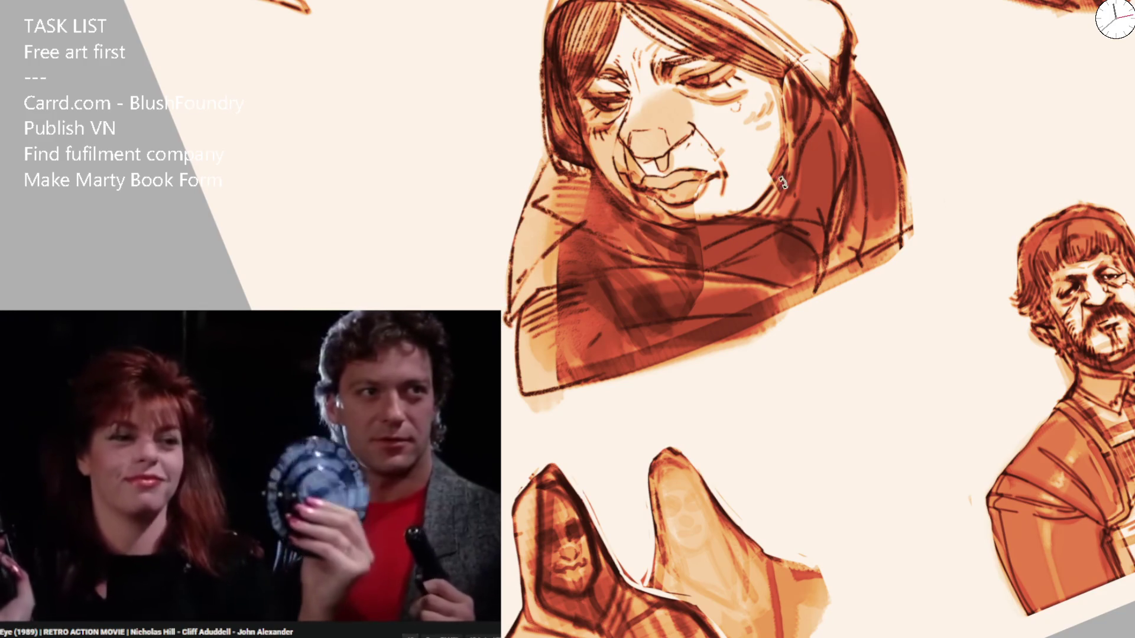
pyautogui.moveTo(519, 282); pyautogui.dragTo(635, 179)
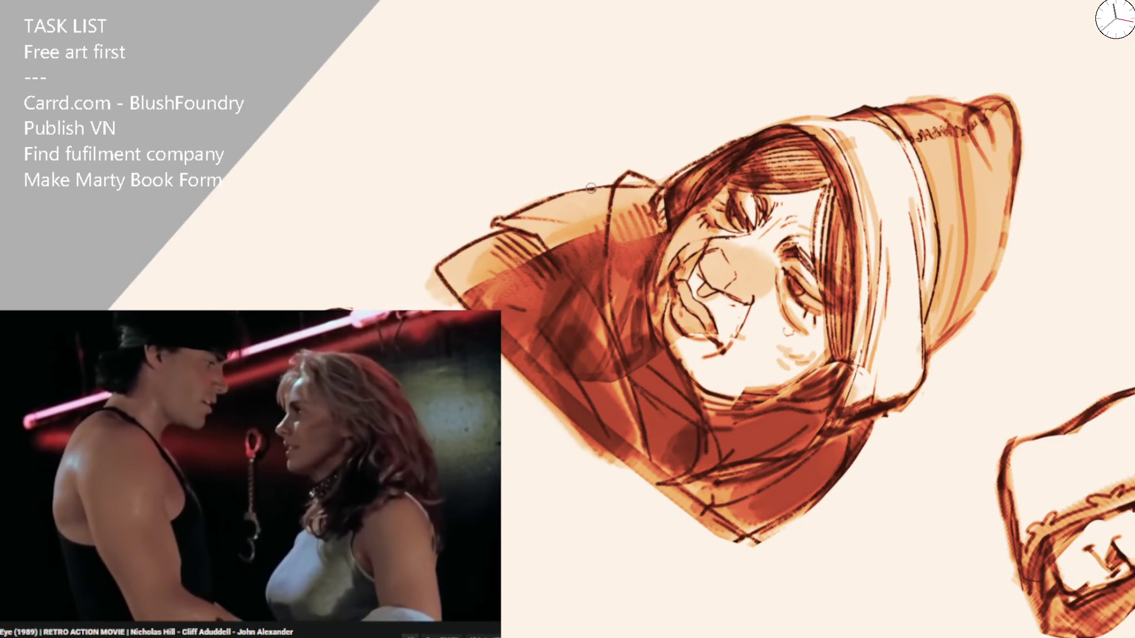
pyautogui.press('5')
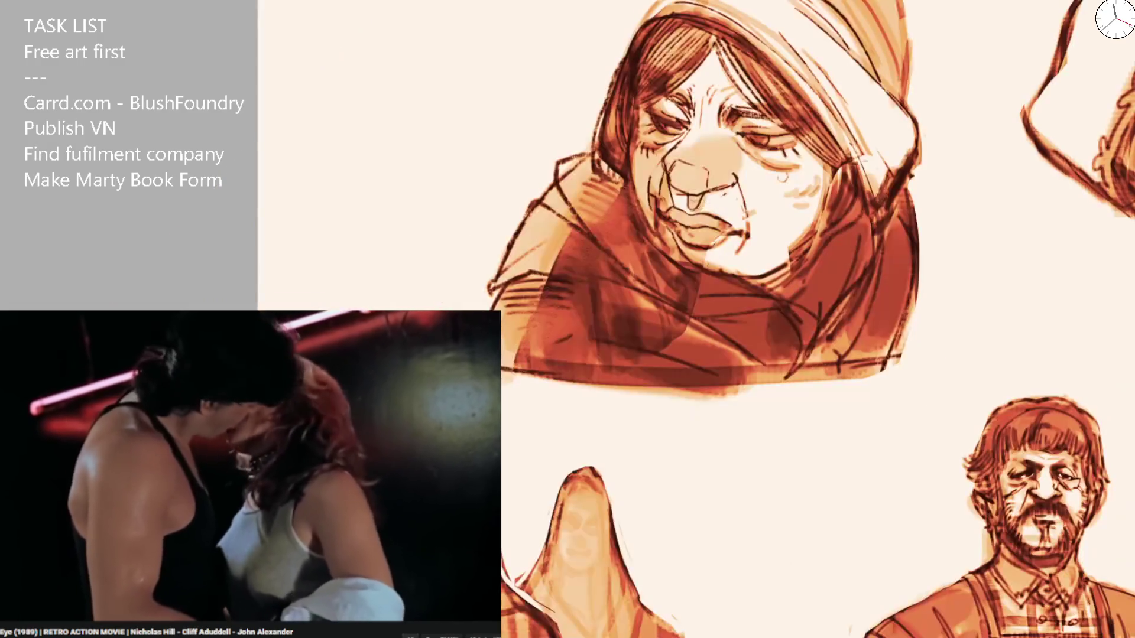
pyautogui.moveTo(582, 267); pyautogui.dragTo(464, 422)
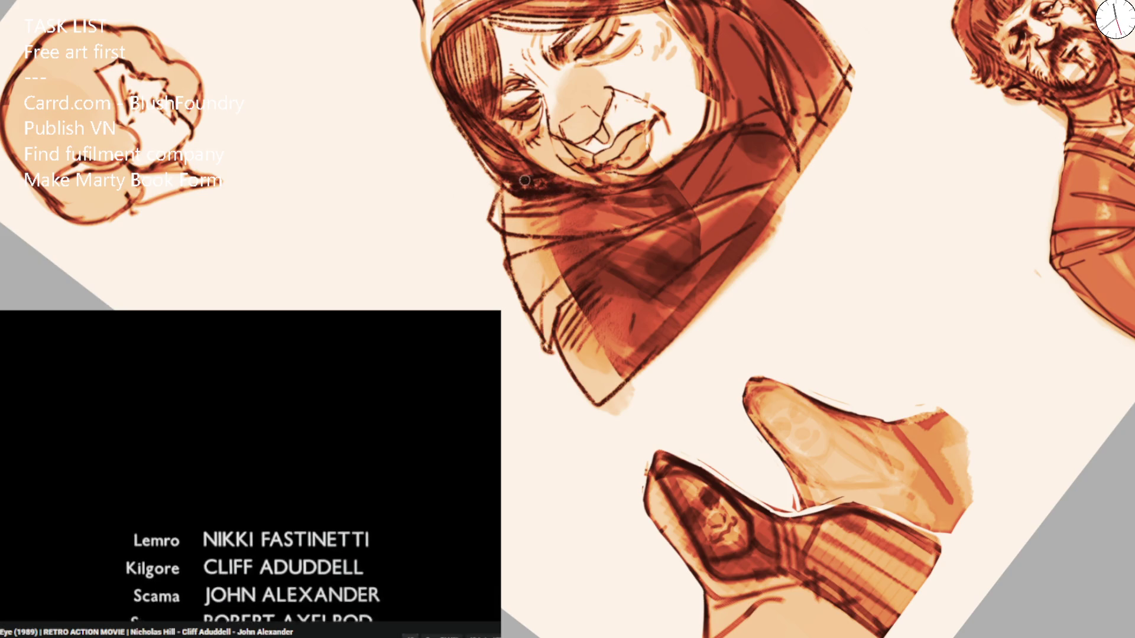
pyautogui.press('5')
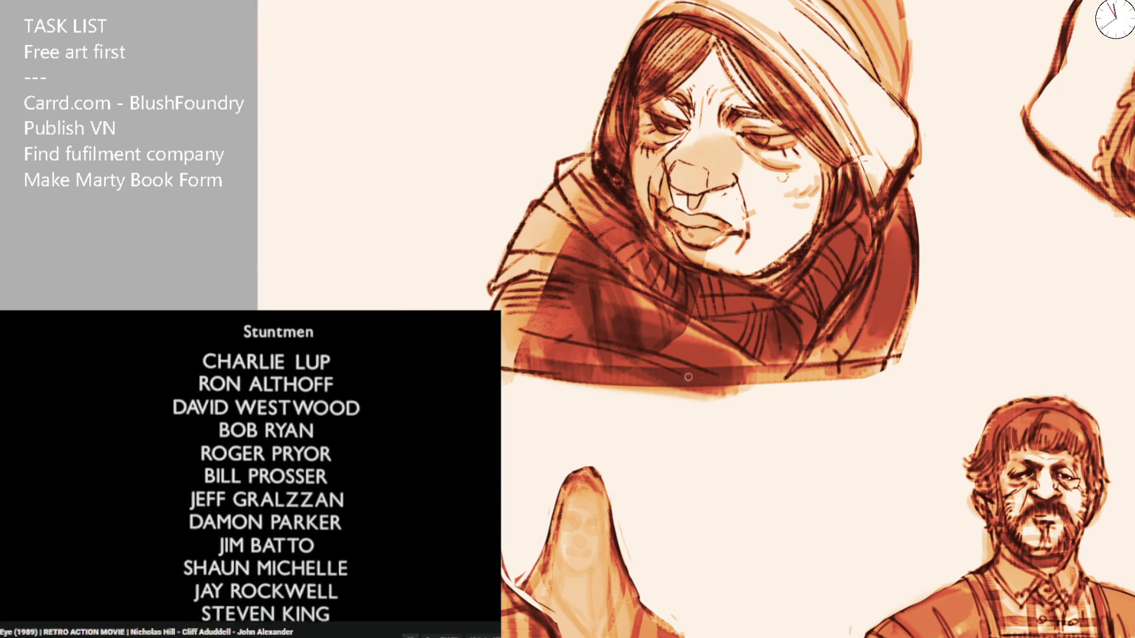
# Mirror the sheet and zoom out and back in on the central face to compare proportions.
pyautogui.scroll(-5, 569, 299)
pyautogui.scroll(5, 718, 265)
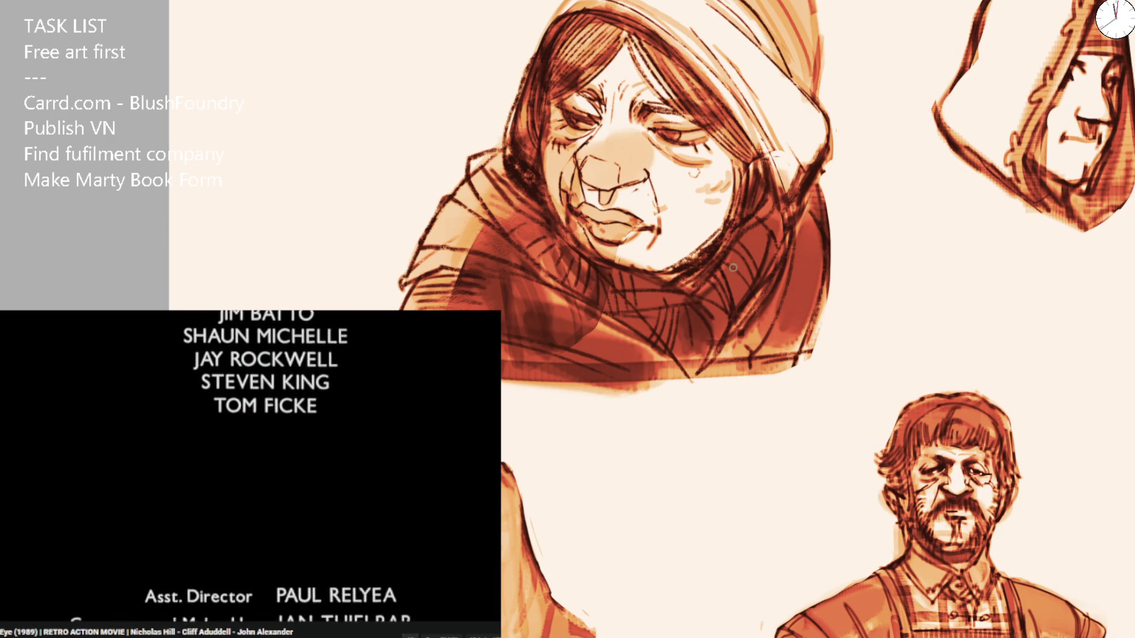
pyautogui.press('m')
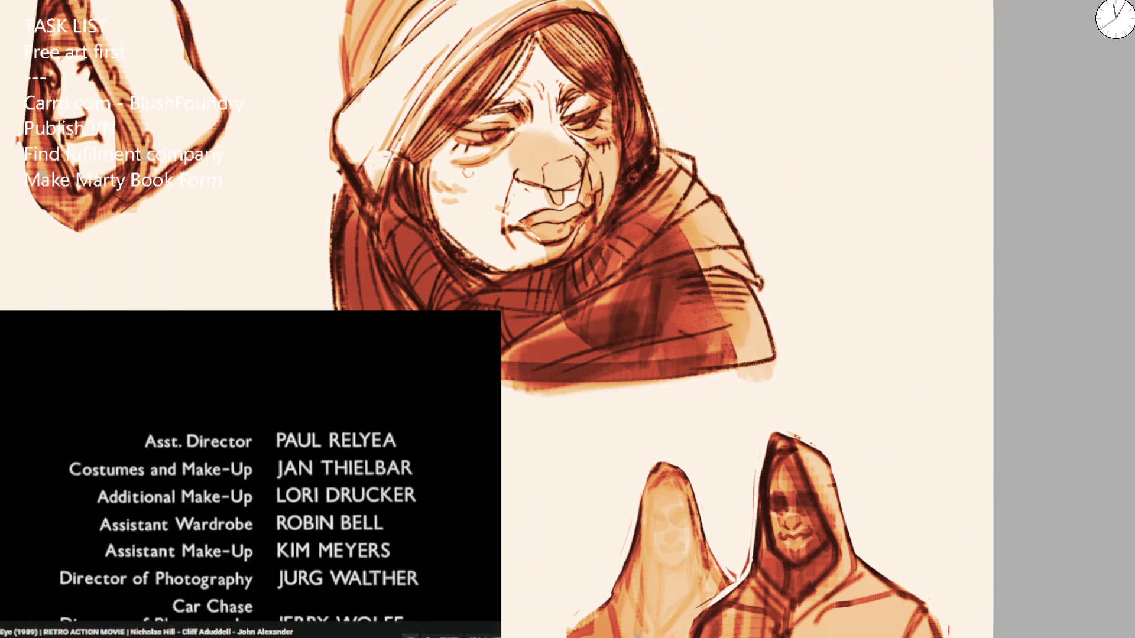
pyautogui.press('-')
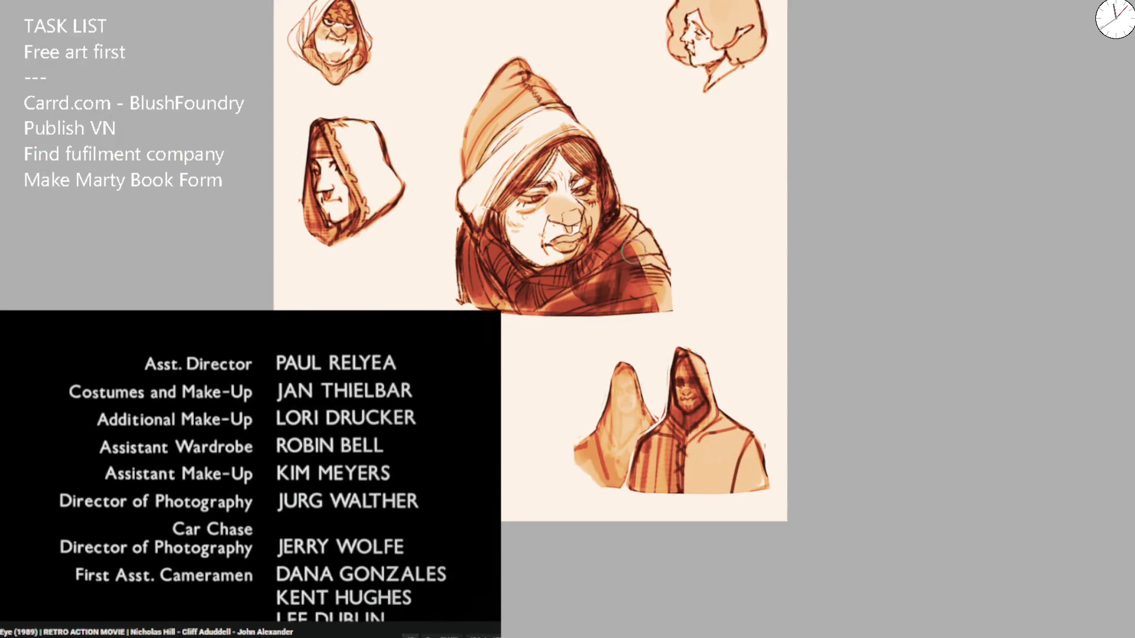
pyautogui.press('-')
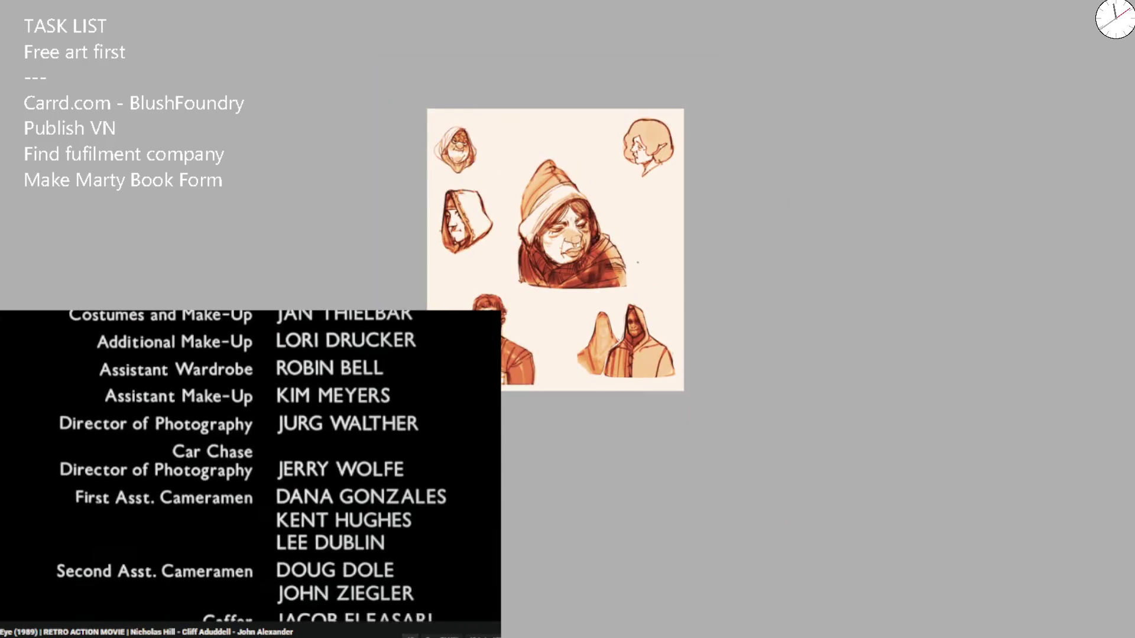
pyautogui.press('+')
pyautogui.press('+')
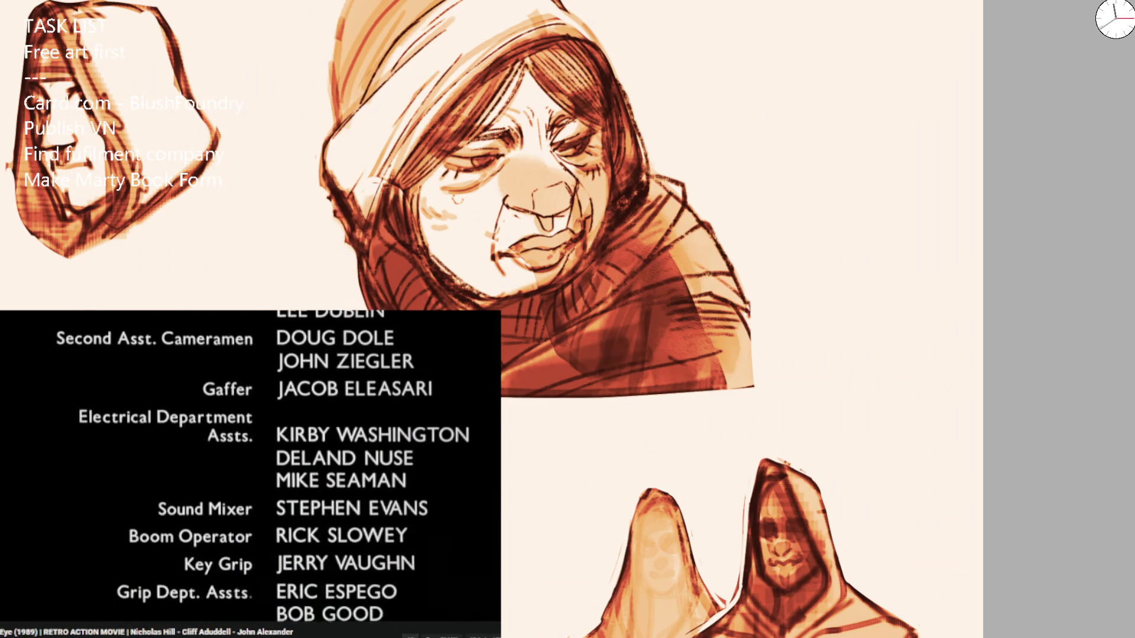
pyautogui.press('-')
pyautogui.press('-')
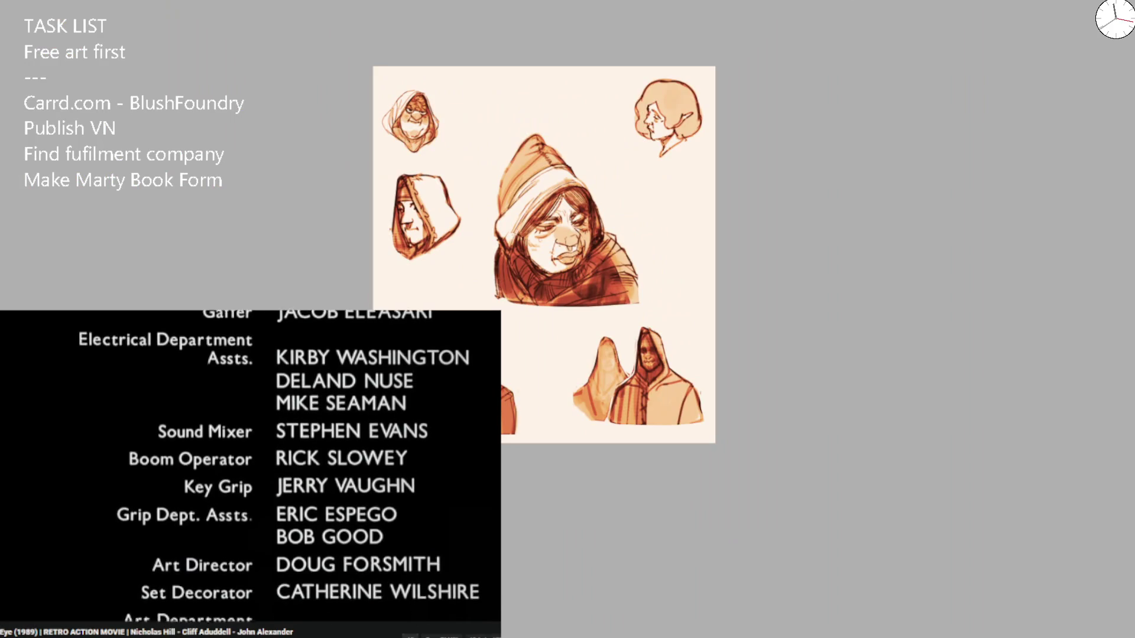
pyautogui.press('+')
pyautogui.press('+')
pyautogui.moveTo(553, 171); pyautogui.dragTo(485, 309)
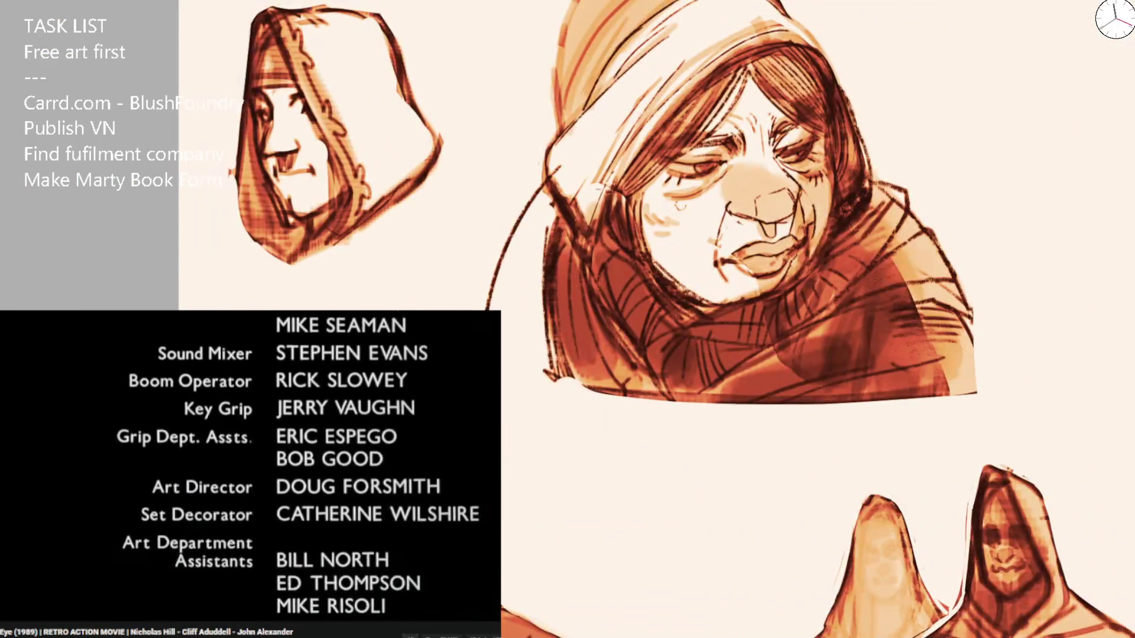
# Darken the hood's edge, outline the bust's lower edge, and repaint its left edge darker red.
pyautogui.moveTo(552, 145); pyautogui.dragTo(591, 218)
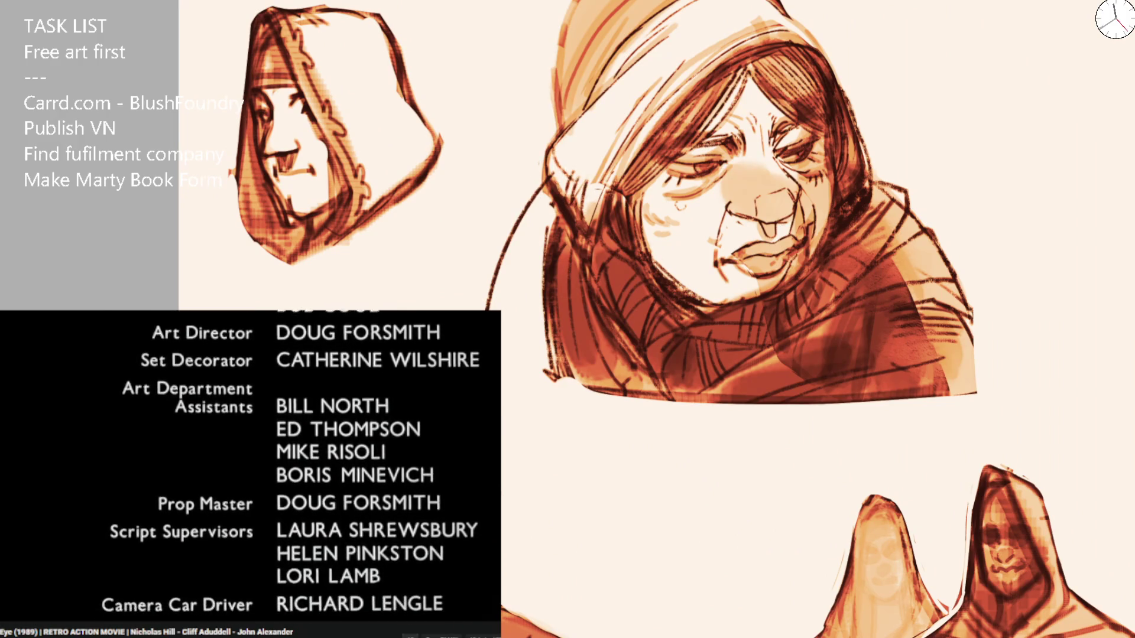
pyautogui.moveTo(501, 379); pyautogui.dragTo(621, 392)
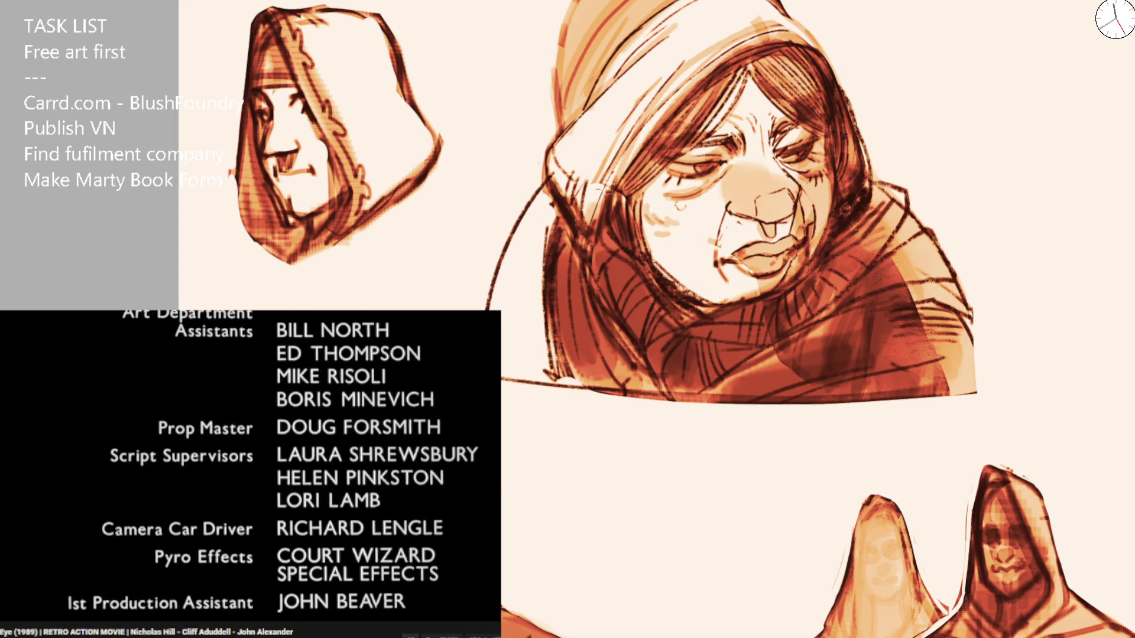
pyautogui.moveTo(532, 195)
pyautogui.mouseDown()
pyautogui.moveTo(514, 283)
pyautogui.moveTo(535, 366)
pyautogui.moveTo(543, 201)
pyautogui.moveTo(552, 372)
pyautogui.moveTo(519, 347)
pyautogui.moveTo(549, 331)
pyautogui.mouseUp()
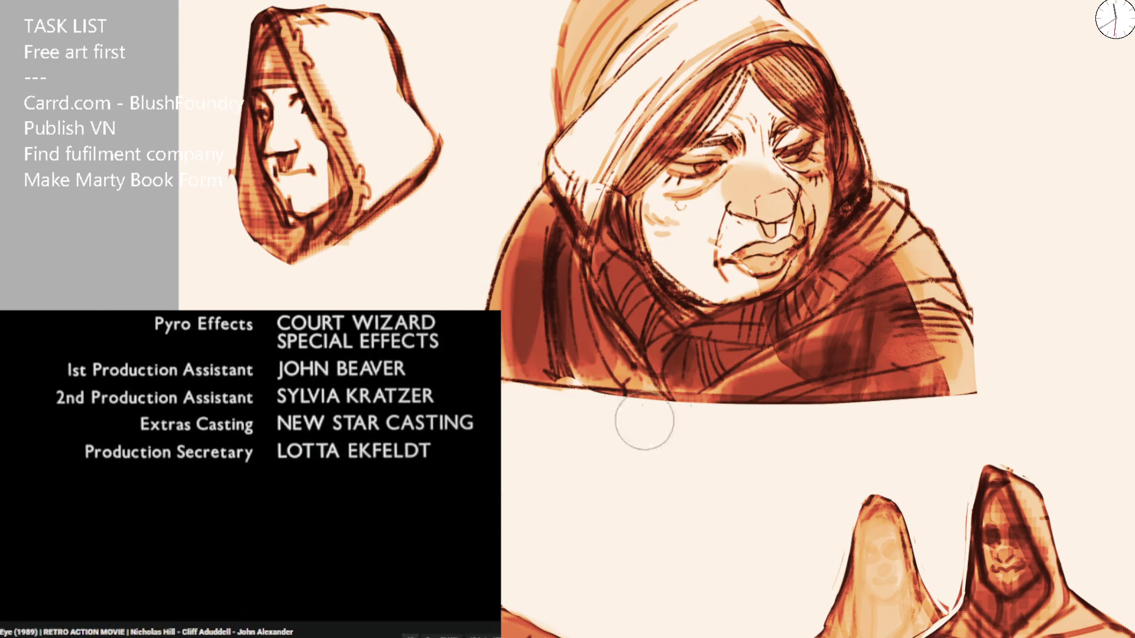
pyautogui.moveTo(603, 219); pyautogui.dragTo(538, 295)
pyautogui.moveTo(520, 236)
pyautogui.mouseDown()
pyautogui.moveTo(532, 384)
pyautogui.moveTo(551, 277)
pyautogui.moveTo(544, 385)
pyautogui.moveTo(541, 237)
pyautogui.moveTo(542, 370)
pyautogui.mouseUp()
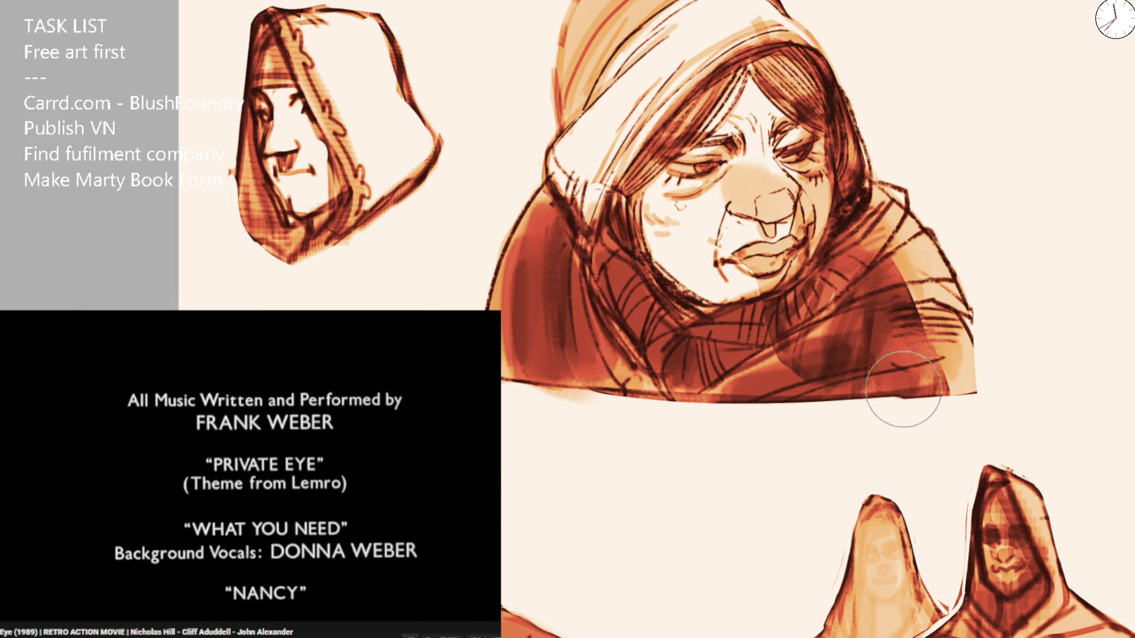
# Add cream highlights beside the face and a thin light stroke down the hood's left edge at brush size 25.
pyautogui.moveTo(560, 169)
pyautogui.mouseDown()
pyautogui.moveTo(568, 201)
pyautogui.moveTo(571, 155)
pyautogui.moveTo(579, 224)
pyautogui.moveTo(613, 143)
pyautogui.mouseUp()
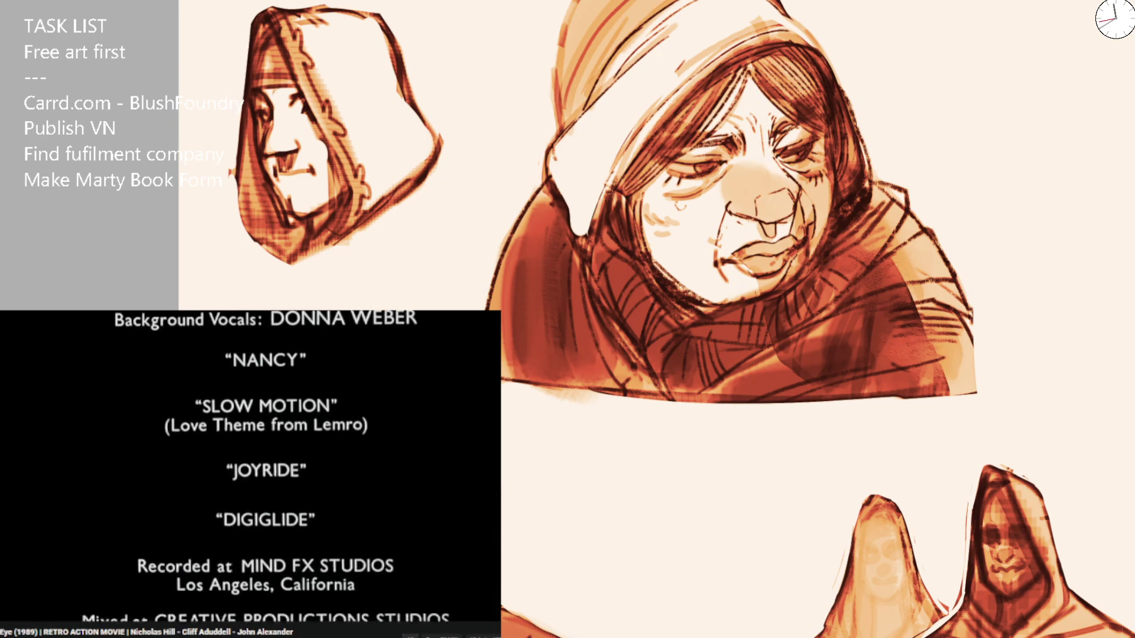
pyautogui.press('[')
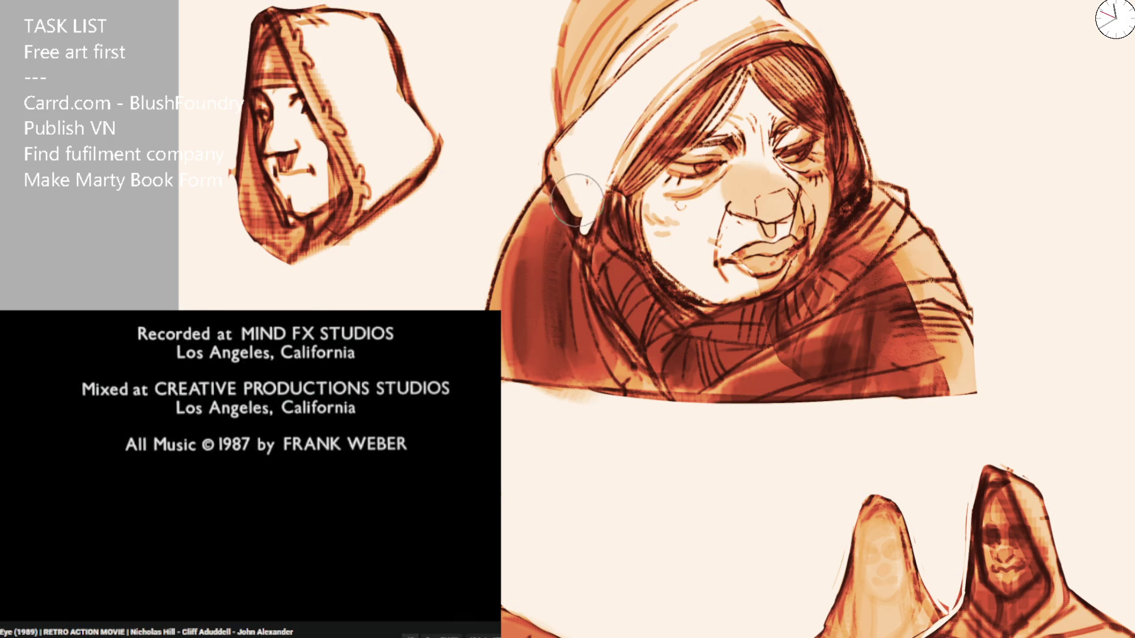
pyautogui.moveTo(574, 204); pyautogui.dragTo(584, 251)
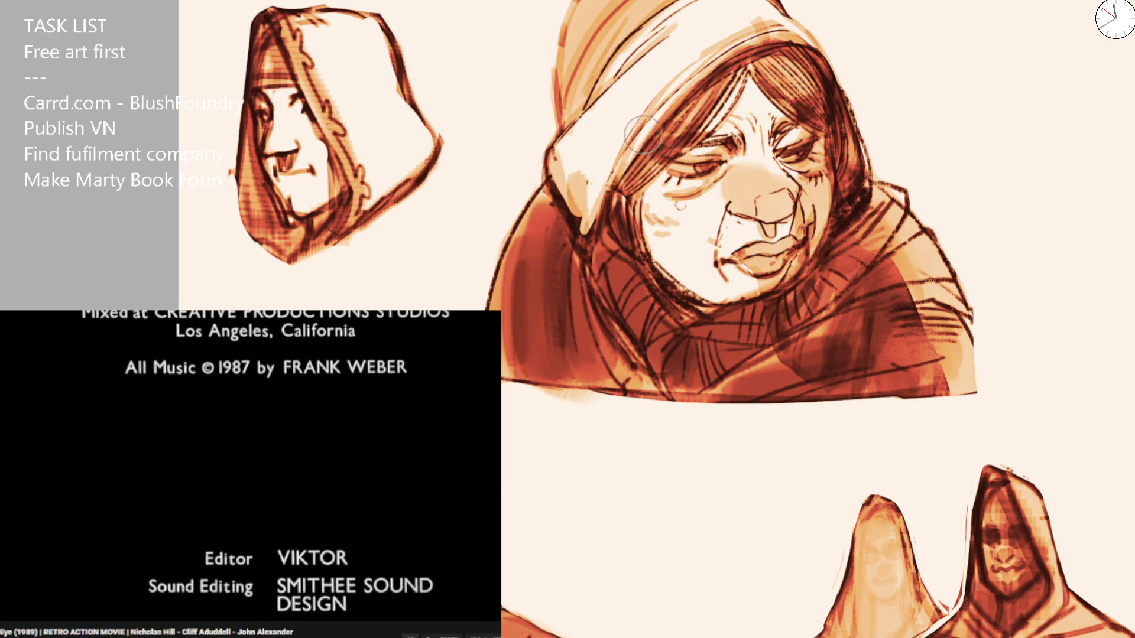
pyautogui.moveTo(558, 181); pyautogui.dragTo(490, 304)
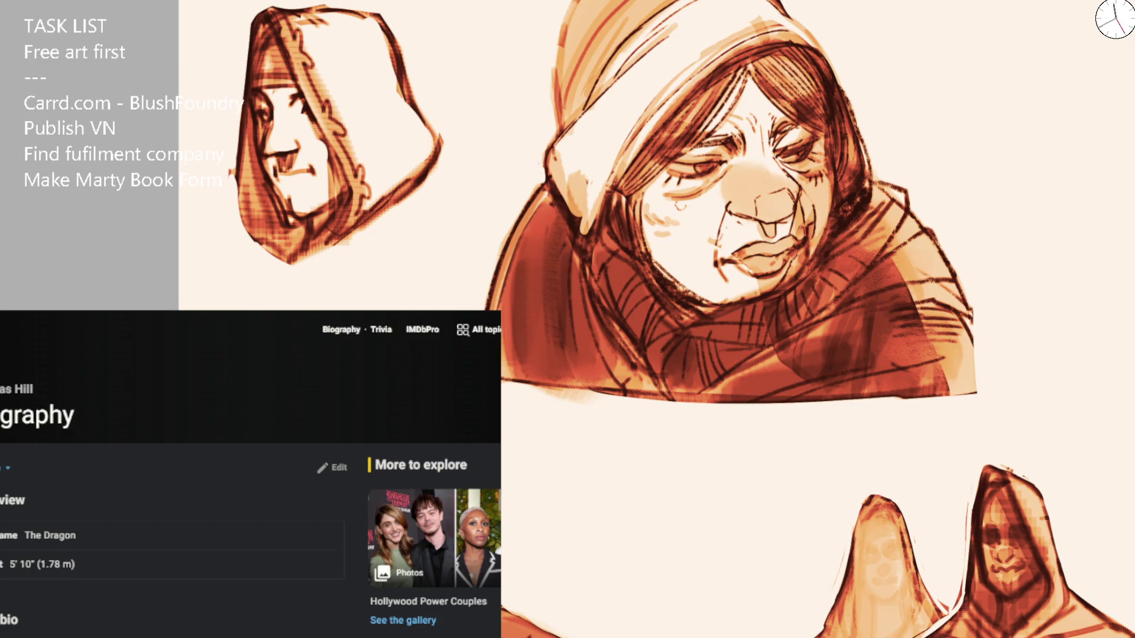
# Scroll through the actor's IMDb biography page.
pyautogui.scroll(-2, 250, 472)
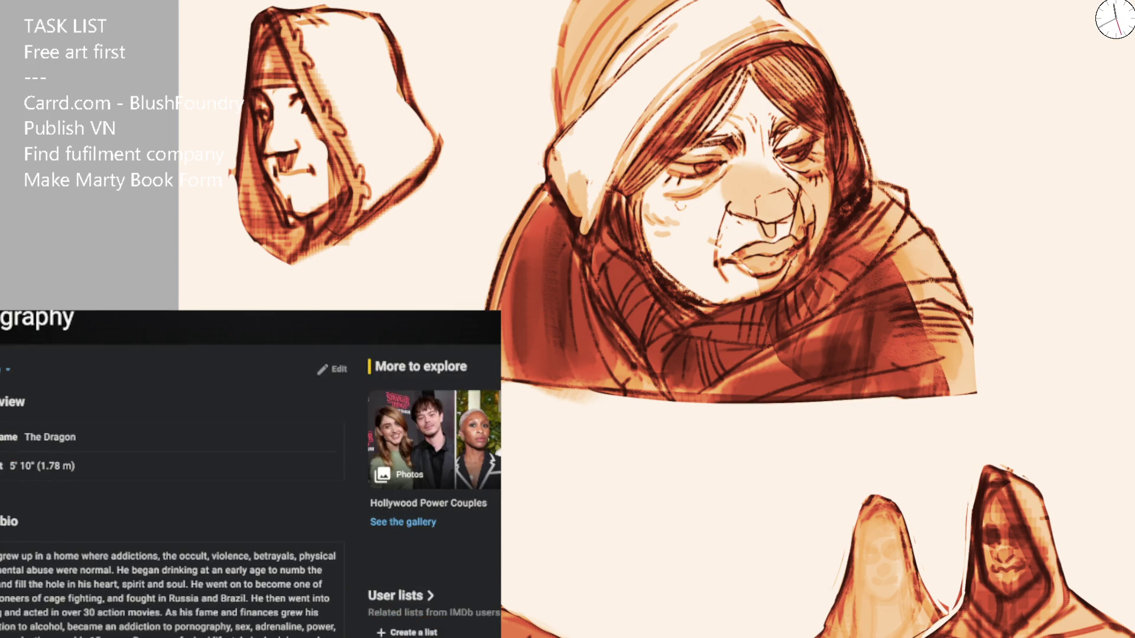
pyautogui.scroll(-3, 251, 473)
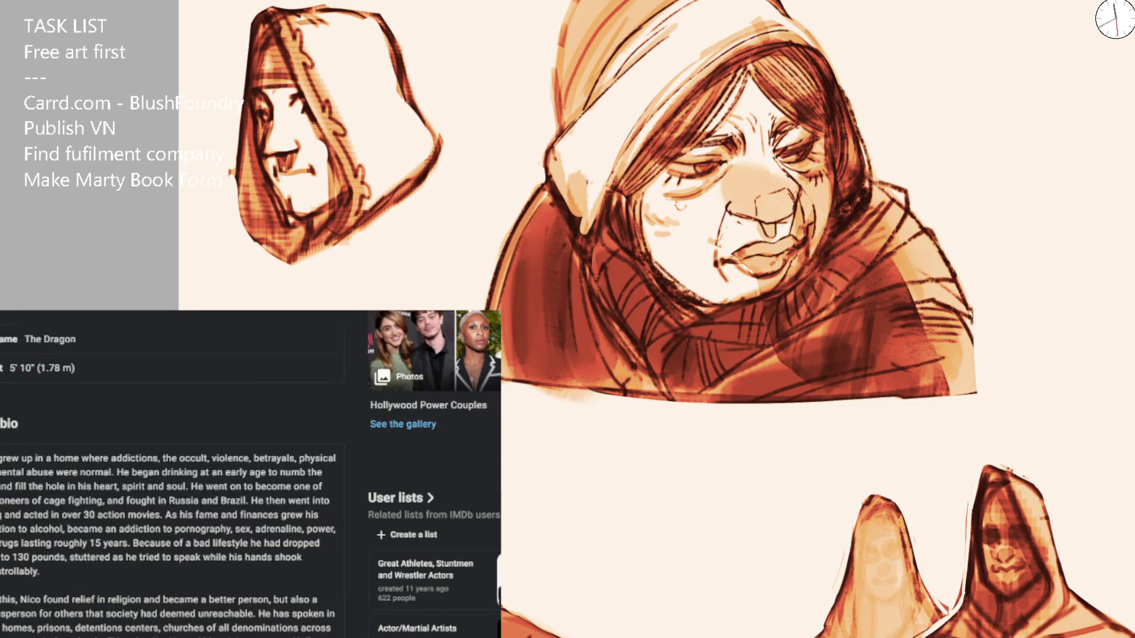
pyautogui.scroll(-4, 251, 473)
pyautogui.scroll(-5, 251, 473)
pyautogui.scroll(15, 250, 473)
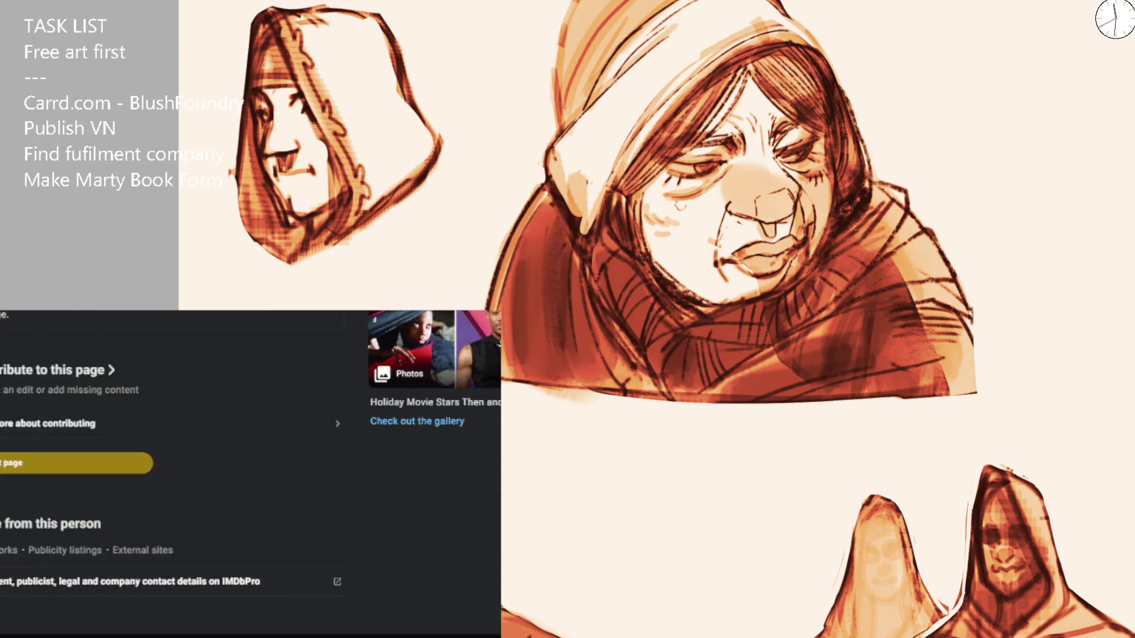
pyautogui.scroll(-10, 250, 473)
pyautogui.scroll(-7, 251, 473)
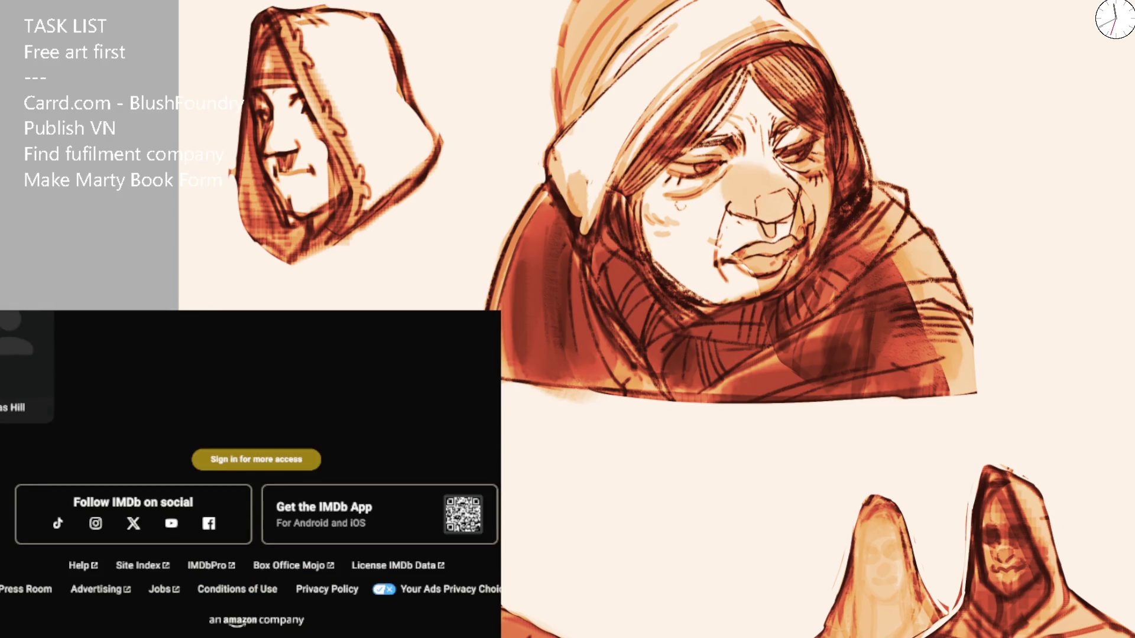
pyautogui.scroll(5, 251, 473)
pyautogui.scroll(-2, 251, 473)
pyautogui.scroll(15, 251, 473)
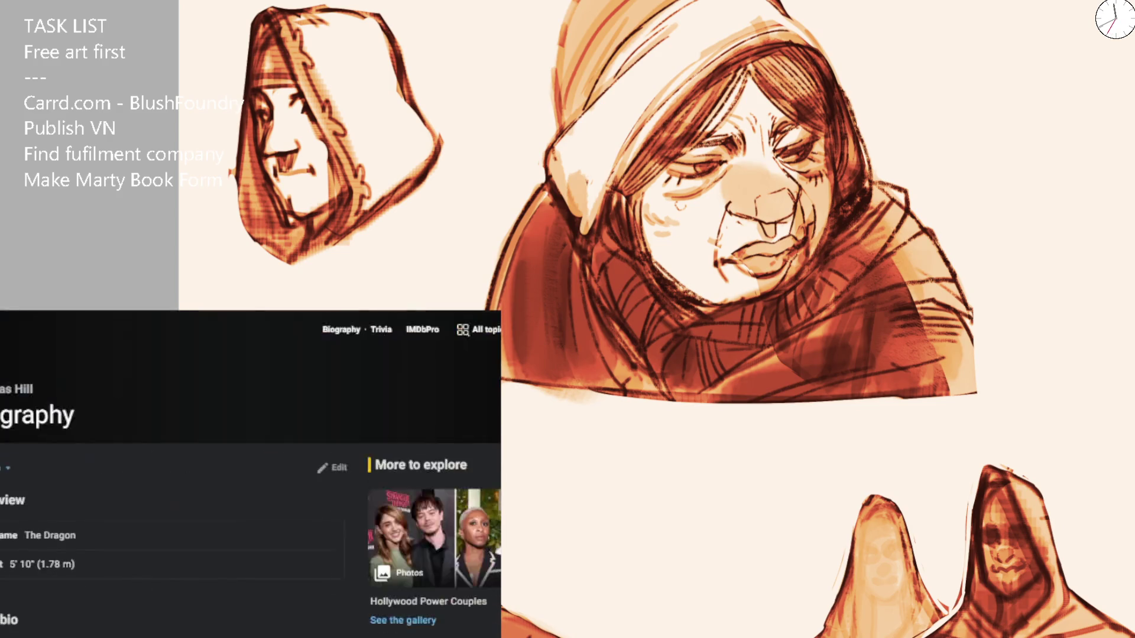
pyautogui.scroll(-5, 250, 472)
pyautogui.scroll(-2, 251, 472)
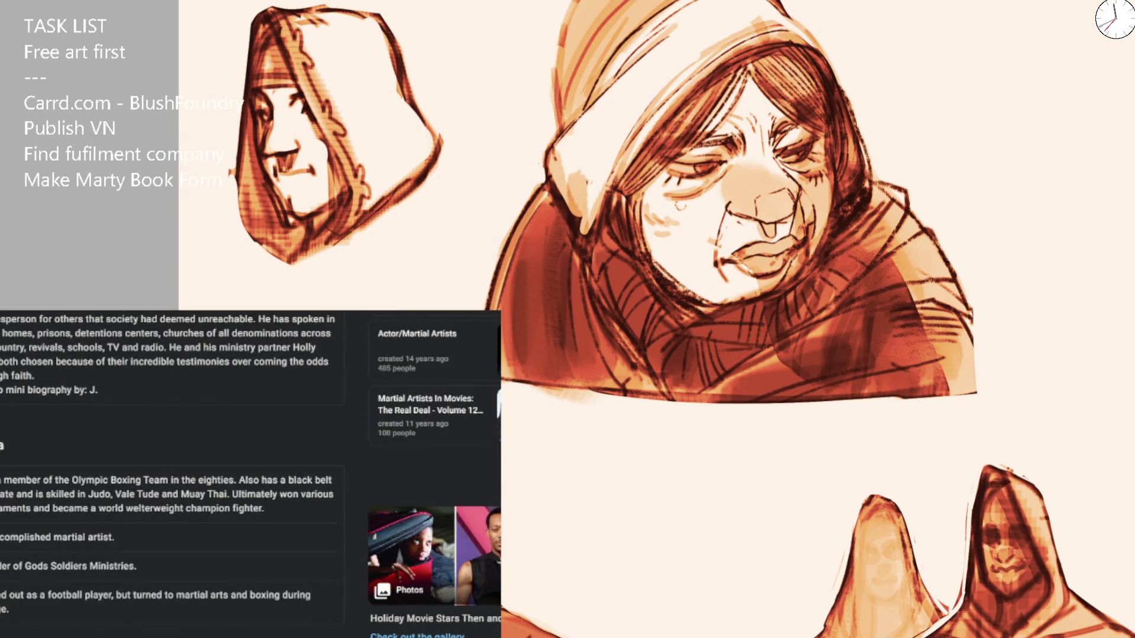
pyautogui.scroll(-2, 250, 473)
pyautogui.scroll(8, 251, 473)
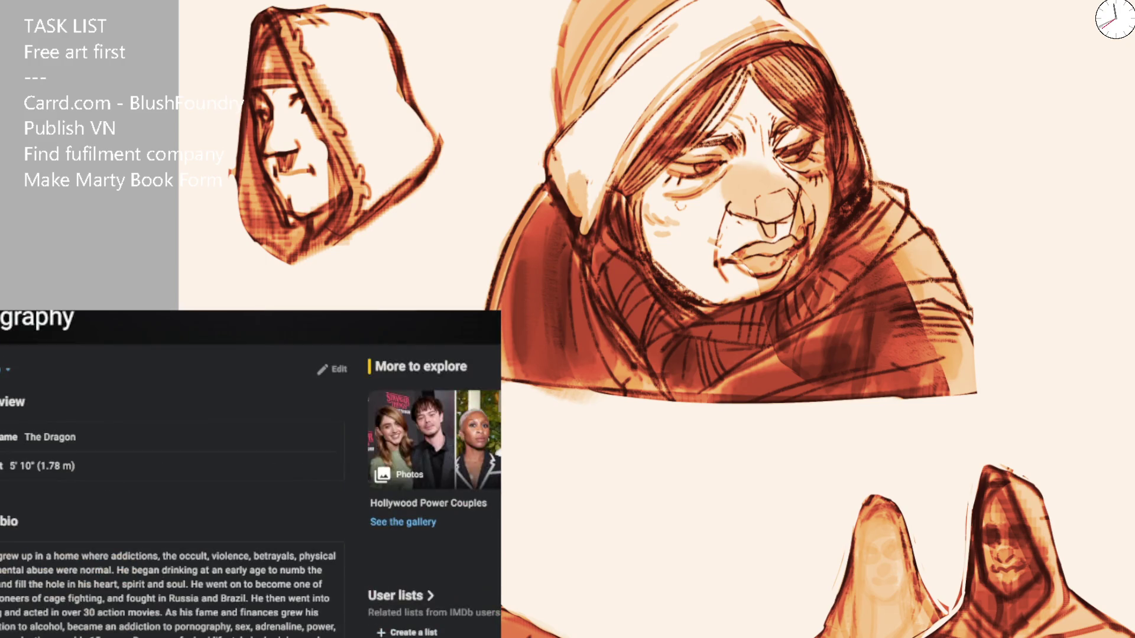
pyautogui.scroll(-4, 251, 473)
pyautogui.scroll(6, 251, 473)
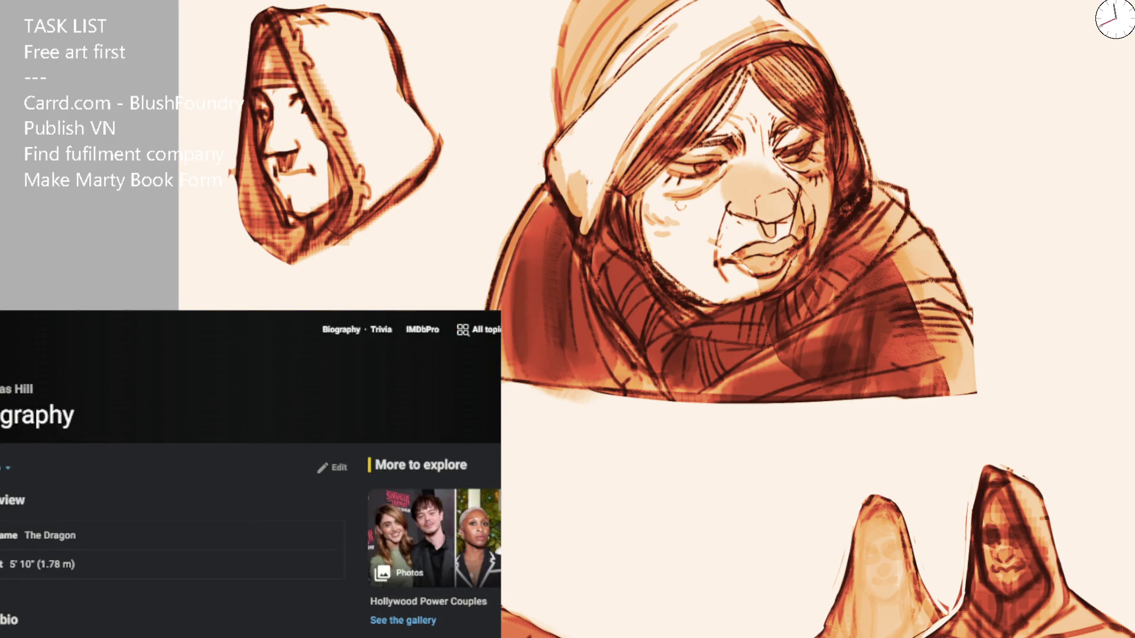
# Go to the actor's main IMDb page and read through the credits and trivia.
pyautogui.click(11, 468)
pyautogui.scroll(-6, 250, 473)
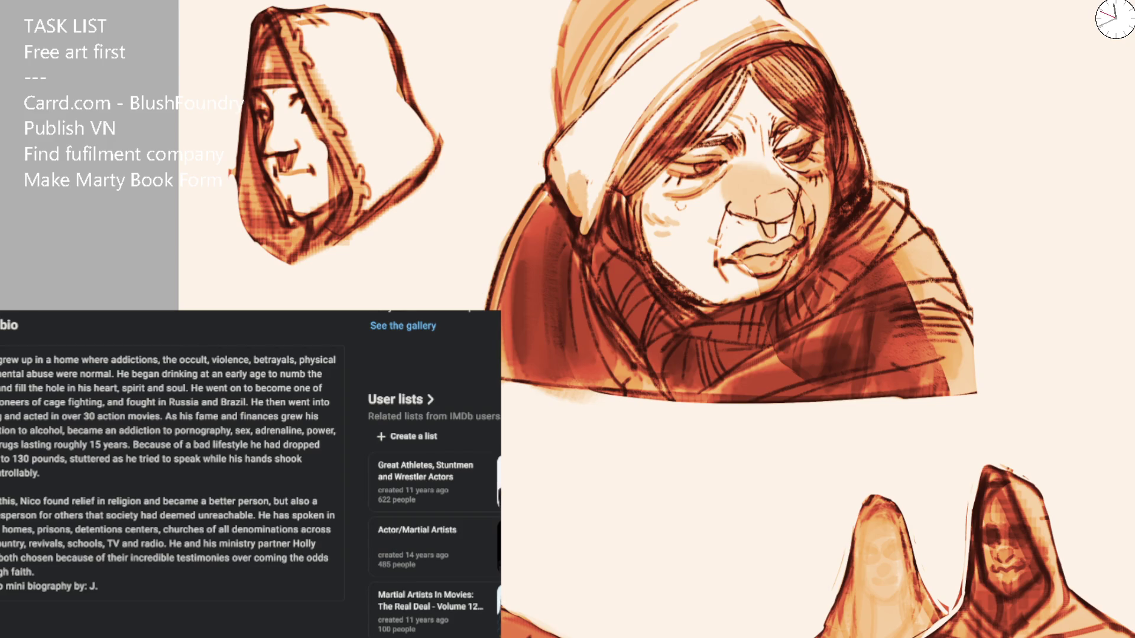
pyautogui.scroll(5, 251, 473)
pyautogui.scroll(-5, 251, 472)
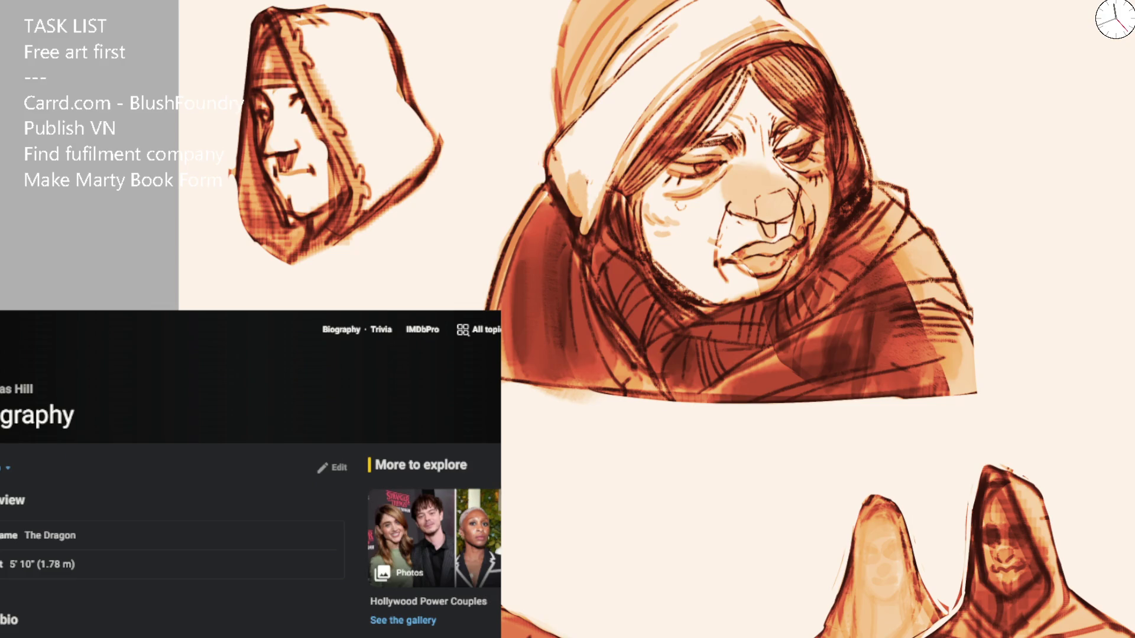
pyautogui.scroll(-3, 251, 473)
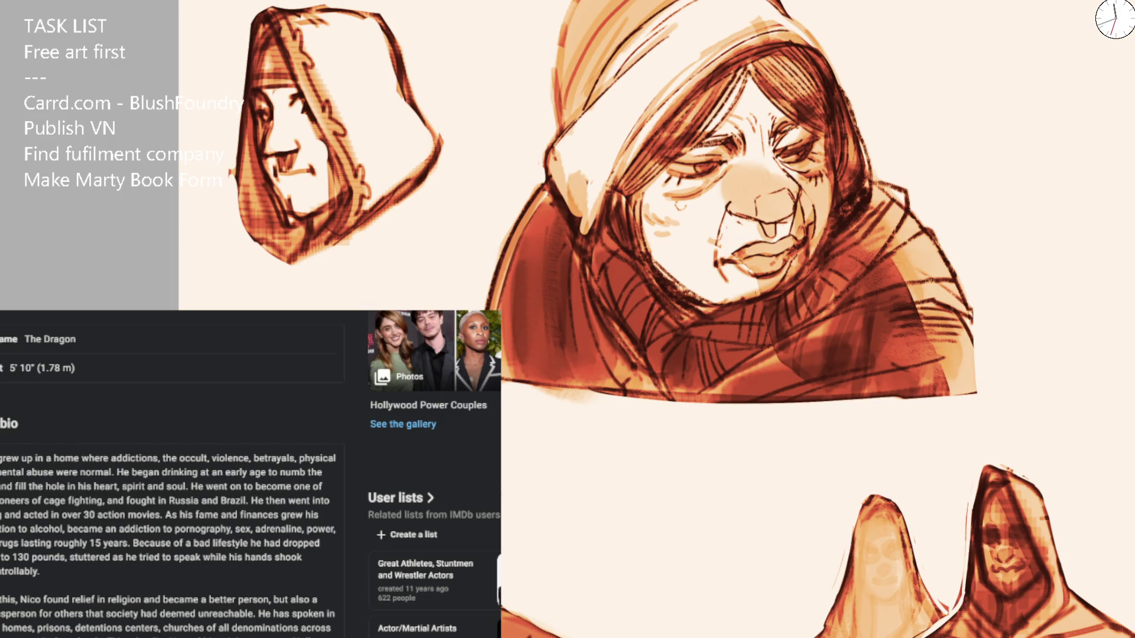
pyautogui.scroll(3, 250, 473)
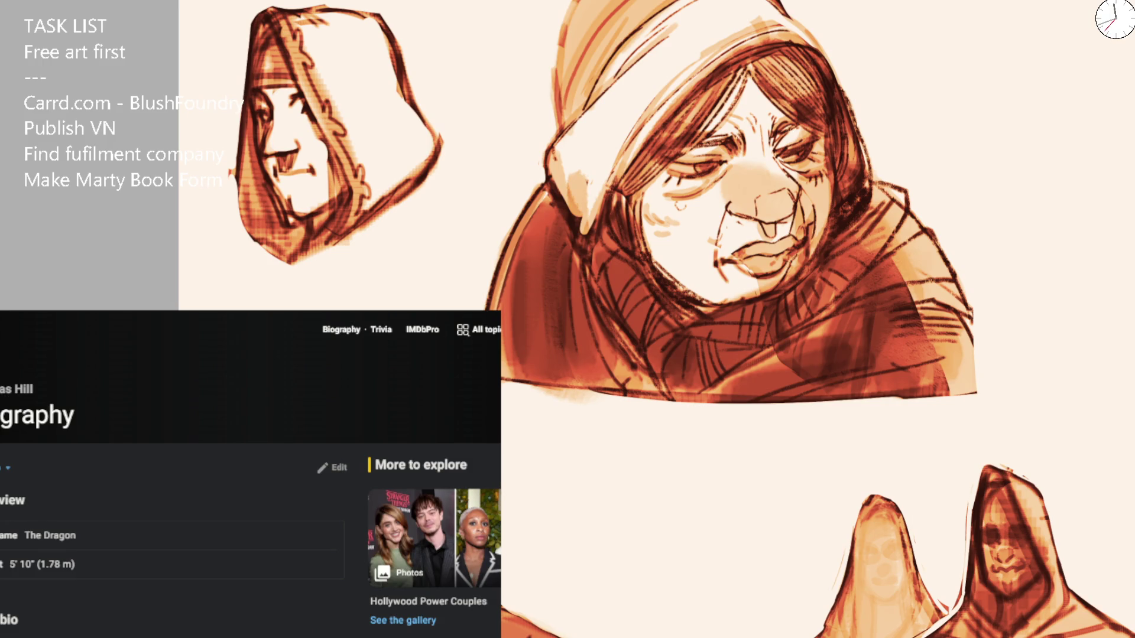
pyautogui.scroll(-5, 251, 473)
pyautogui.scroll(-5, 250, 473)
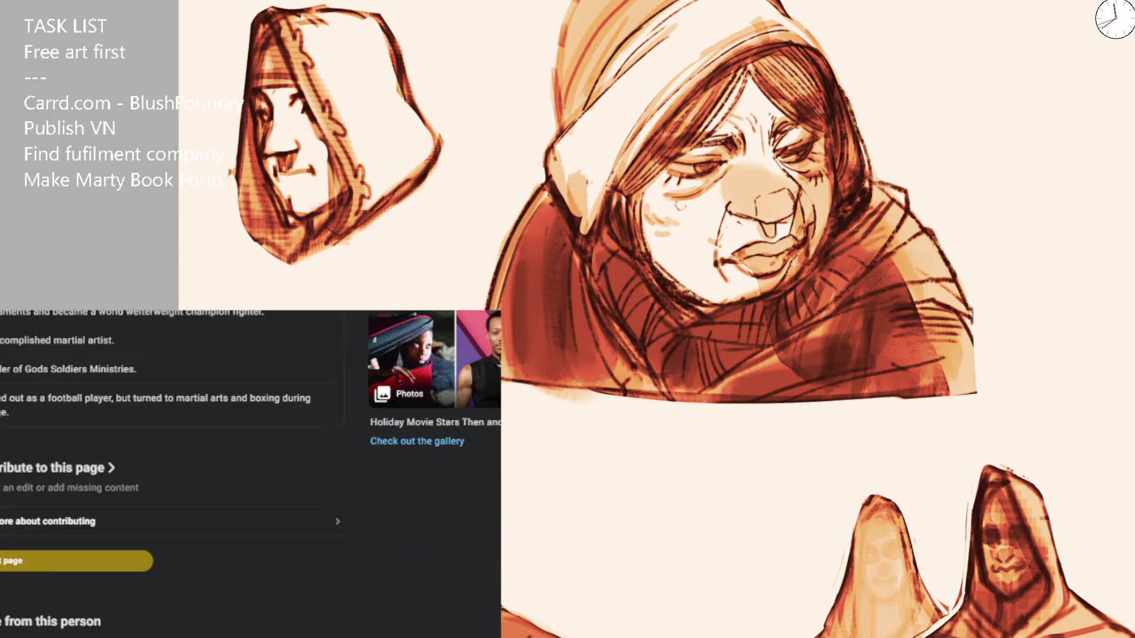
pyautogui.scroll(5, 250, 473)
pyautogui.scroll(-8, 251, 473)
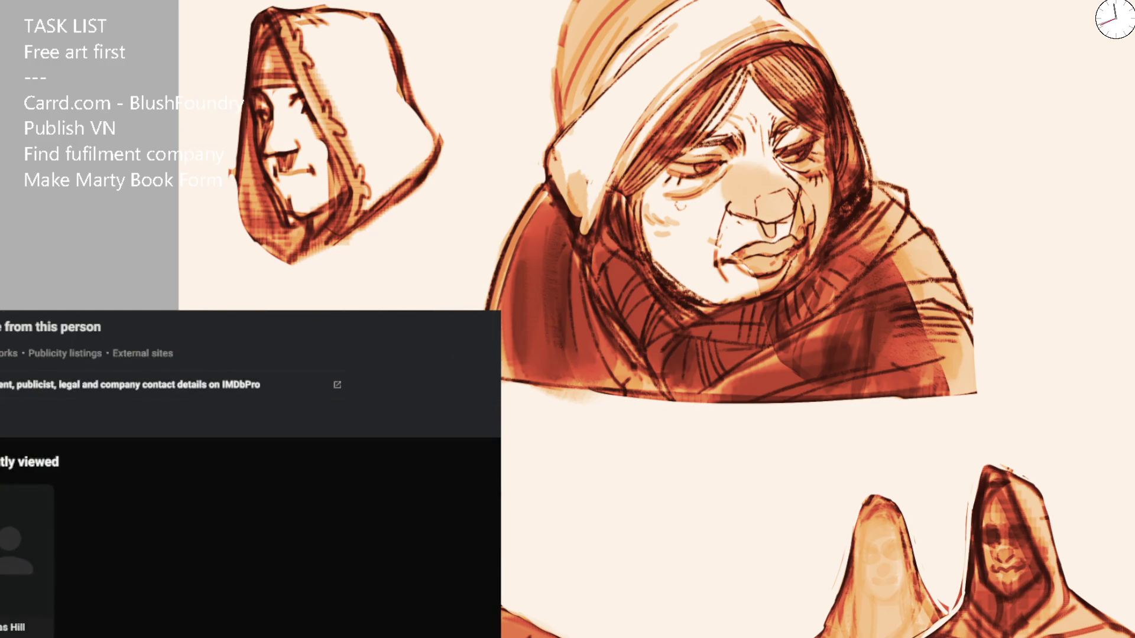
pyautogui.scroll(15, 251, 473)
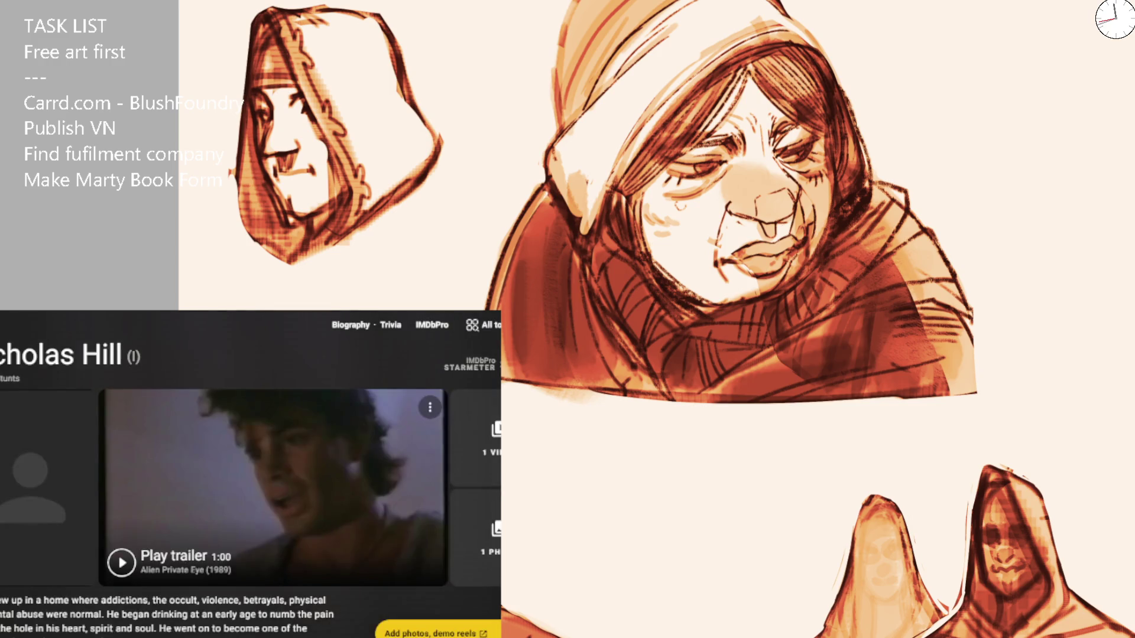
pyautogui.scroll(-5, 251, 473)
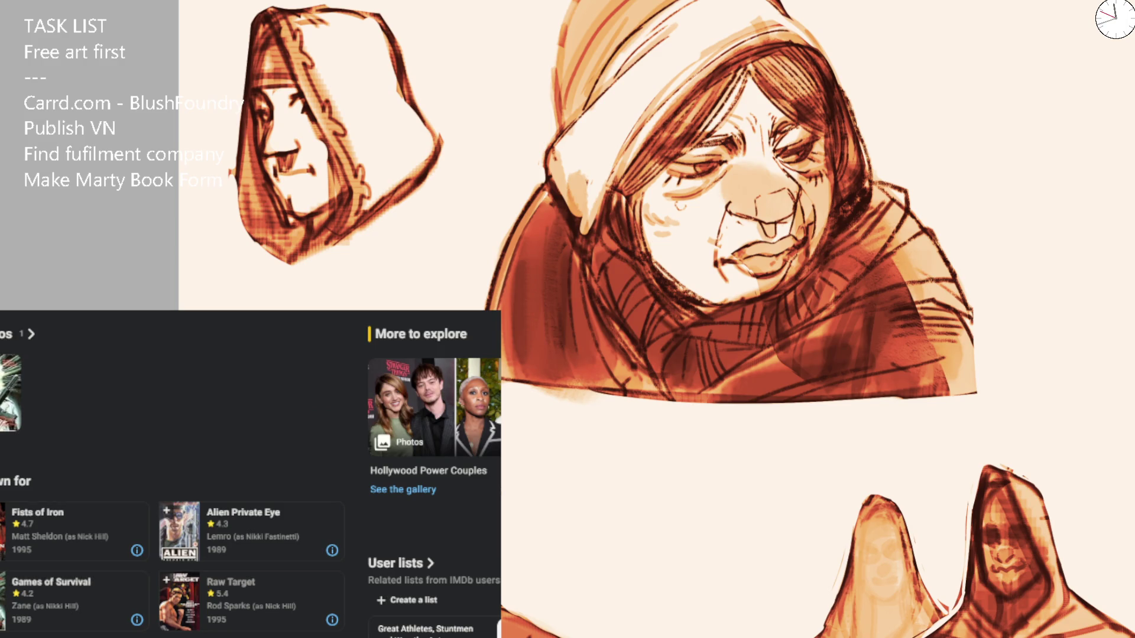
pyautogui.scroll(-5, 251, 474)
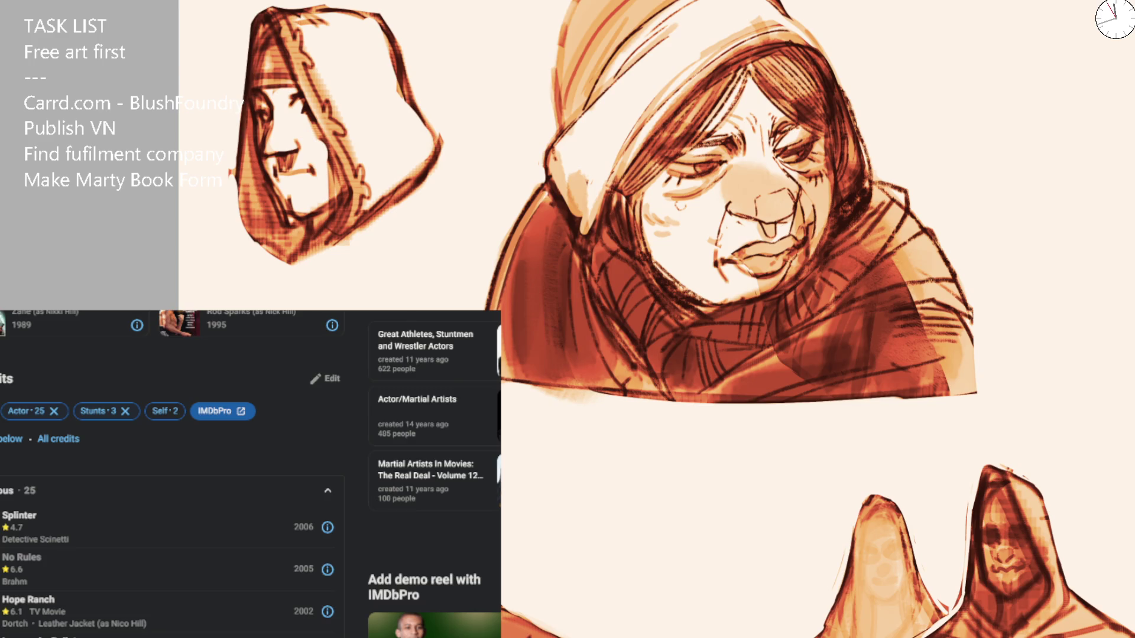
pyautogui.scroll(-4, 250, 474)
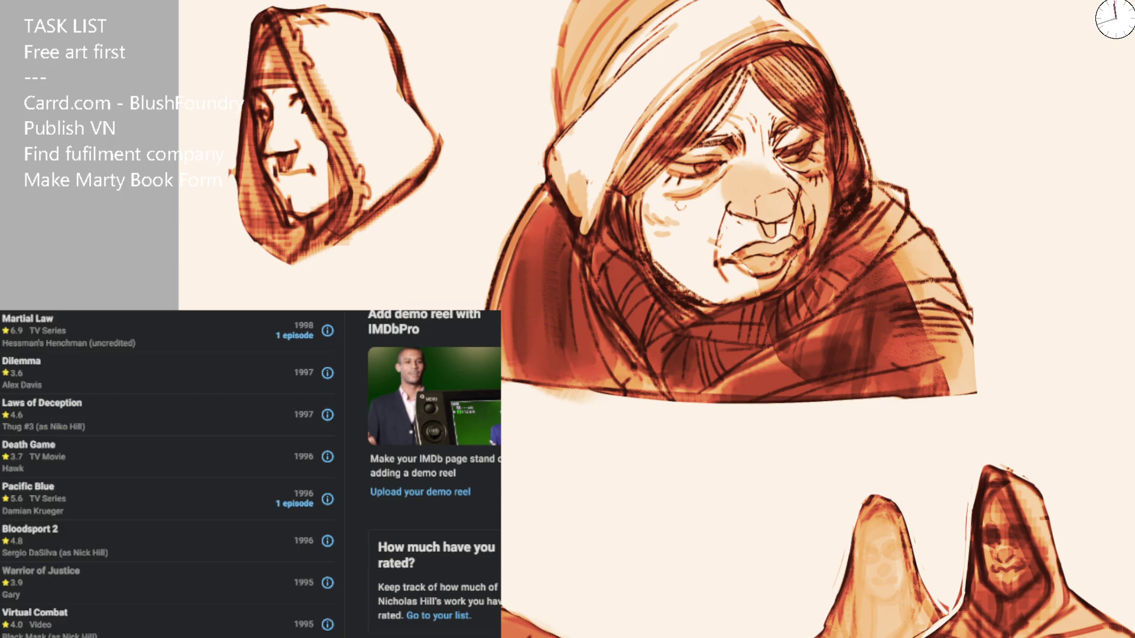
pyautogui.scroll(-5, 251, 474)
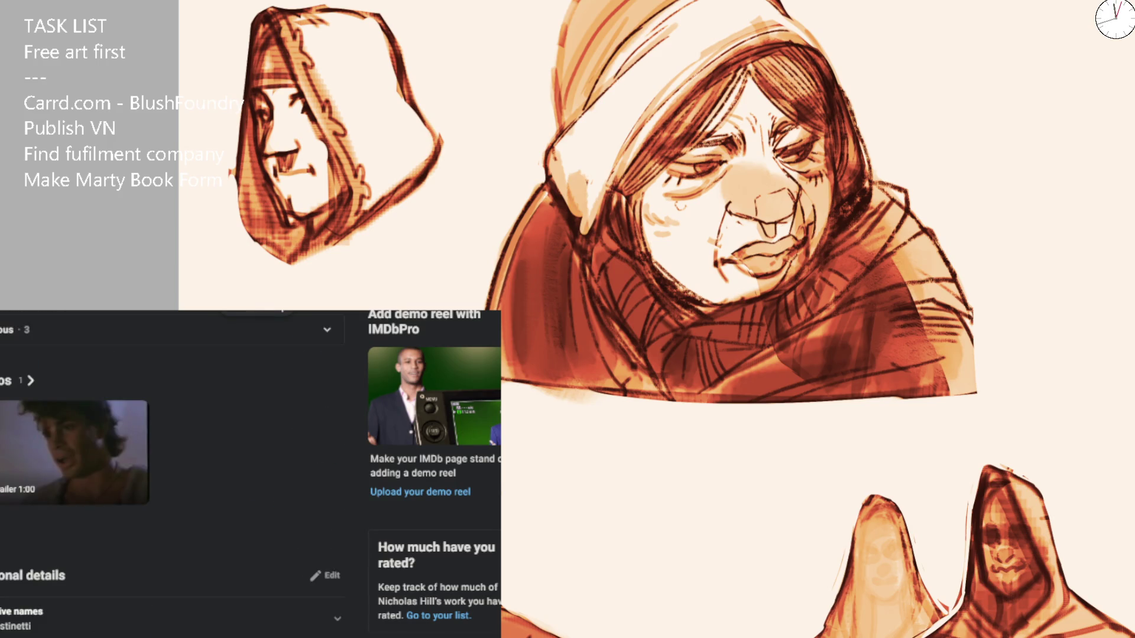
pyautogui.scroll(-5, 251, 474)
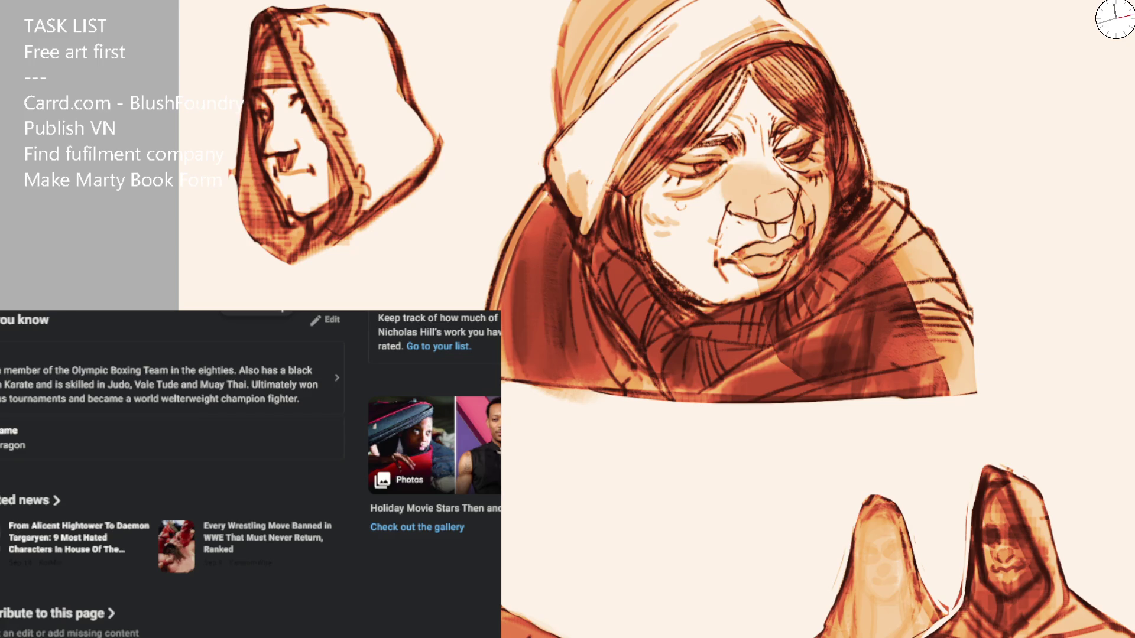
pyautogui.scroll(10, 250, 472)
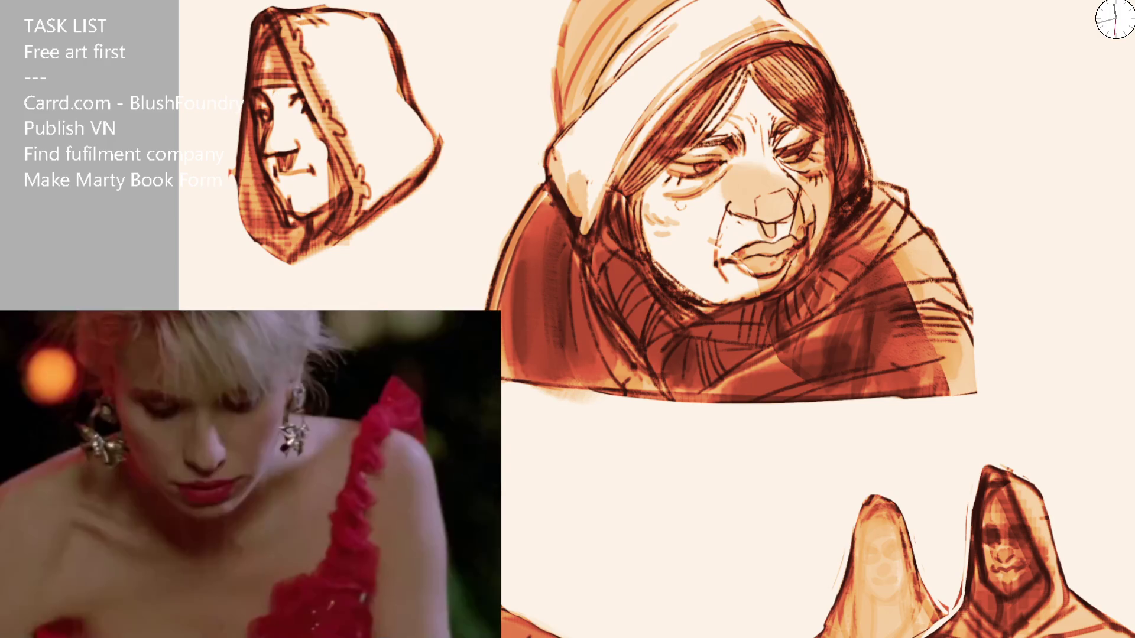
# Bring the whole character sheet into view and lasso-select the central hooded old woman.
pyautogui.scroll(-3, 532, 74)
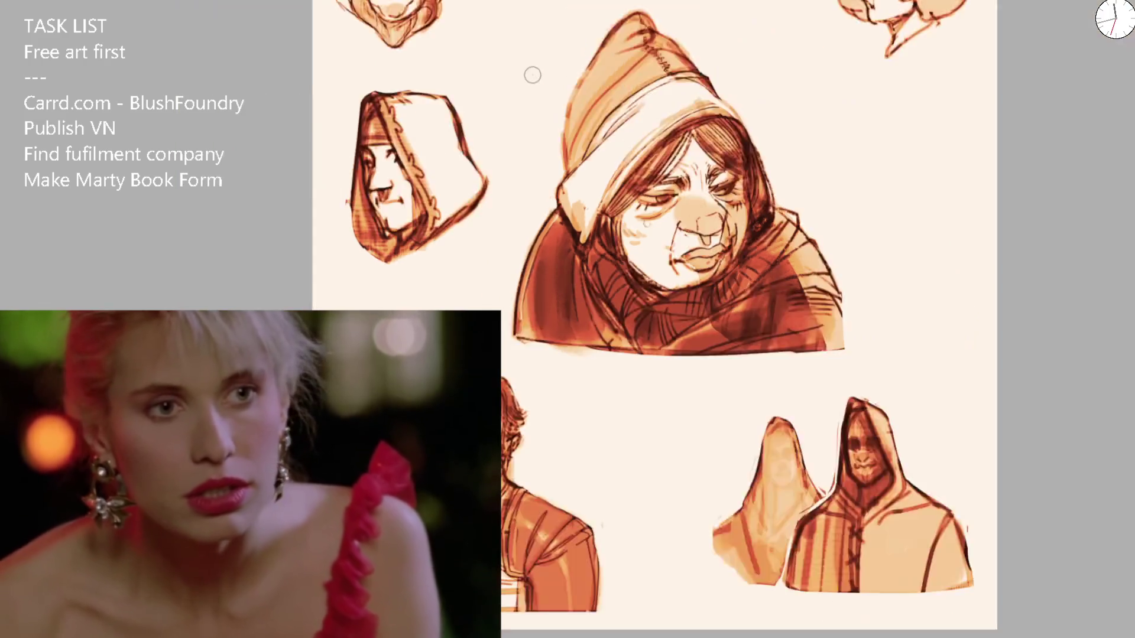
pyautogui.moveTo(672, 109); pyautogui.dragTo(642, 84)
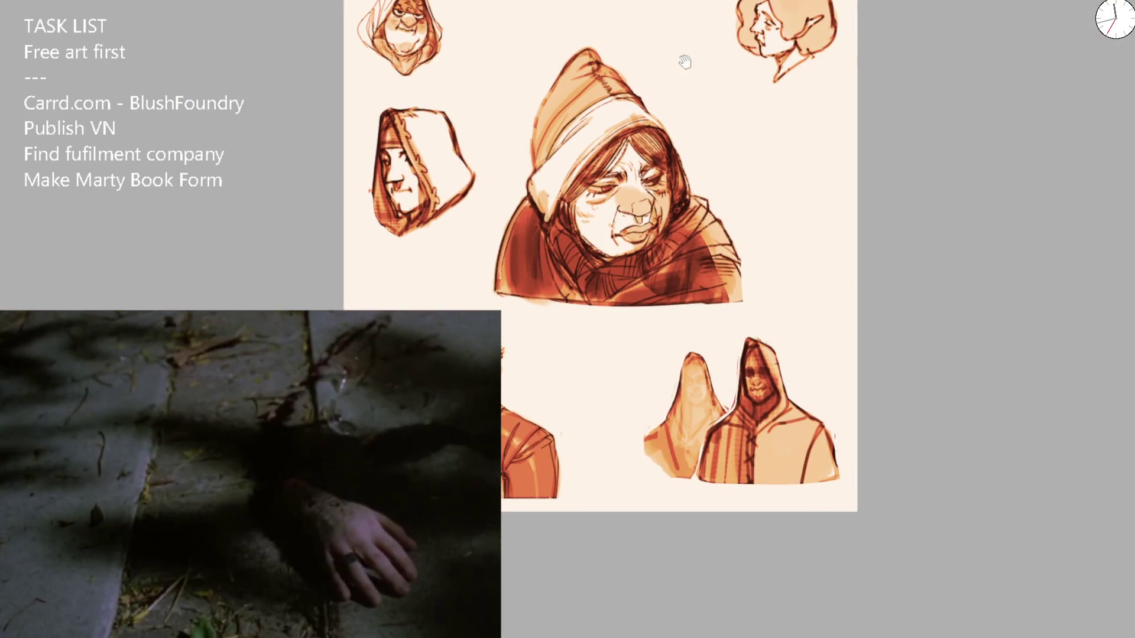
pyautogui.scroll(1, 744, 35)
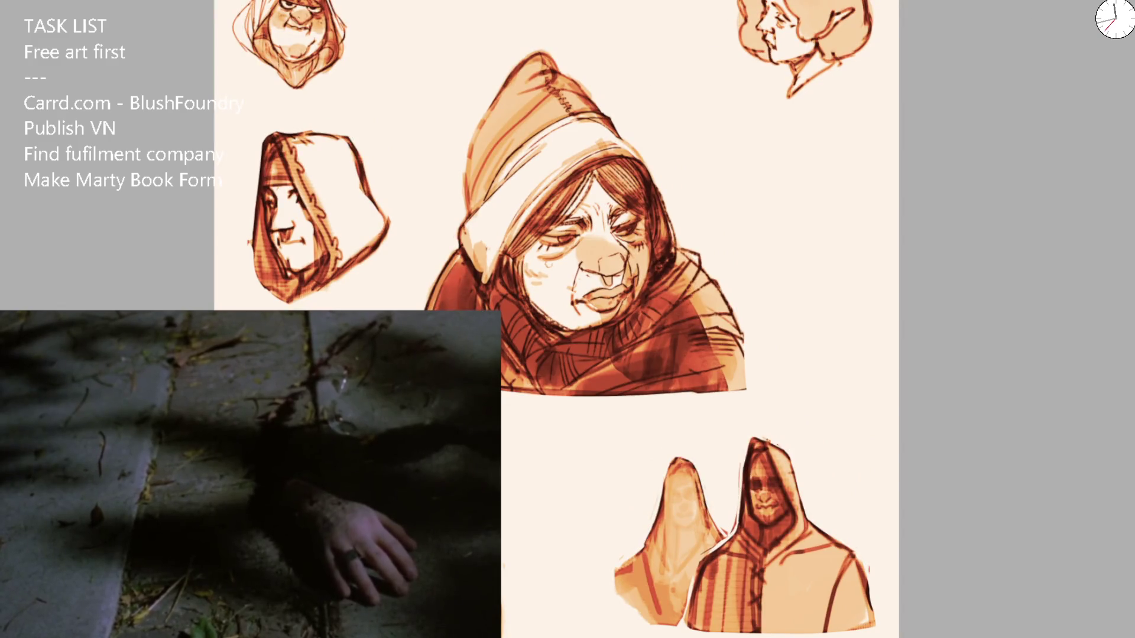
pyautogui.moveTo(410, 42)
pyautogui.mouseDown()
pyautogui.moveTo(694, 383)
pyautogui.moveTo(747, 386)
pyautogui.moveTo(744, 376)
pyautogui.mouseUp()
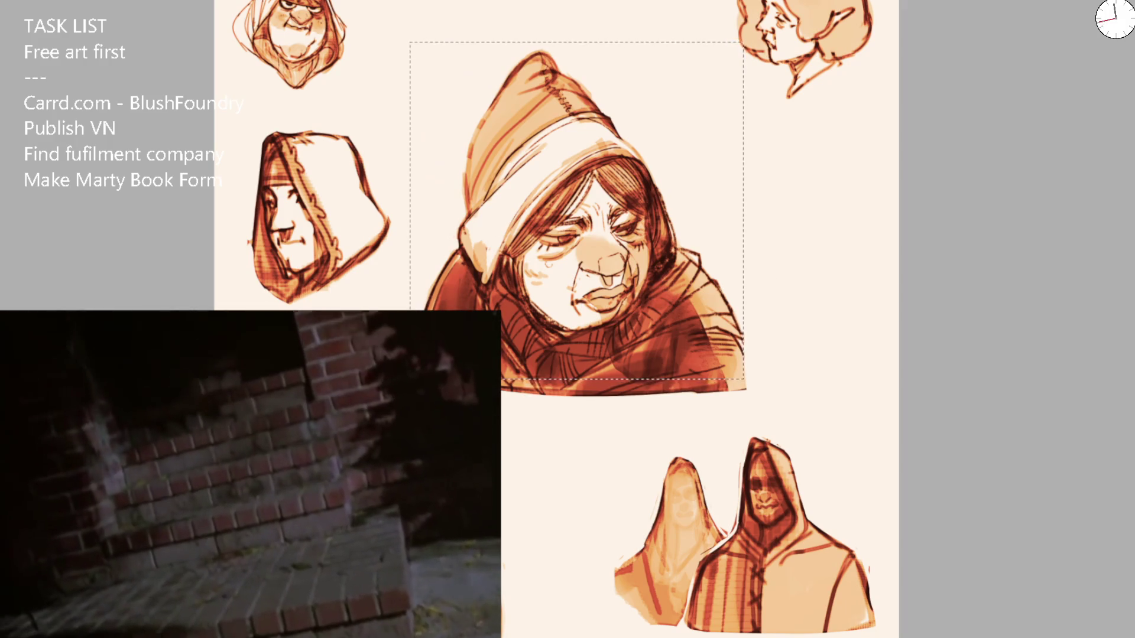
pyautogui.moveTo(604, 311); pyautogui.dragTo(412, 0)
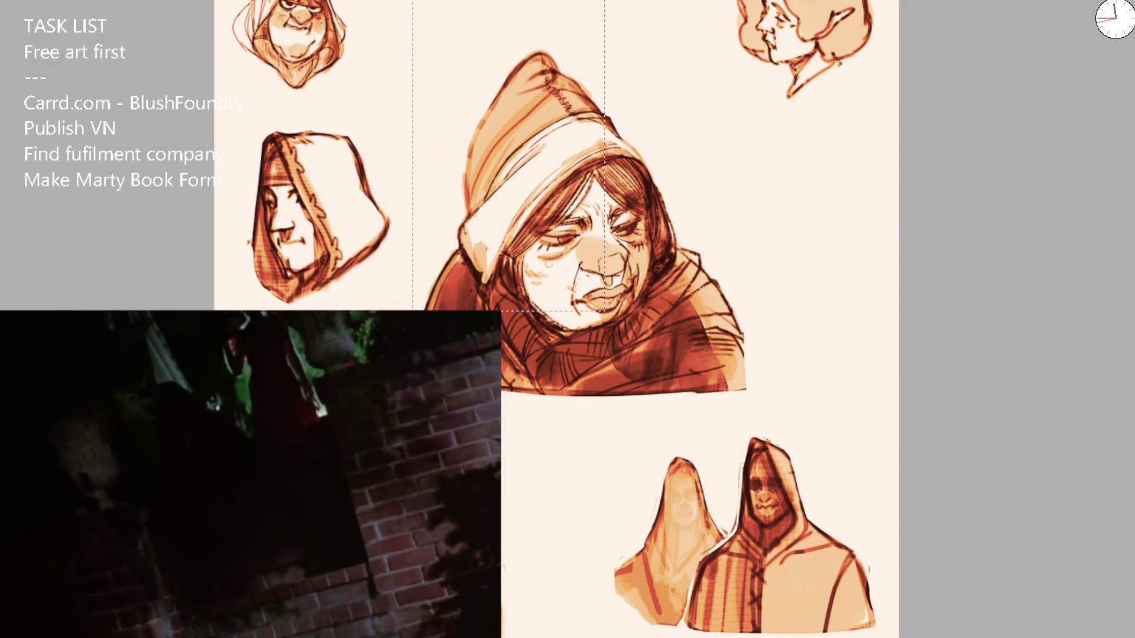
pyautogui.hotkey('ctrl', 'd')
pyautogui.moveTo(411, 241)
pyautogui.mouseDown()
pyautogui.moveTo(527, 58)
pyautogui.moveTo(861, 363)
pyautogui.moveTo(754, 413)
pyautogui.moveTo(502, 423)
pyautogui.mouseUp()
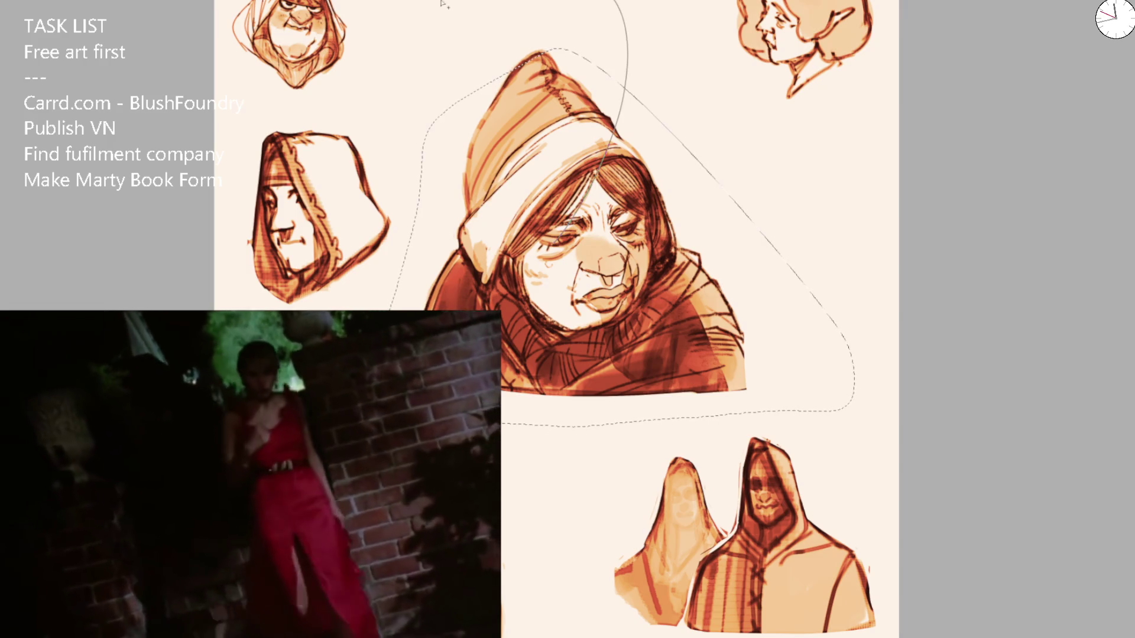
pyautogui.hotkey('ctrl', 'd')
# Transform the old woman slightly smaller, nudge her into place, and commit the change.
pyautogui.hotkey('ctrl', 't')
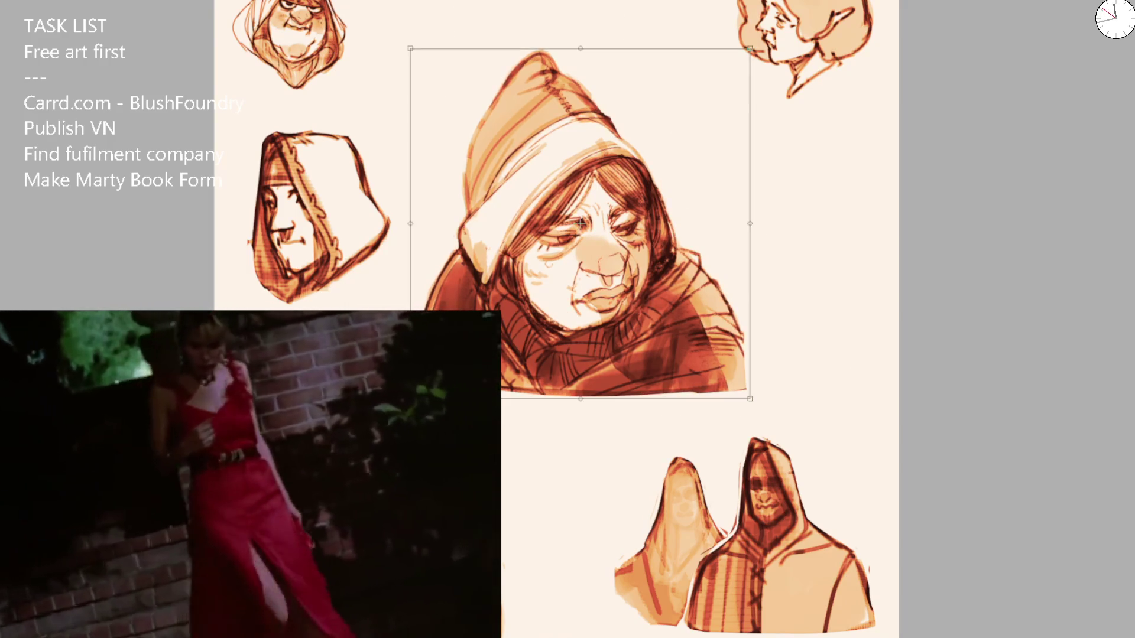
pyautogui.moveTo(413, 398); pyautogui.dragTo(484, 322)
pyautogui.moveTo(535, 182)
pyautogui.mouseDown()
pyautogui.moveTo(520, 208)
pyautogui.moveTo(546, 120)
pyautogui.moveTo(535, 175)
pyautogui.mouseUp()
pyautogui.press('Return')
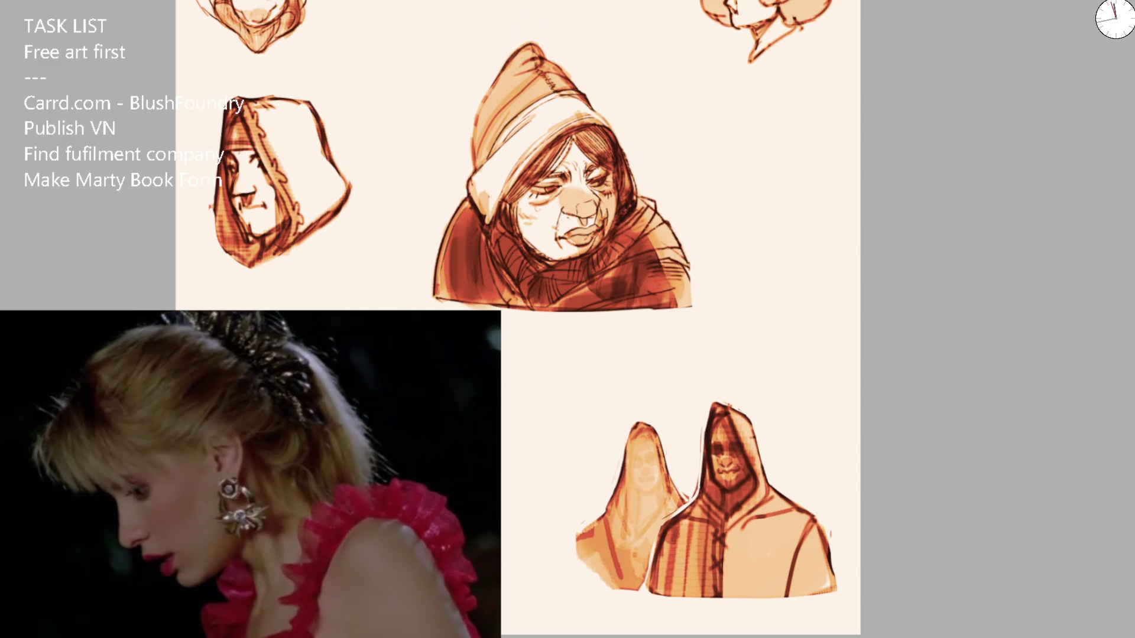